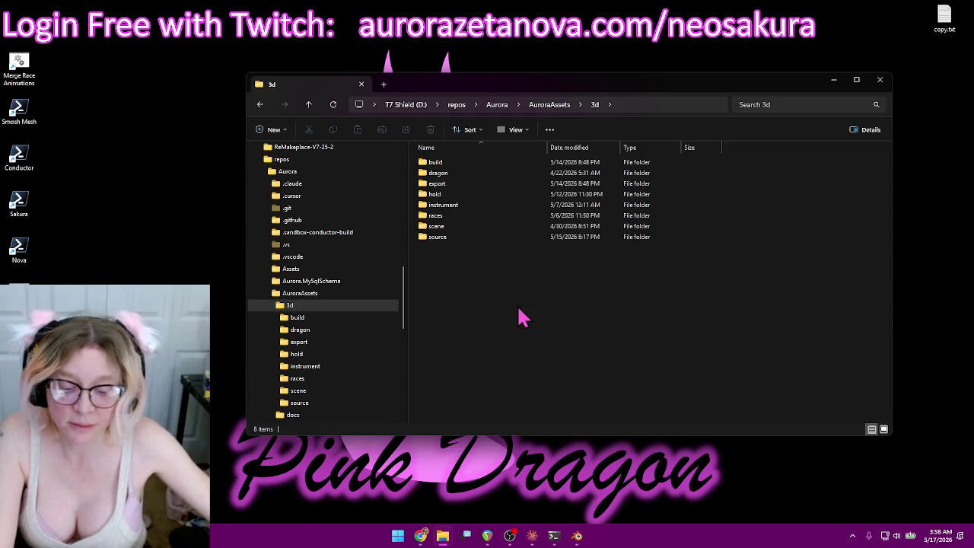
# Nudge the Explorer window up-left and park the LIVE Conductor log console top-right beside it.
pyautogui.moveTo(597, 89); pyautogui.dragTo(545, 81)
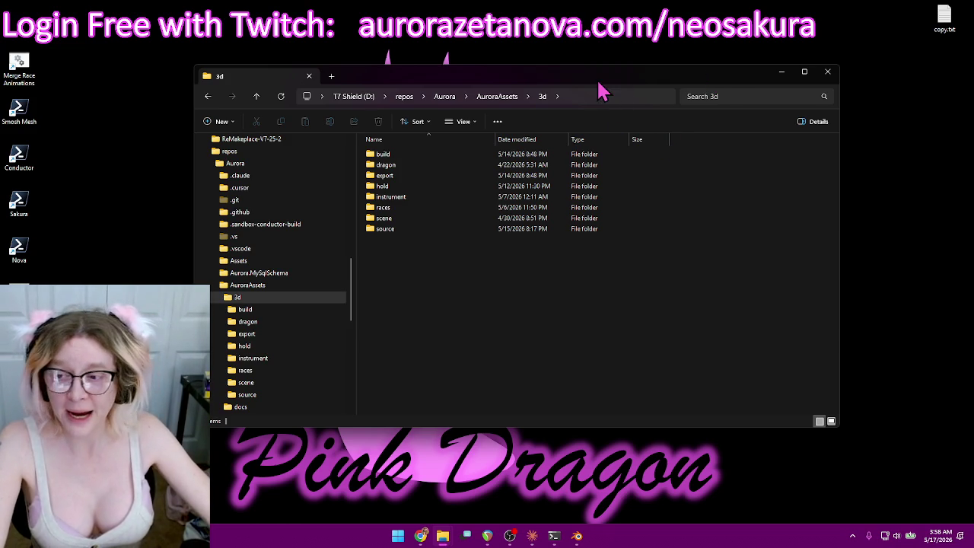
pyautogui.click(555, 535)
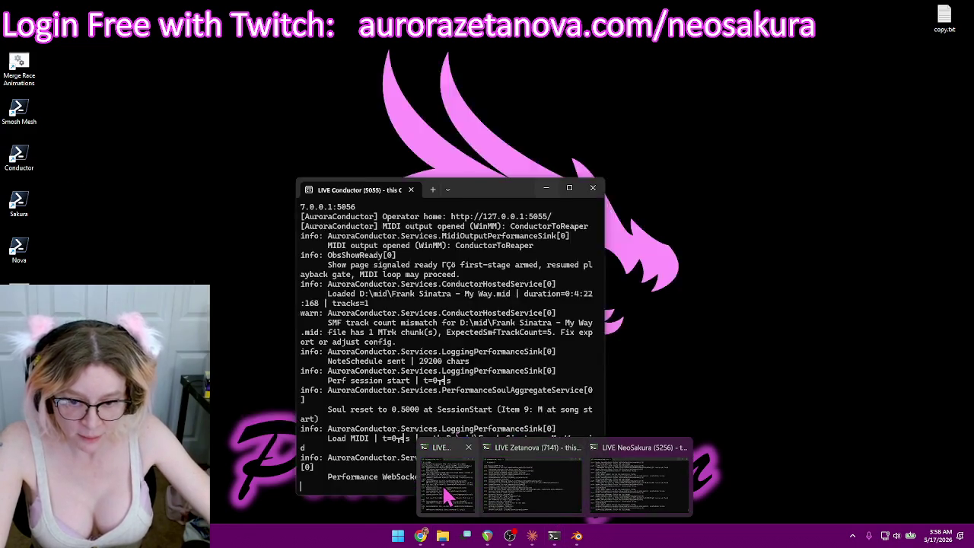
pyautogui.click(447, 496)
pyautogui.moveTo(496, 195)
pyautogui.mouseDown()
pyautogui.moveTo(707, 172)
pyautogui.moveTo(820, 47)
pyautogui.mouseUp()
pyautogui.moveTo(594, 75); pyautogui.dragTo(416, 123)
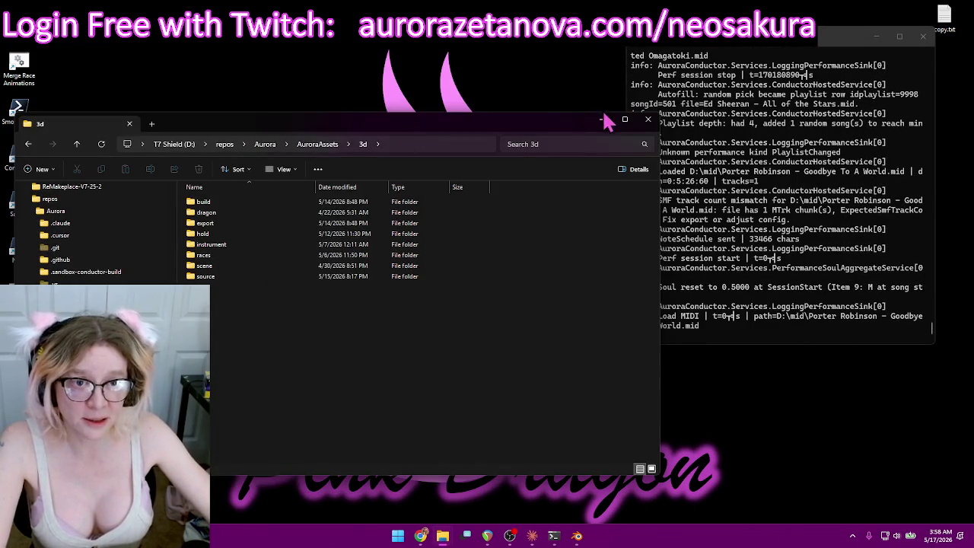
# Hide Explorer, scroll the Conductor log, minimize it, and reveal the hidden tray icons.
pyautogui.click(601, 120)
pyautogui.moveTo(826, 52); pyautogui.dragTo(790, 54)
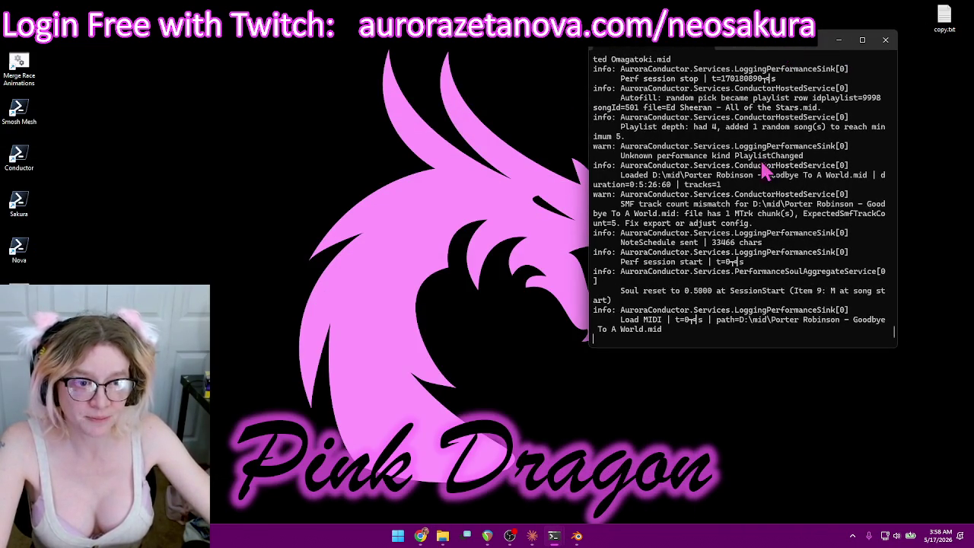
pyautogui.scroll(3, 765, 171)
pyautogui.scroll(2, 765, 171)
pyautogui.scroll(-5, 764, 171)
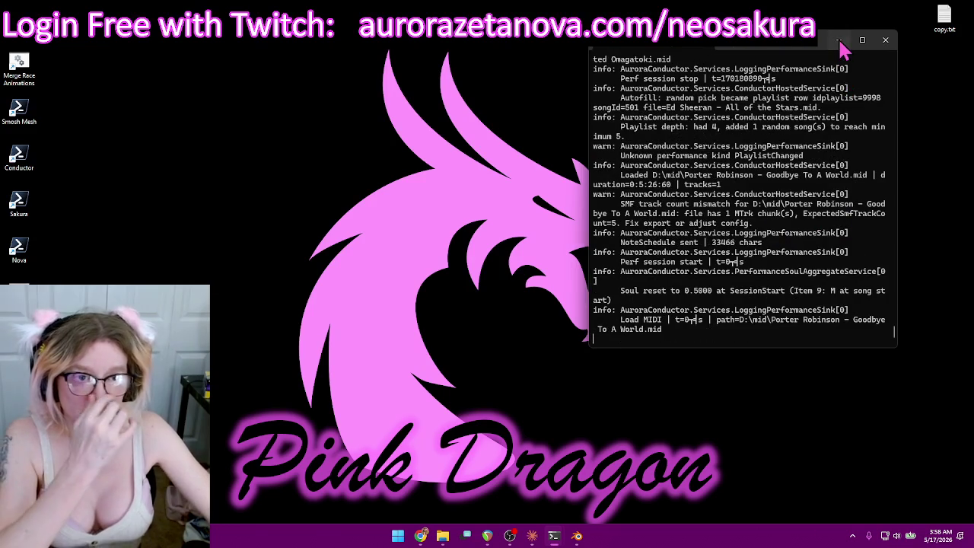
pyautogui.click(838, 41)
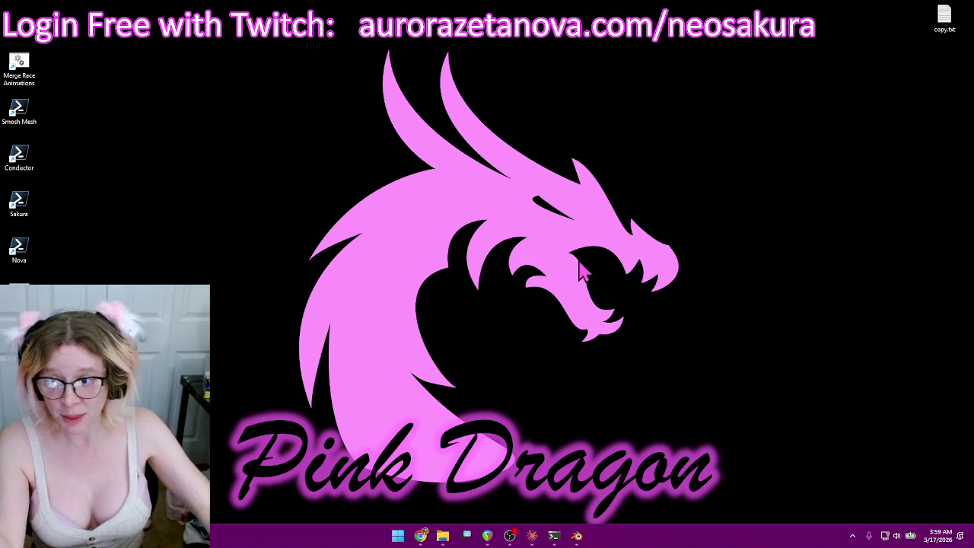
pyautogui.click(853, 537)
# Check loopMIDI's ConductorToReaper port, stack it above the log console, and bring REAPER forward.
pyautogui.click(873, 491)
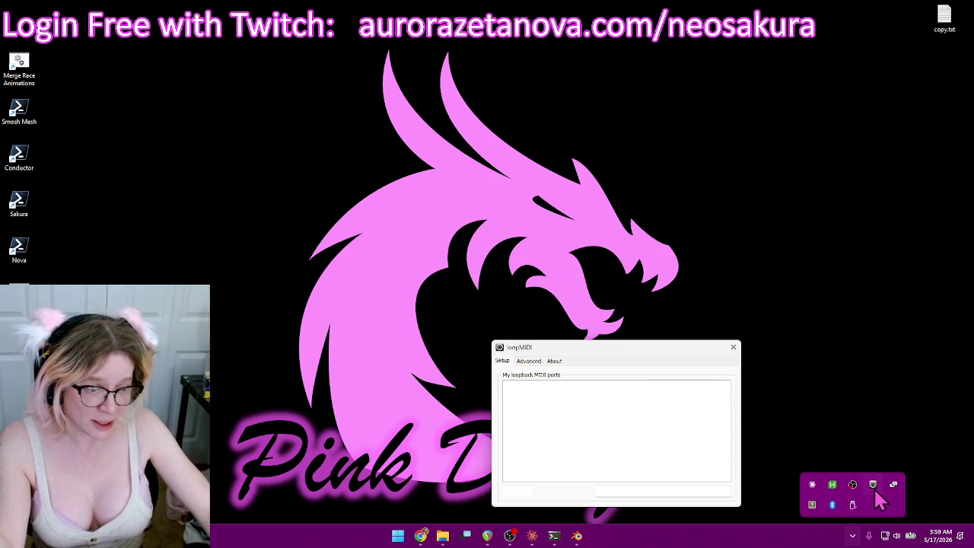
pyautogui.moveTo(616, 356); pyautogui.dragTo(705, 79)
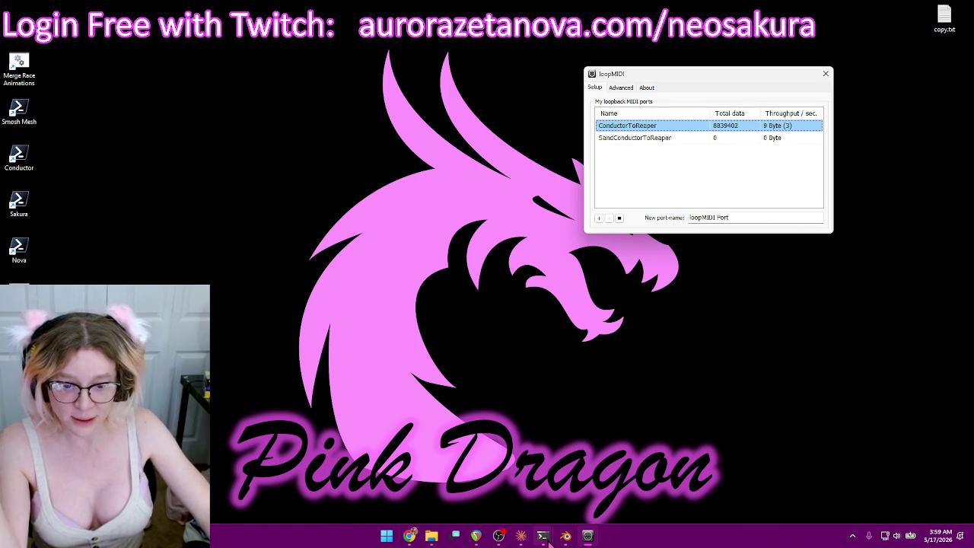
pyautogui.moveTo(543, 536)
pyautogui.click(435, 464)
pyautogui.moveTo(771, 49); pyautogui.dragTo(875, 163)
pyautogui.moveTo(764, 87); pyautogui.dragTo(713, 76)
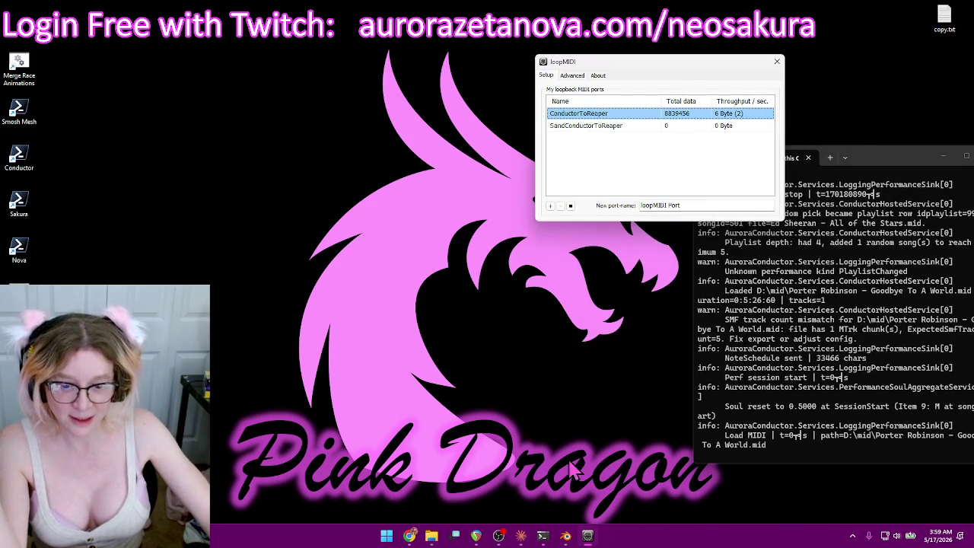
pyautogui.click(476, 536)
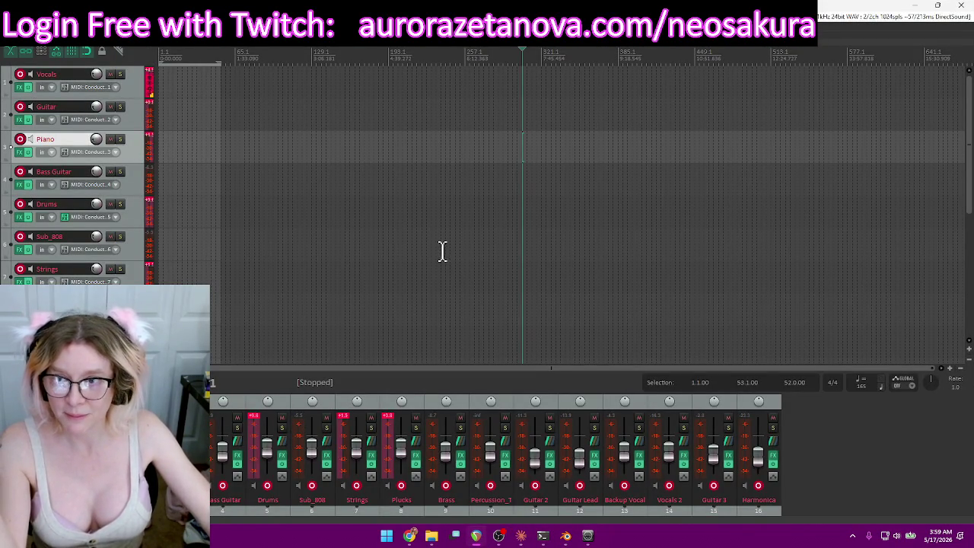
# Restore REAPER to a window and reposition it, then maximize and minimize it again.
pyautogui.press('super+Down')
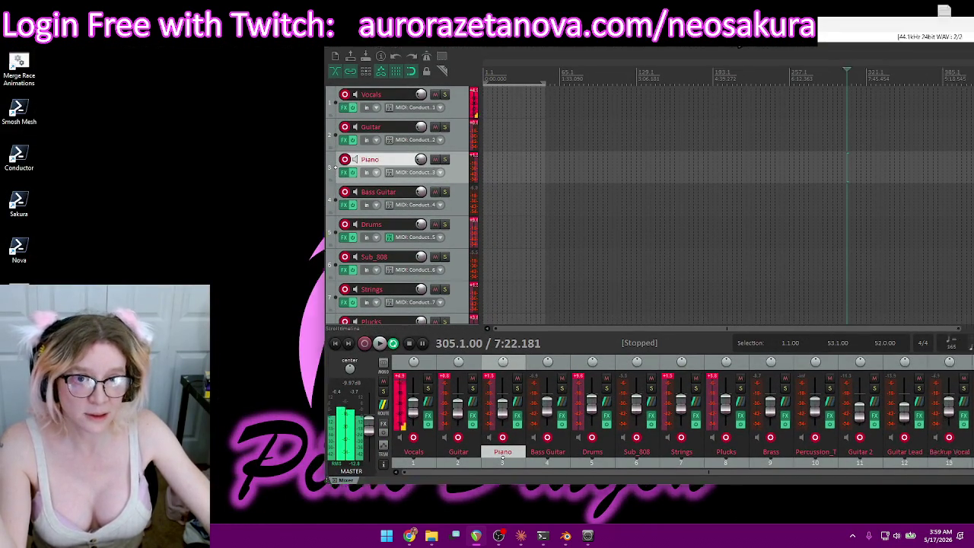
pyautogui.moveTo(760, 34); pyautogui.dragTo(456, 54)
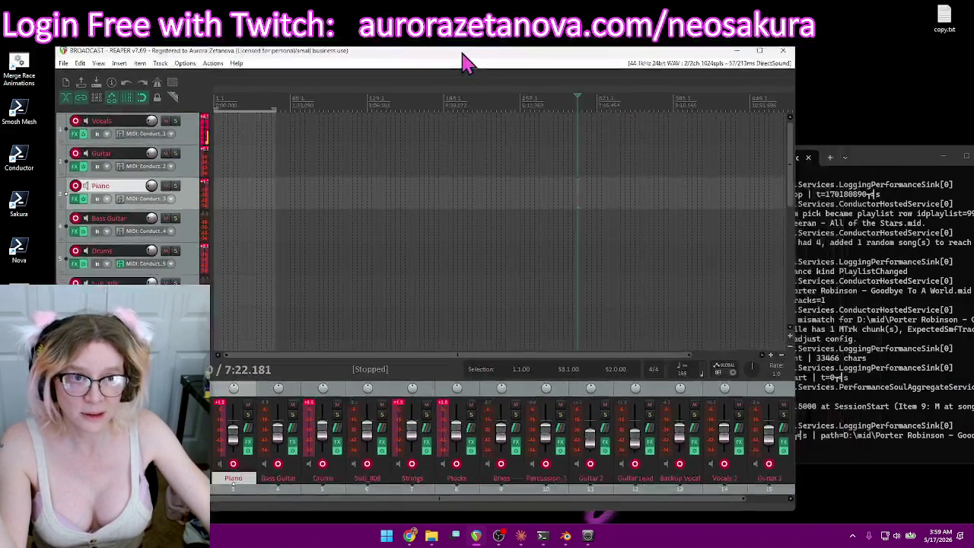
pyautogui.click(758, 50)
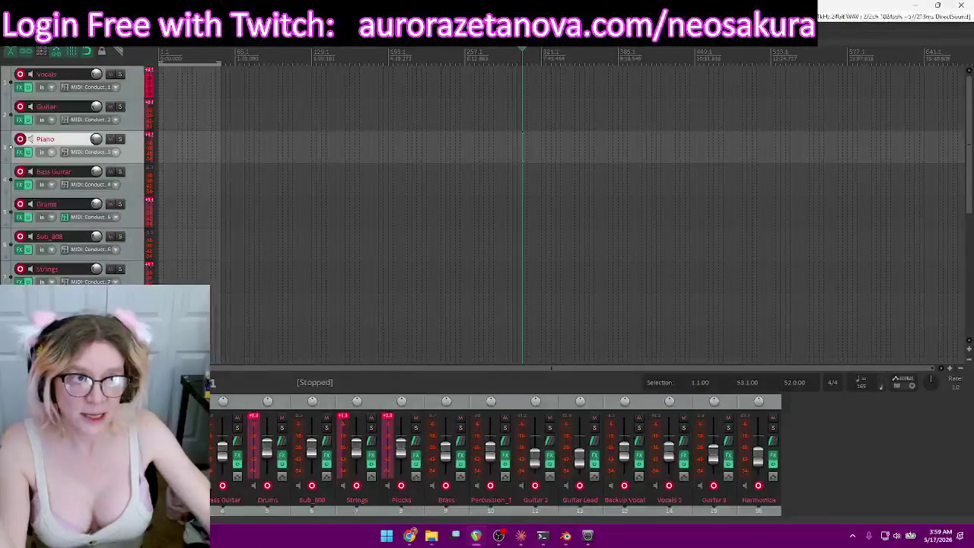
pyautogui.click(915, 6)
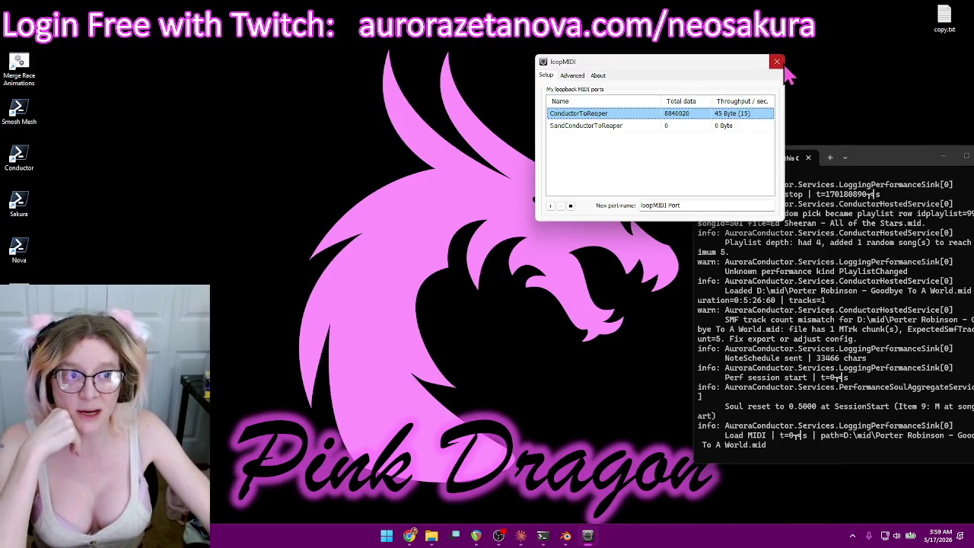
# Close loopMIDI, move the LIVE Conductor log toward the centre, and bring Chrome forward.
pyautogui.click(777, 63)
pyautogui.moveTo(909, 158); pyautogui.dragTo(678, 141)
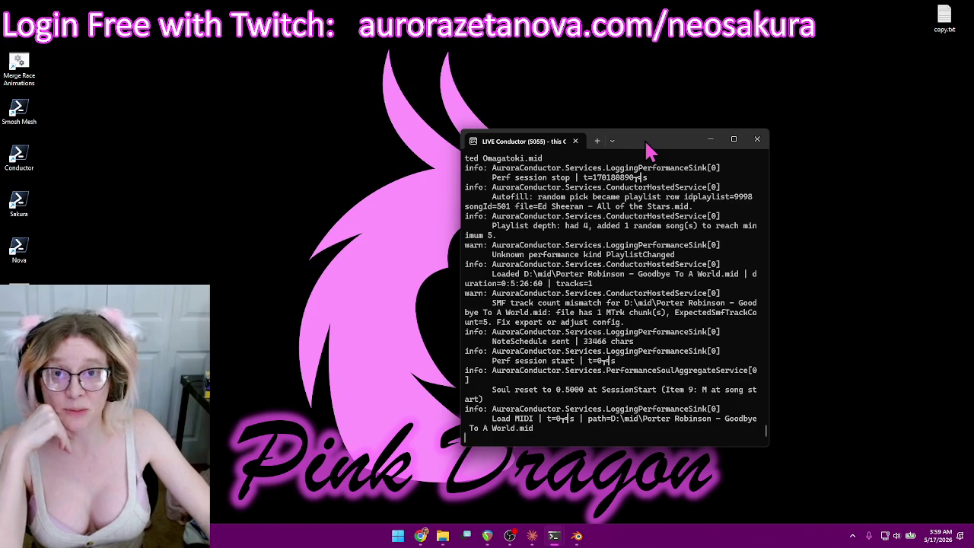
pyautogui.moveTo(645, 147); pyautogui.dragTo(683, 116)
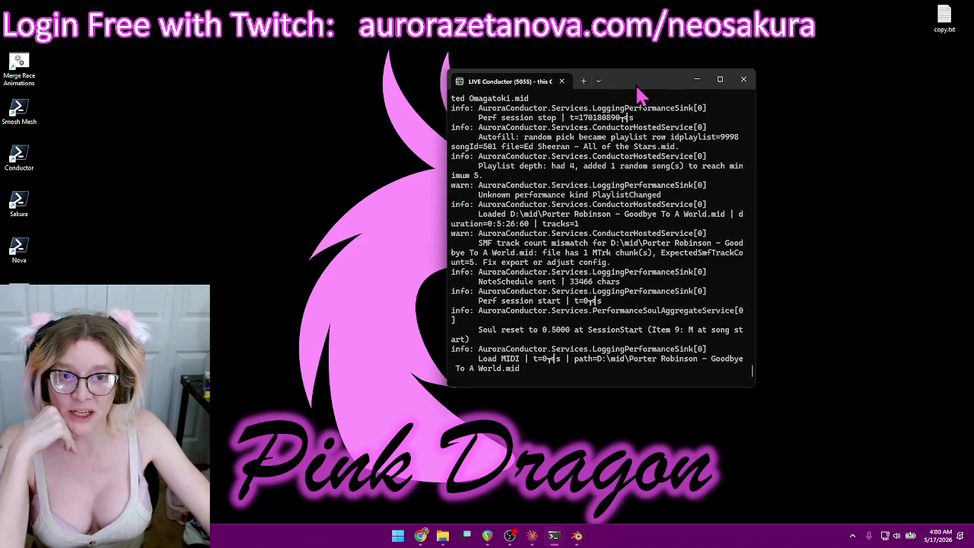
pyautogui.moveTo(663, 99); pyautogui.dragTo(623, 67)
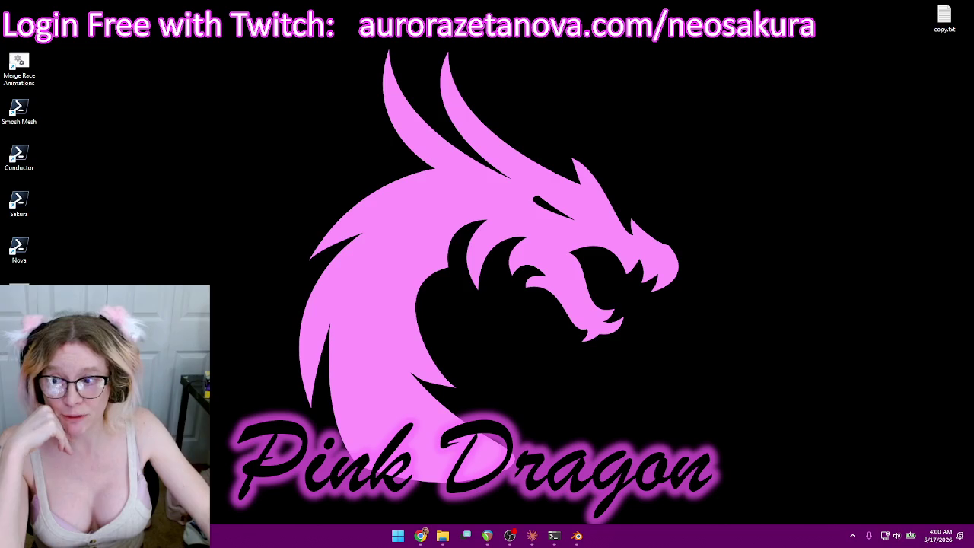
pyautogui.click(420, 535)
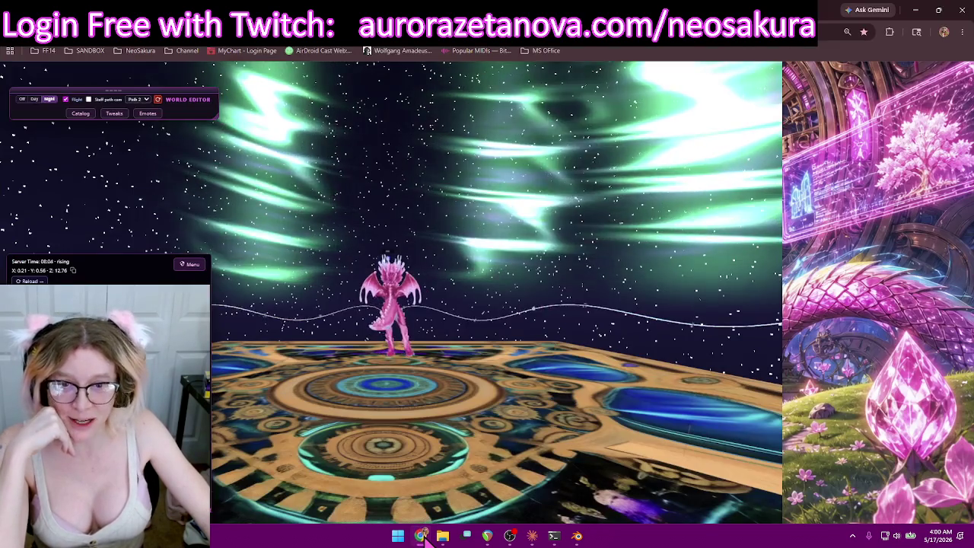
# Load the Aurora Score bookmark in a new tab, browse its song library, then minimize Chrome.
pyautogui.hotkey('ctrl', 't')
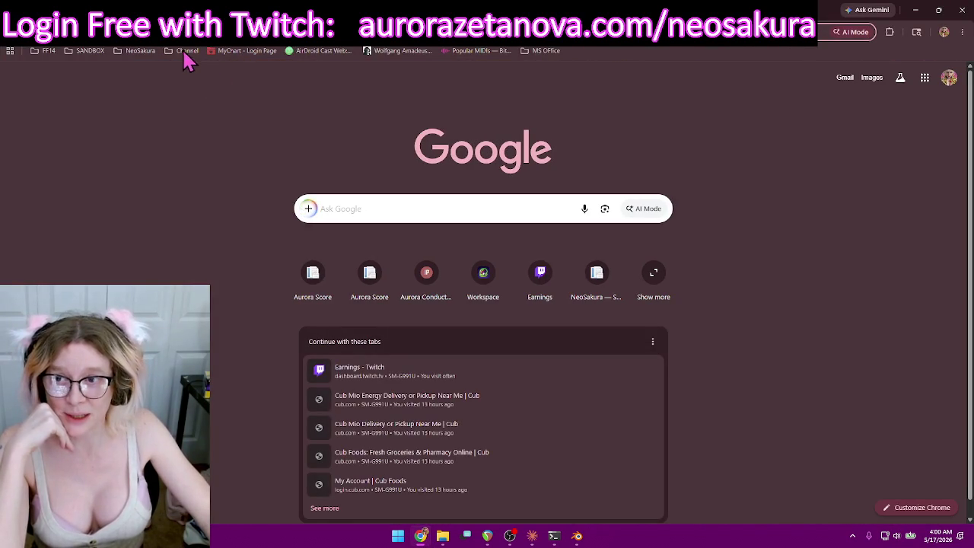
pyautogui.click(140, 52)
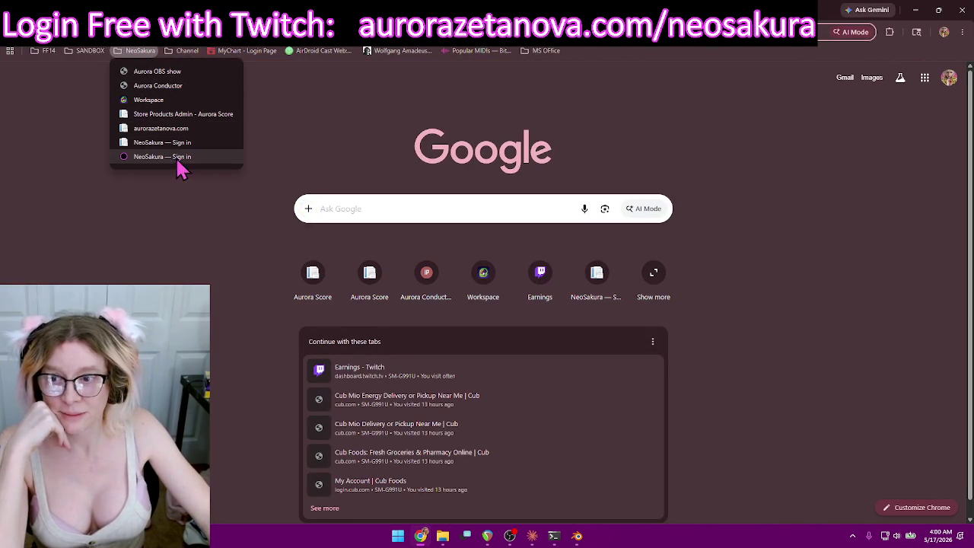
pyautogui.click(180, 135)
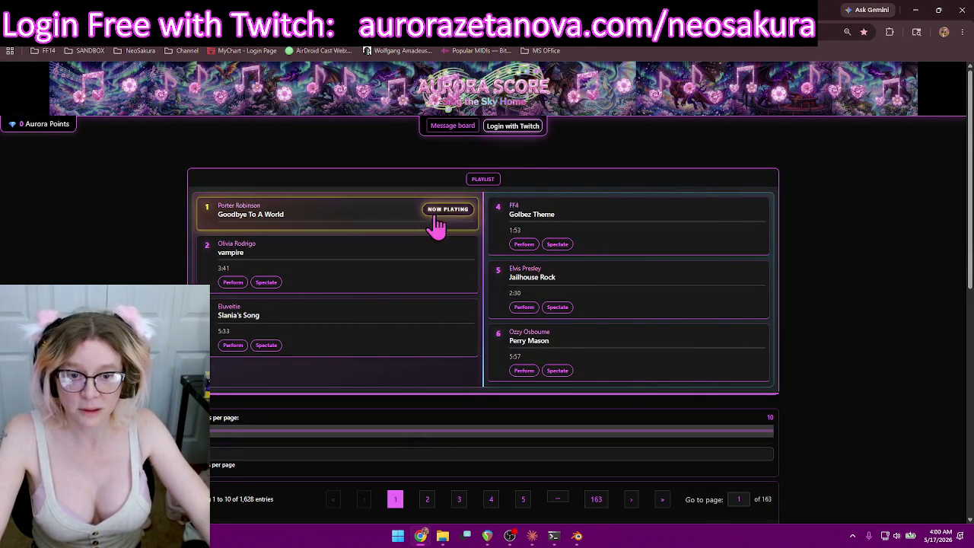
pyautogui.scroll(-5, 738, 276)
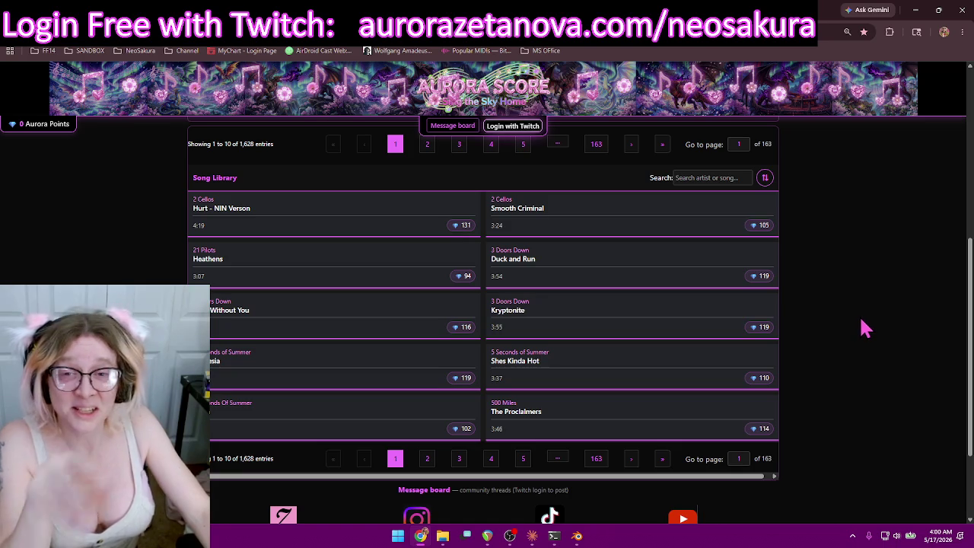
pyautogui.scroll(5, 867, 298)
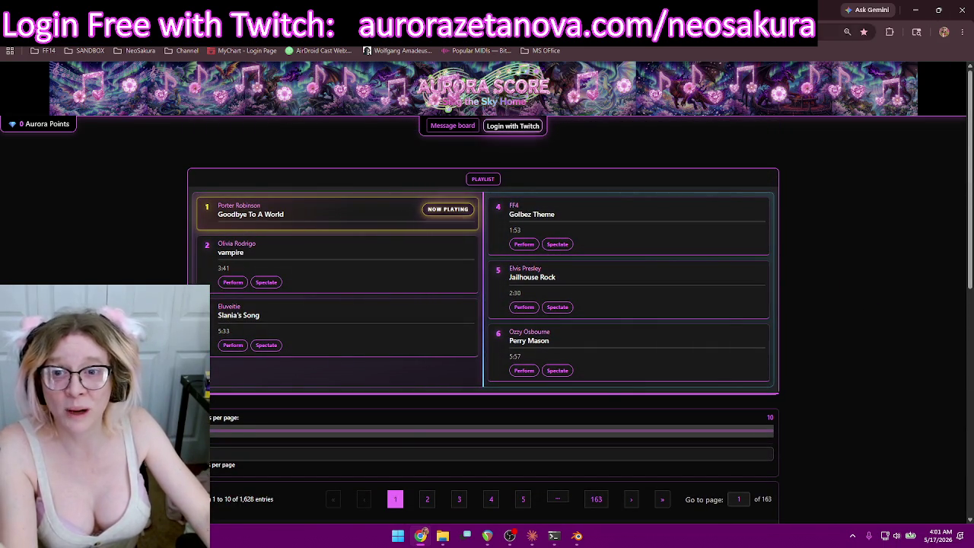
pyautogui.click(917, 10)
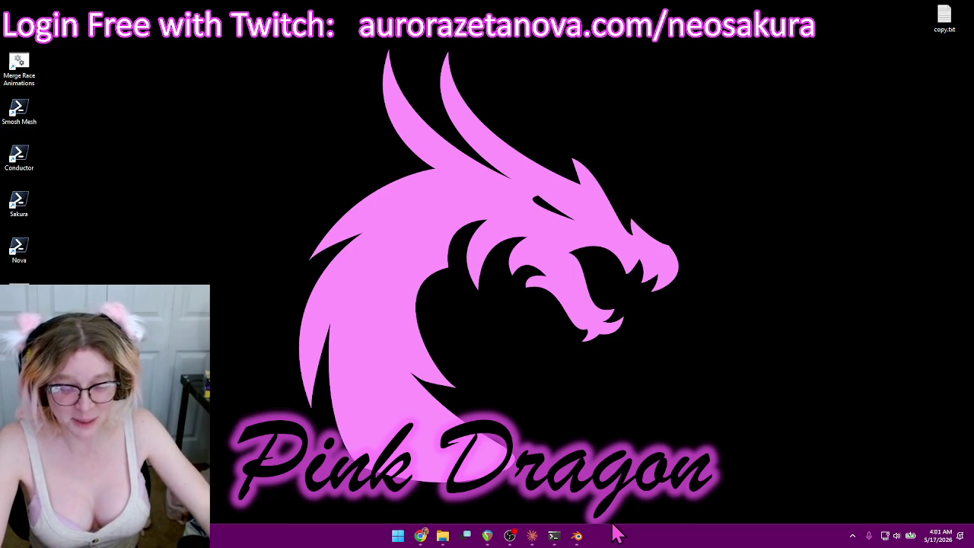
# Bring Blender forward and orbit around the dragon char1 to survey its torso from several angles.
pyautogui.click(577, 535)
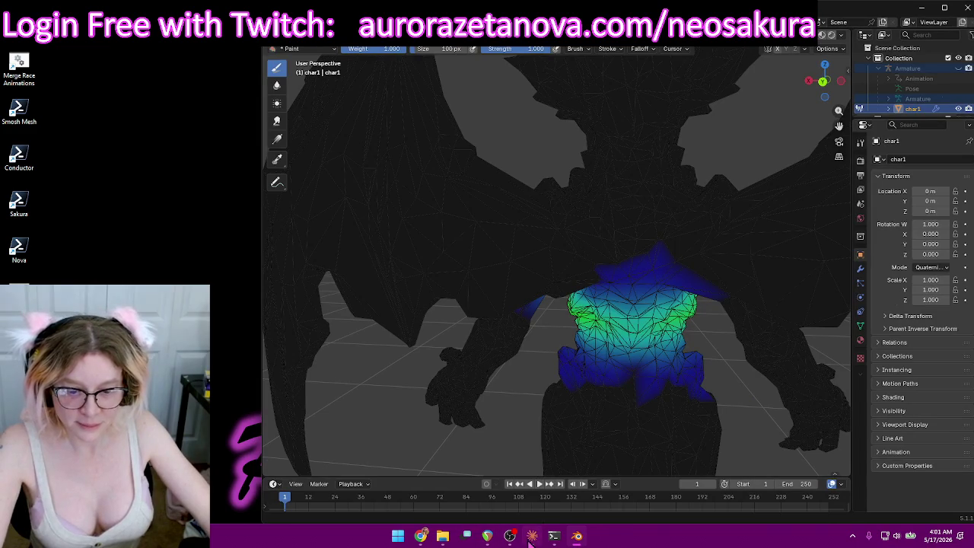
pyautogui.click(531, 537)
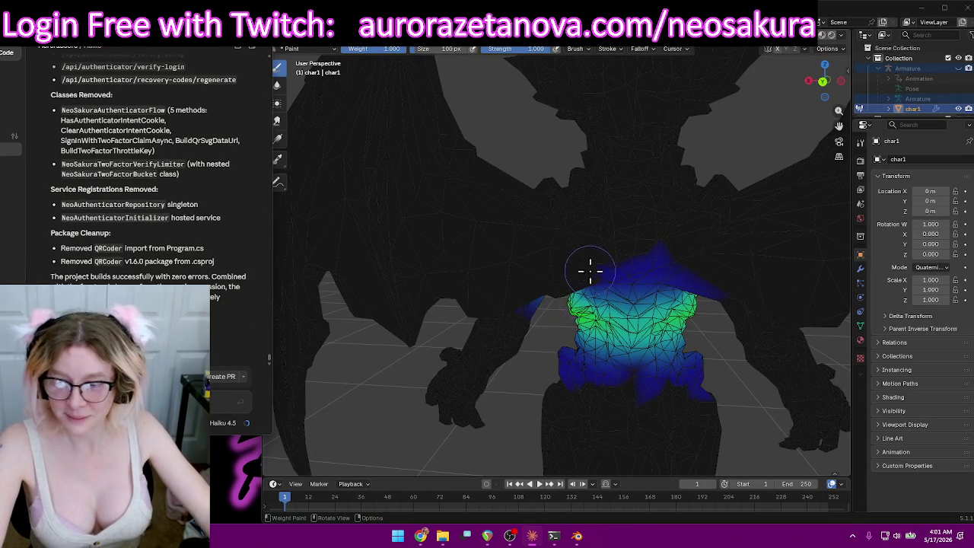
pyautogui.moveTo(590, 270)
pyautogui.mouseDown(button='middle')
pyautogui.moveTo(766, 302)
pyautogui.moveTo(598, 297)
pyautogui.moveTo(717, 313)
pyautogui.moveTo(656, 322)
pyautogui.mouseUp(button='middle')
pyautogui.scroll(-3, 625, 324)
pyautogui.moveTo(605, 322)
pyautogui.mouseDown(button='middle')
pyautogui.moveTo(462, 333)
pyautogui.moveTo(523, 283)
pyautogui.mouseUp(button='middle')
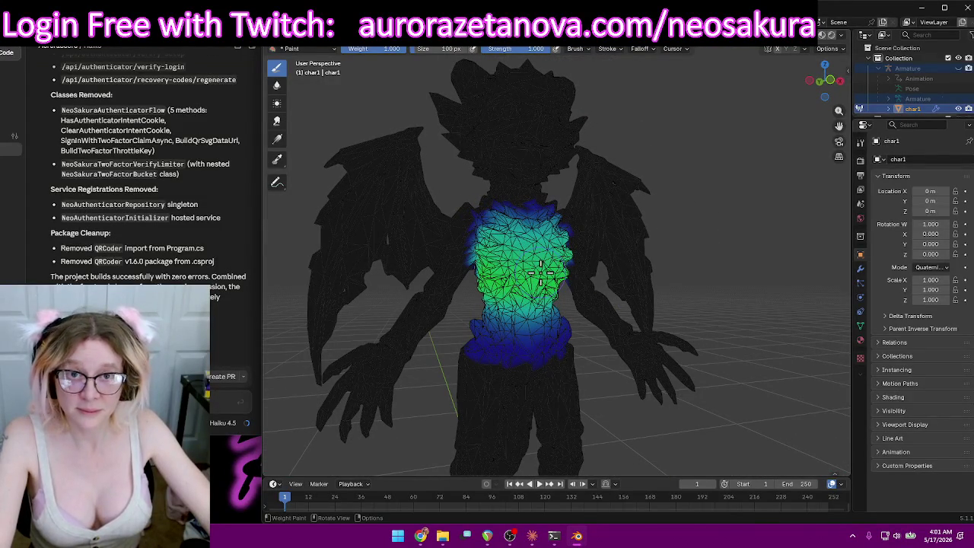
pyautogui.moveTo(499, 278); pyautogui.dragTo(514, 282, button='middle')
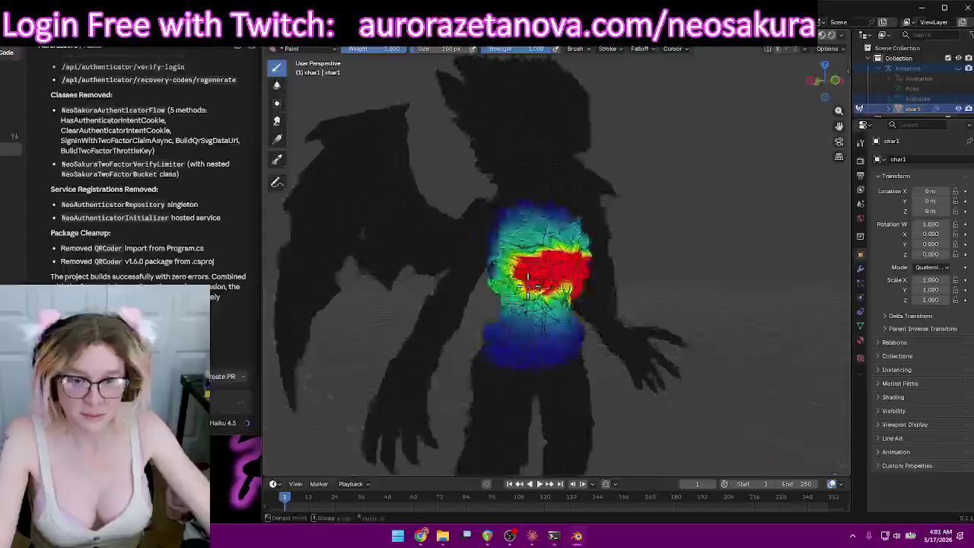
pyautogui.moveTo(578, 291)
pyautogui.mouseDown(button='middle')
pyautogui.moveTo(517, 272)
pyautogui.moveTo(332, 267)
pyautogui.mouseUp(button='middle')
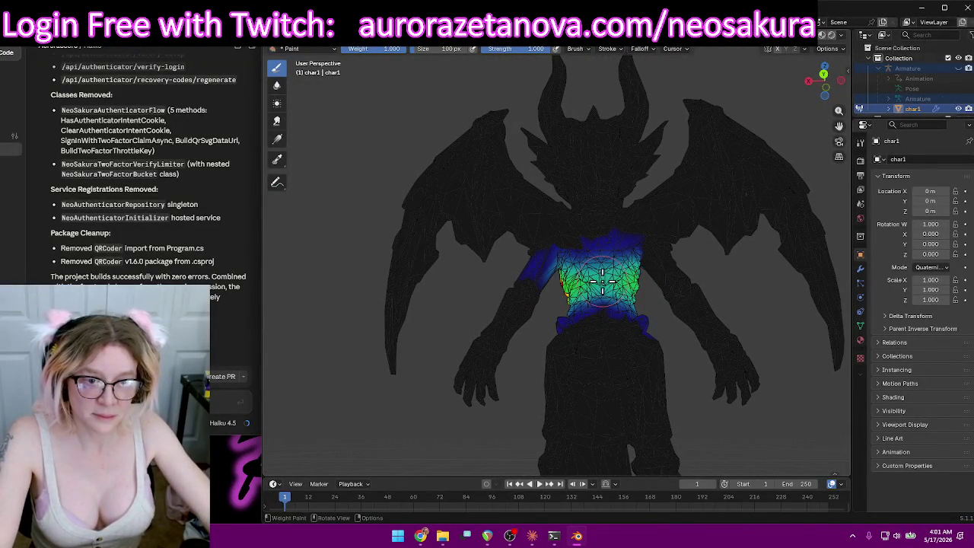
pyautogui.moveTo(601, 280)
pyautogui.mouseDown(button='middle')
pyautogui.moveTo(638, 287)
pyautogui.moveTo(533, 306)
pyautogui.mouseUp(button='middle')
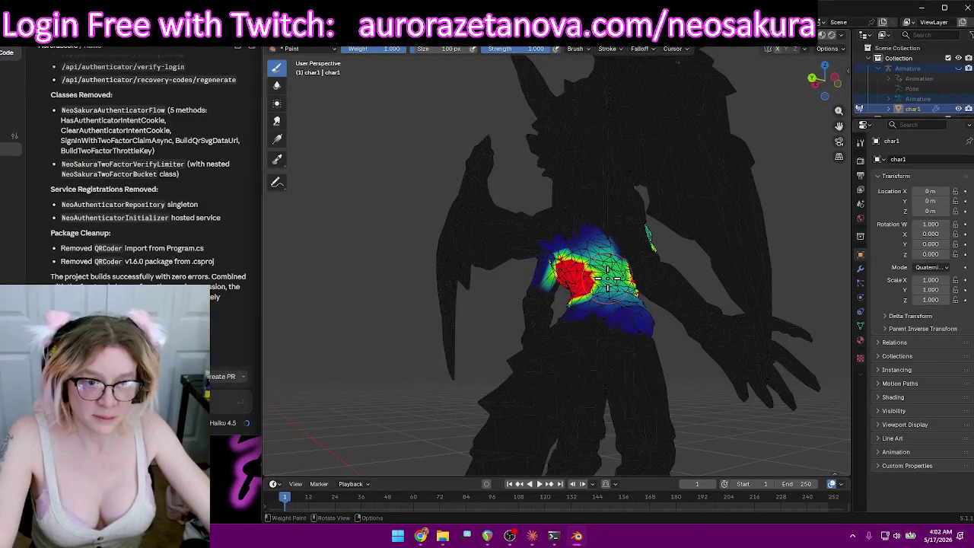
pyautogui.moveTo(609, 288); pyautogui.dragTo(668, 287, button='middle')
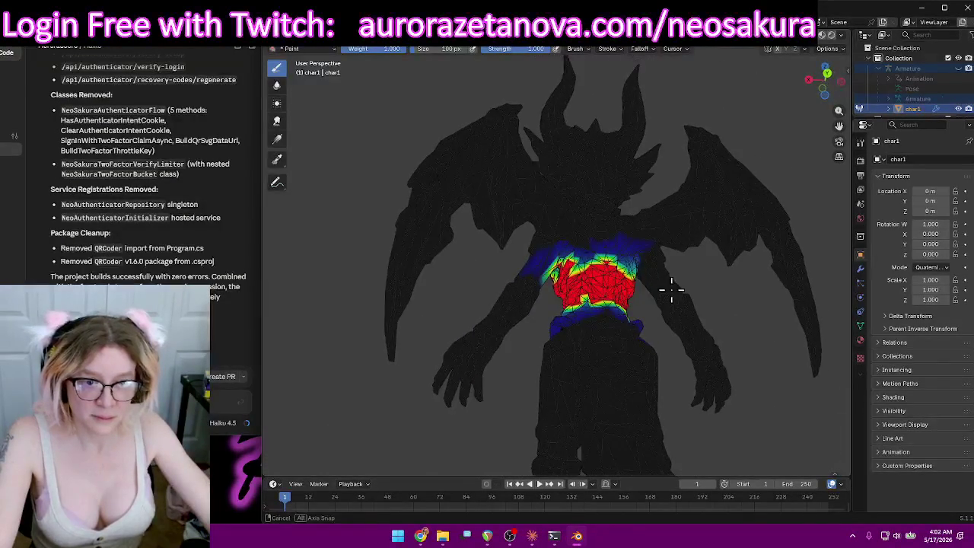
pyautogui.scroll(5, 596, 281)
pyautogui.scroll(3, 597, 281)
pyautogui.moveTo(597, 281); pyautogui.dragTo(599, 275, button='middle')
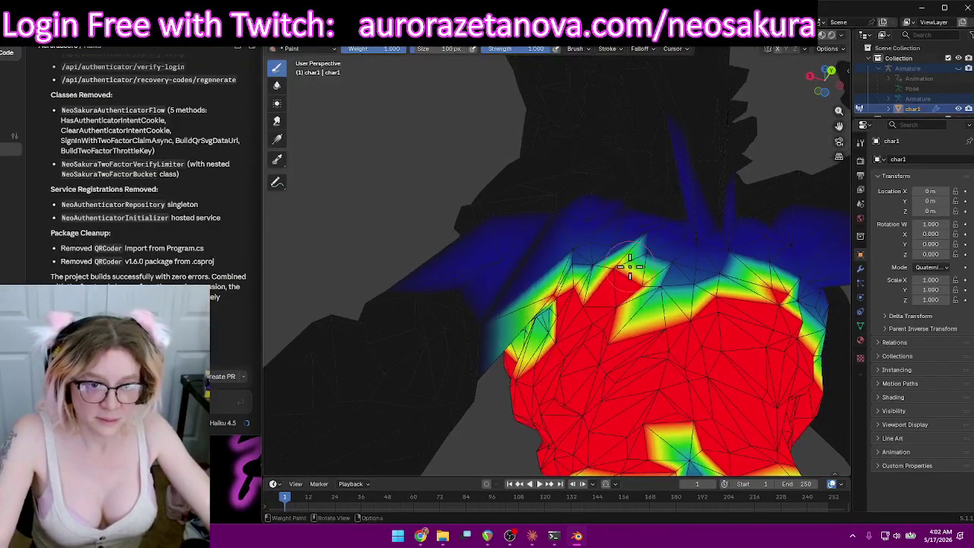
# Paint full weight onto the upper torso, lowering it along the upper chest edge.
pyautogui.keyDown('ctrl'); pyautogui.moveTo(599, 276); pyautogui.dragTo(558, 290); pyautogui.keyUp('ctrl')
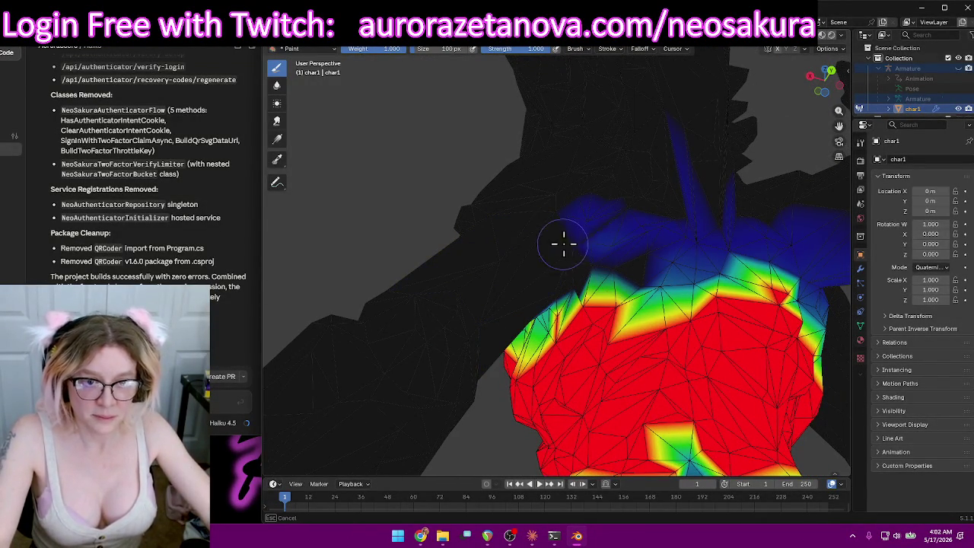
pyautogui.moveTo(635, 234)
pyautogui.mouseDown(button='middle')
pyautogui.moveTo(575, 235)
pyautogui.moveTo(641, 245)
pyautogui.mouseUp(button='middle')
pyautogui.moveTo(690, 306); pyautogui.dragTo(621, 333)
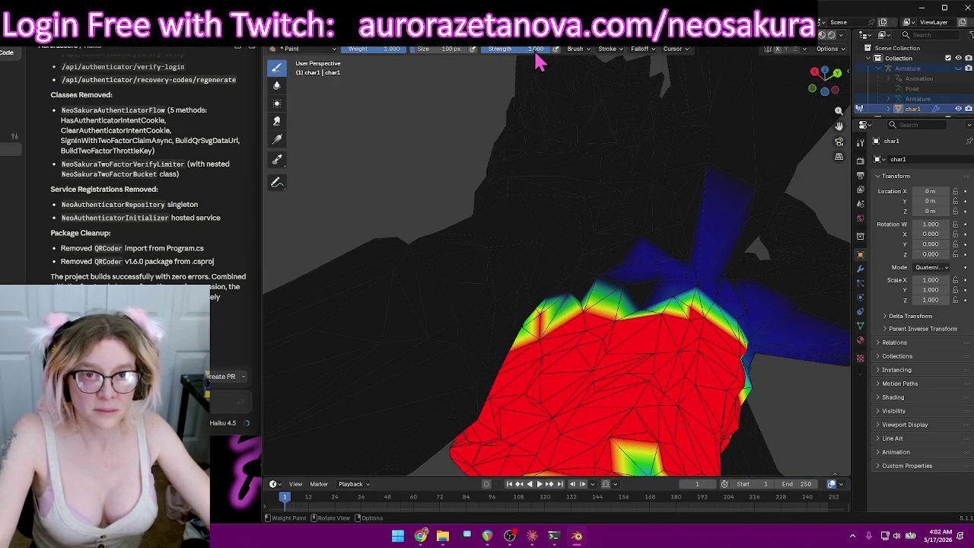
pyautogui.moveTo(753, 258); pyautogui.dragTo(730, 328)
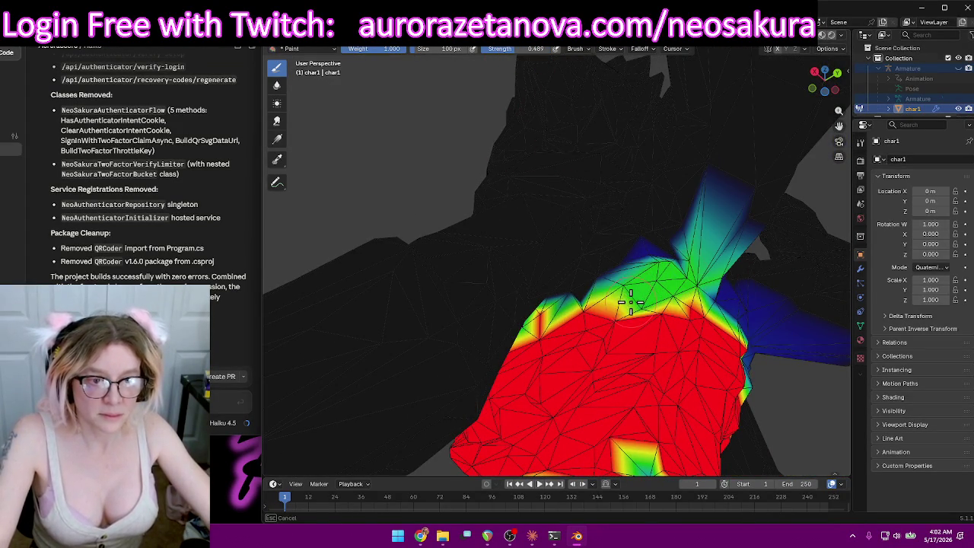
pyautogui.moveTo(730, 328)
pyautogui.mouseDown(button='middle')
pyautogui.moveTo(654, 302)
pyautogui.moveTo(745, 239)
pyautogui.mouseUp(button='middle')
pyautogui.scroll(-3, 756, 207)
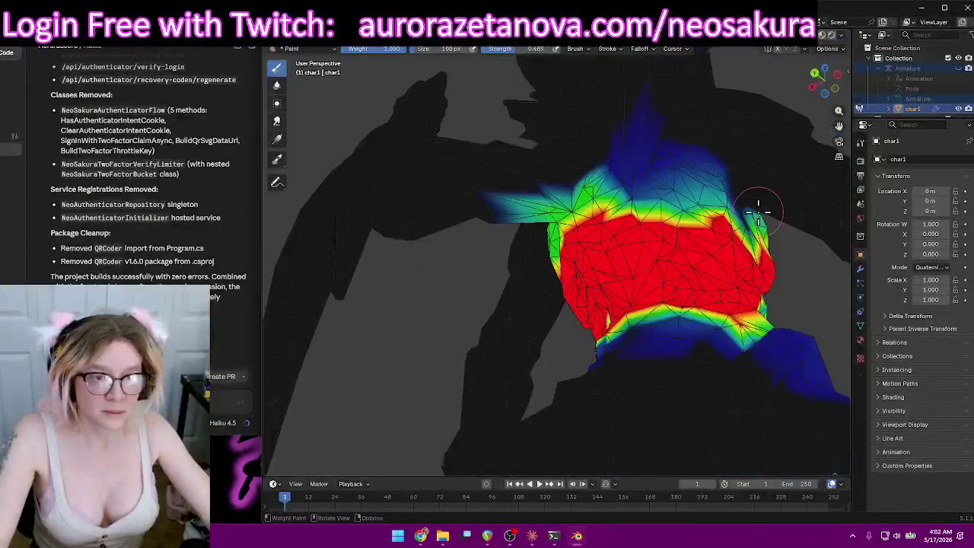
pyautogui.moveTo(626, 203)
pyautogui.mouseDown()
pyautogui.moveTo(616, 204)
pyautogui.moveTo(683, 226)
pyautogui.mouseUp()
# Repaint the light-blue streak beside the torso and reapply weight around the upper chest.
pyautogui.moveTo(705, 238)
pyautogui.mouseDown(button='middle')
pyautogui.moveTo(724, 256)
pyautogui.moveTo(641, 256)
pyautogui.moveTo(631, 206)
pyautogui.moveTo(492, 186)
pyautogui.moveTo(533, 174)
pyautogui.moveTo(601, 198)
pyautogui.moveTo(547, 195)
pyautogui.mouseUp(button='middle')
pyautogui.moveTo(362, 230); pyautogui.dragTo(392, 255)
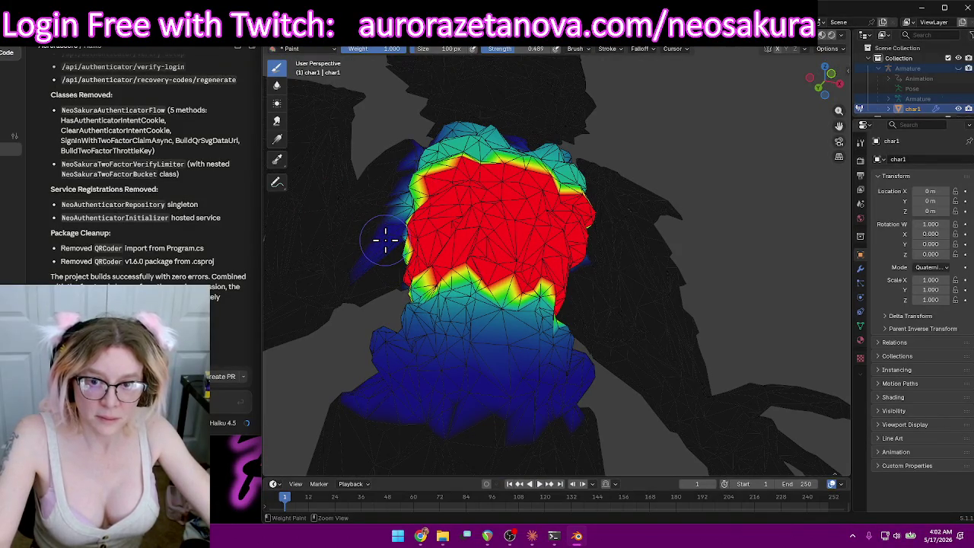
pyautogui.moveTo(384, 242)
pyautogui.keyDown('ctrl'); pyautogui.mouseDown(button='middle')
pyautogui.moveTo(385, 233)
pyautogui.moveTo(348, 217)
pyautogui.moveTo(409, 232)
pyautogui.moveTo(508, 55)
pyautogui.mouseUp(button='middle'); pyautogui.keyUp('ctrl')
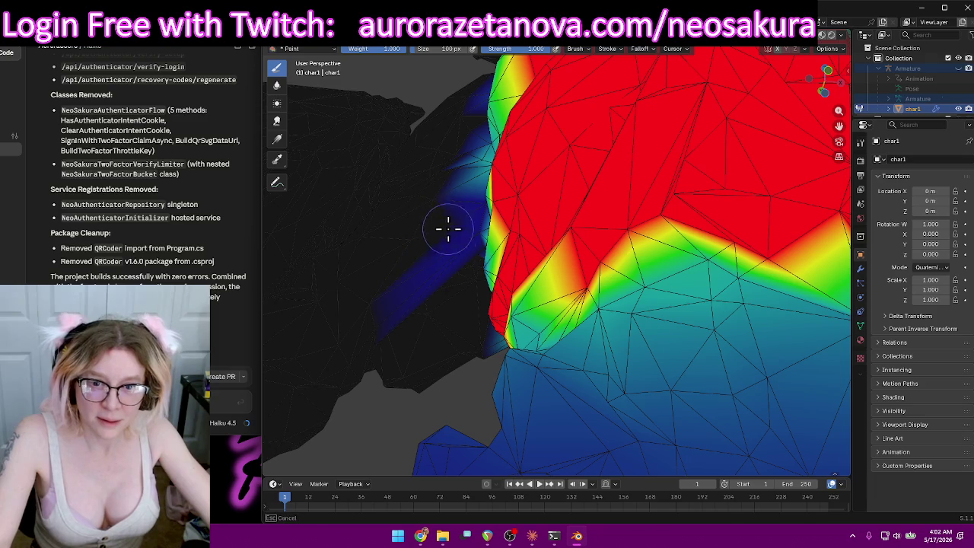
pyautogui.moveTo(426, 202)
pyautogui.mouseDown(button='middle')
pyautogui.moveTo(428, 213)
pyautogui.moveTo(482, 226)
pyautogui.moveTo(693, 227)
pyautogui.mouseUp(button='middle')
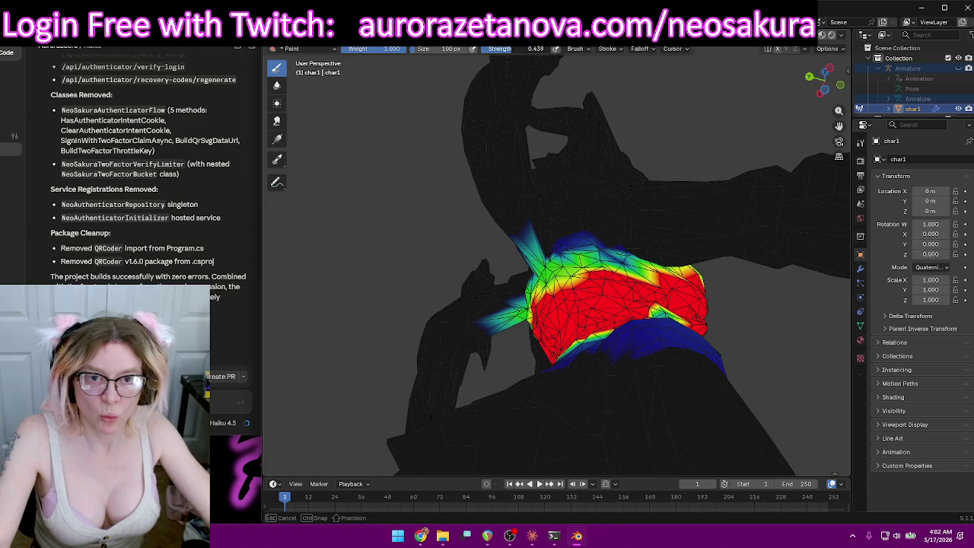
pyautogui.moveTo(643, 259); pyautogui.dragTo(613, 268)
pyautogui.moveTo(646, 263)
pyautogui.mouseDown(button='middle')
pyautogui.moveTo(817, 332)
pyautogui.moveTo(728, 337)
pyautogui.moveTo(738, 418)
pyautogui.moveTo(727, 350)
pyautogui.moveTo(794, 341)
pyautogui.moveTo(685, 228)
pyautogui.moveTo(554, 48)
pyautogui.mouseUp(button='middle')
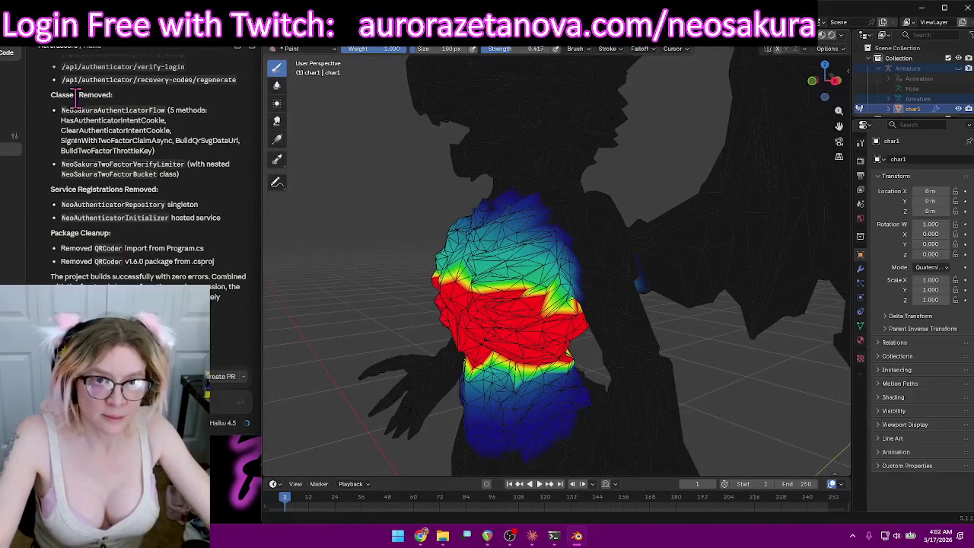
pyautogui.click(553, 48)
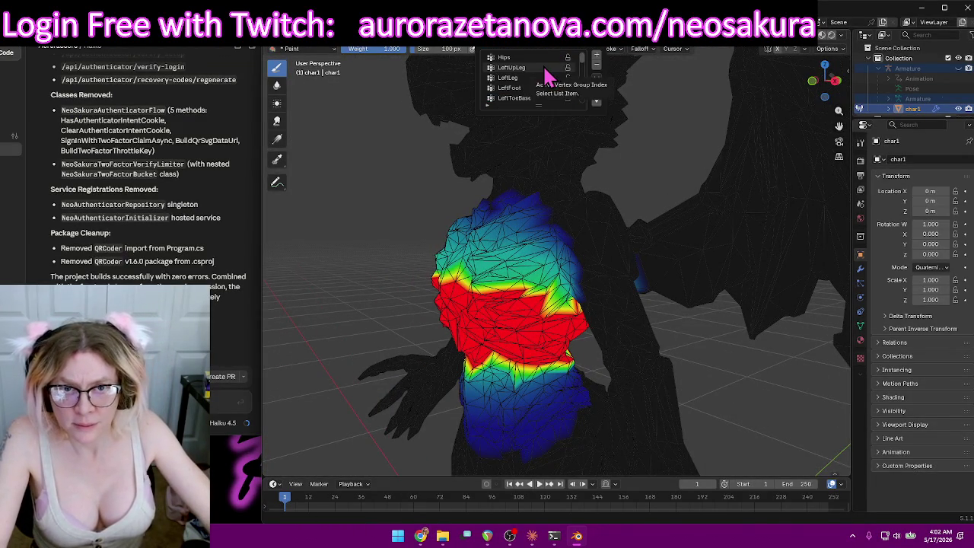
# Switch to the Hips vertex group and inspect its weights from behind the dragon.
pyautogui.click(535, 58)
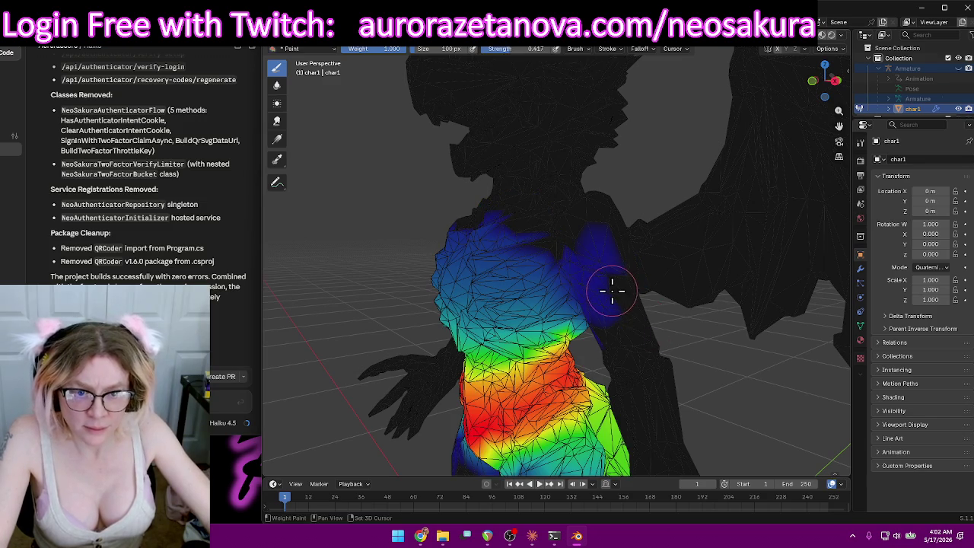
pyautogui.moveTo(459, 297)
pyautogui.mouseDown(button='middle')
pyautogui.moveTo(779, 348)
pyautogui.moveTo(678, 351)
pyautogui.mouseUp(button='middle')
pyautogui.scroll(-4, 489, 302)
pyautogui.scroll(3, 697, 332)
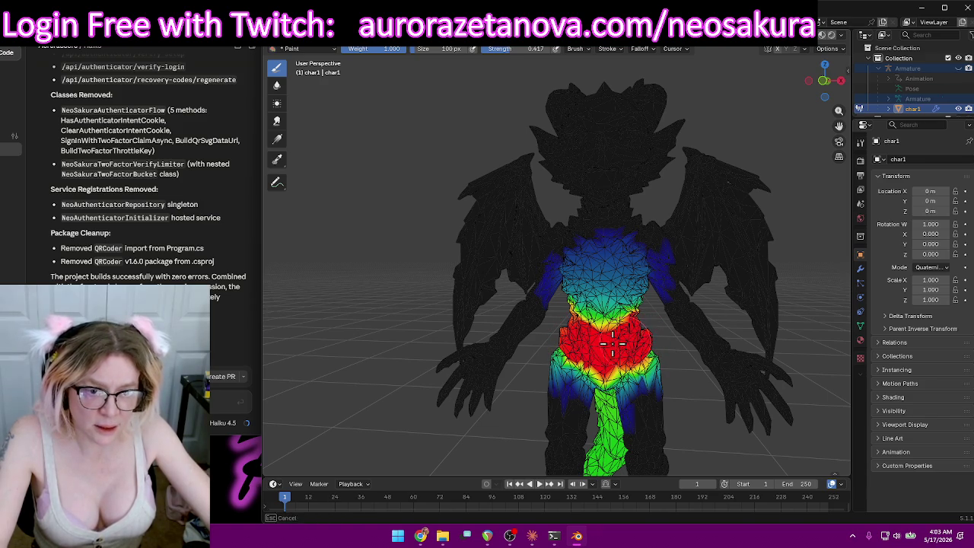
pyautogui.moveTo(569, 348)
pyautogui.mouseDown(button='middle')
pyautogui.moveTo(654, 343)
pyautogui.moveTo(507, 330)
pyautogui.mouseUp(button='middle')
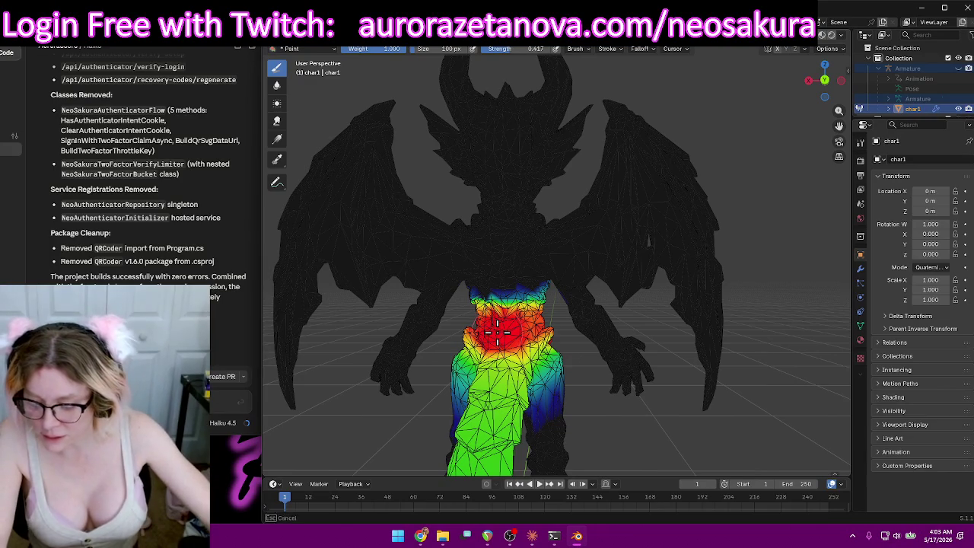
pyautogui.moveTo(488, 333); pyautogui.dragTo(512, 321, button='middle')
pyautogui.scroll(3, 512, 321)
pyautogui.scroll(-1, 508, 334)
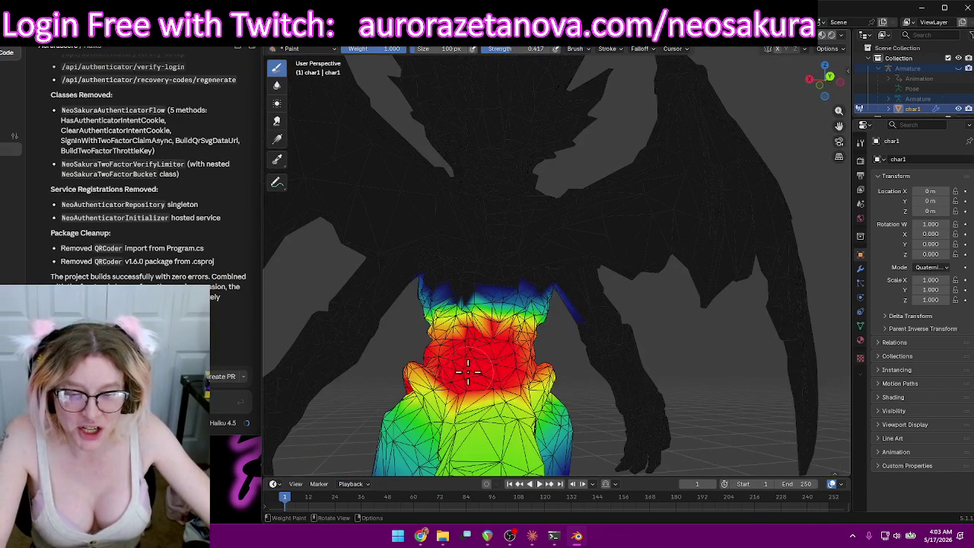
pyautogui.scroll(1, 468, 370)
pyautogui.scroll(1, 468, 370)
pyautogui.scroll(1, 468, 369)
pyautogui.scroll(1, 465, 365)
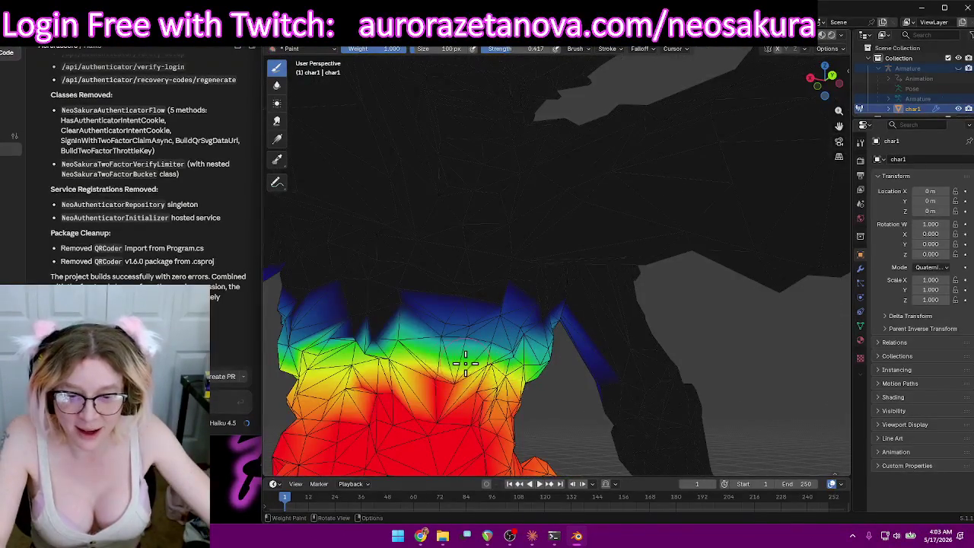
# Undo the stray weight stroke and re-check the dragon from a wider back view.
pyautogui.hotkey('ctrl', 'z')
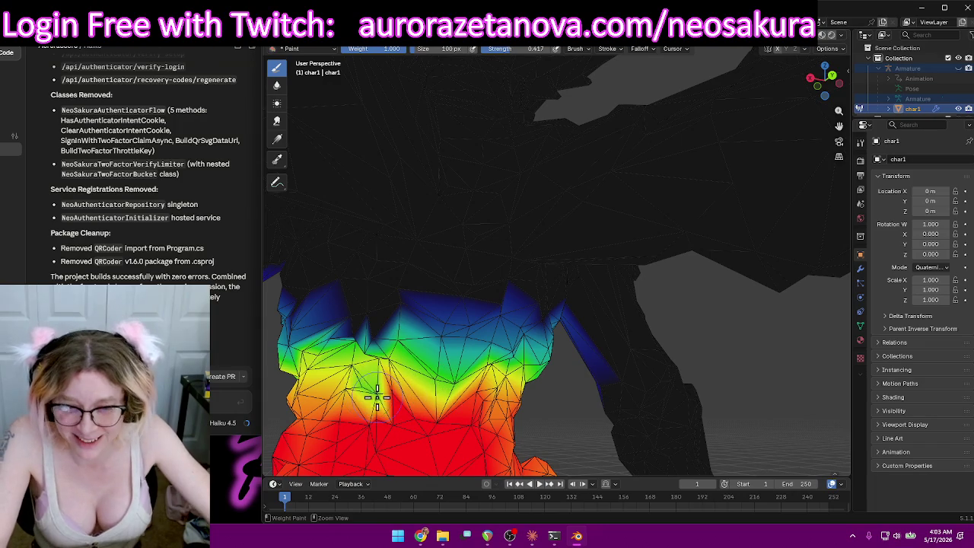
pyautogui.moveTo(370, 391); pyautogui.dragTo(475, 427, button='middle')
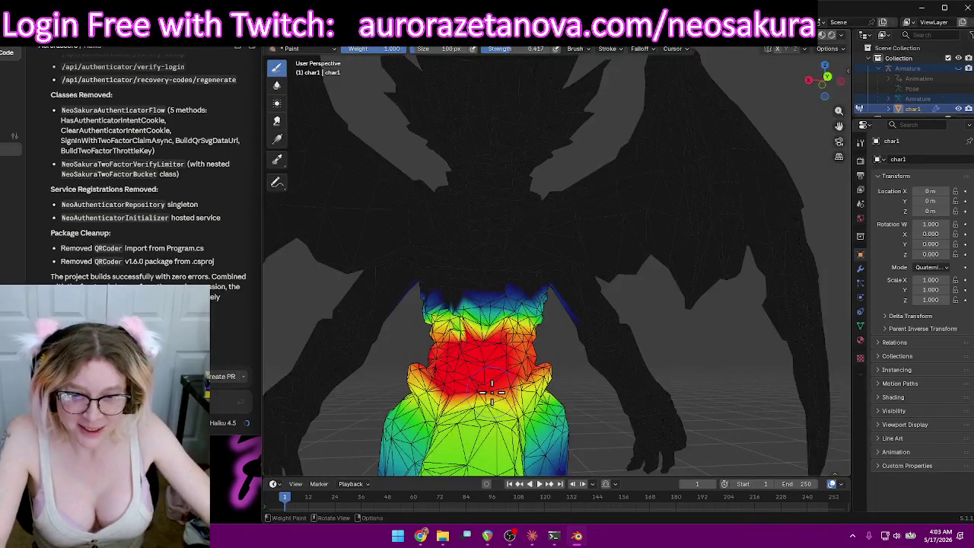
pyautogui.keyDown('ctrl'); pyautogui.moveTo(491, 392); pyautogui.dragTo(487, 324, button='middle'); pyautogui.keyUp('ctrl')
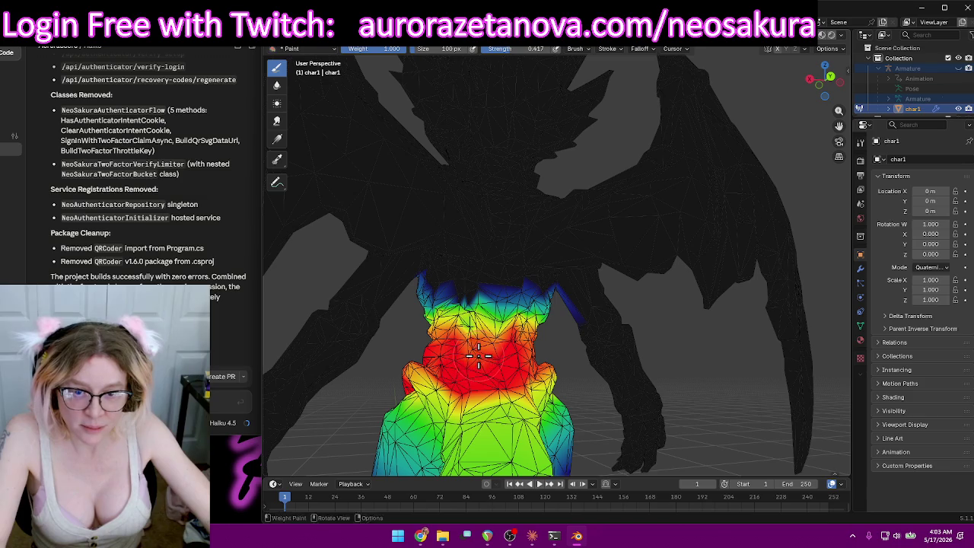
pyautogui.moveTo(505, 355)
pyautogui.mouseDown(button='middle')
pyautogui.moveTo(520, 359)
pyautogui.moveTo(531, 159)
pyautogui.mouseUp(button='middle')
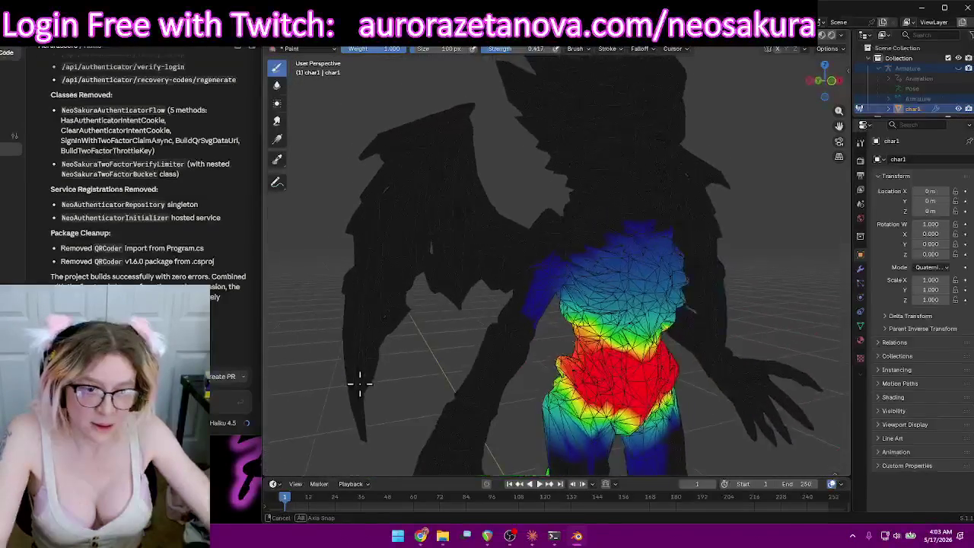
pyautogui.click(545, 52)
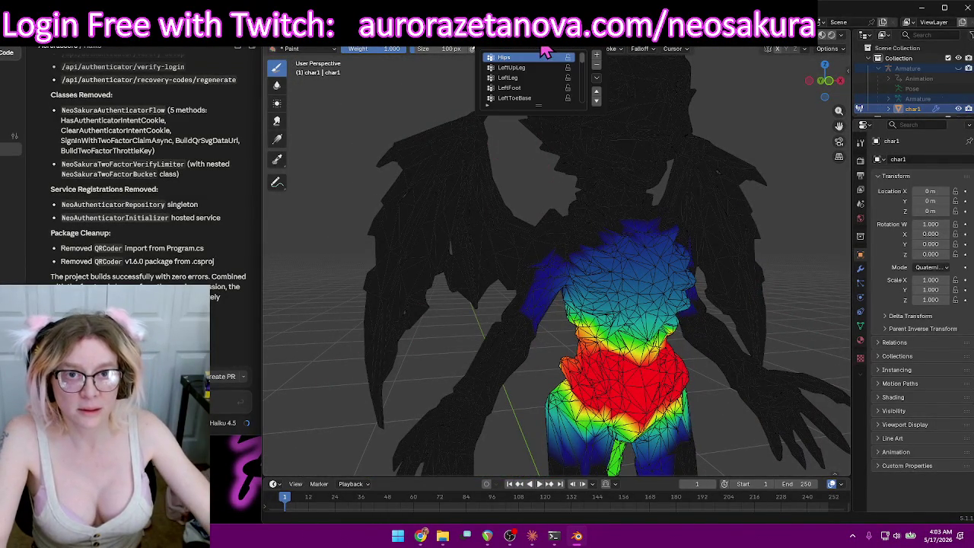
# Paint weight onto the upper tail from behind, raising it toward orange.
pyautogui.moveTo(570, 303)
pyautogui.mouseDown(button='middle')
pyautogui.moveTo(663, 315)
pyautogui.moveTo(687, 330)
pyautogui.moveTo(620, 343)
pyautogui.moveTo(687, 354)
pyautogui.moveTo(522, 94)
pyautogui.mouseUp(button='middle')
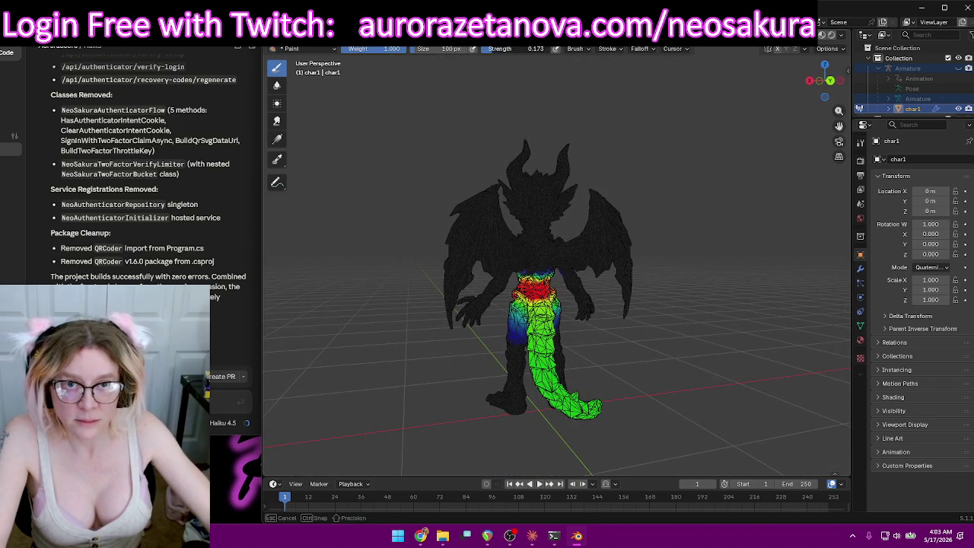
pyautogui.moveTo(524, 200); pyautogui.dragTo(535, 299, button='middle')
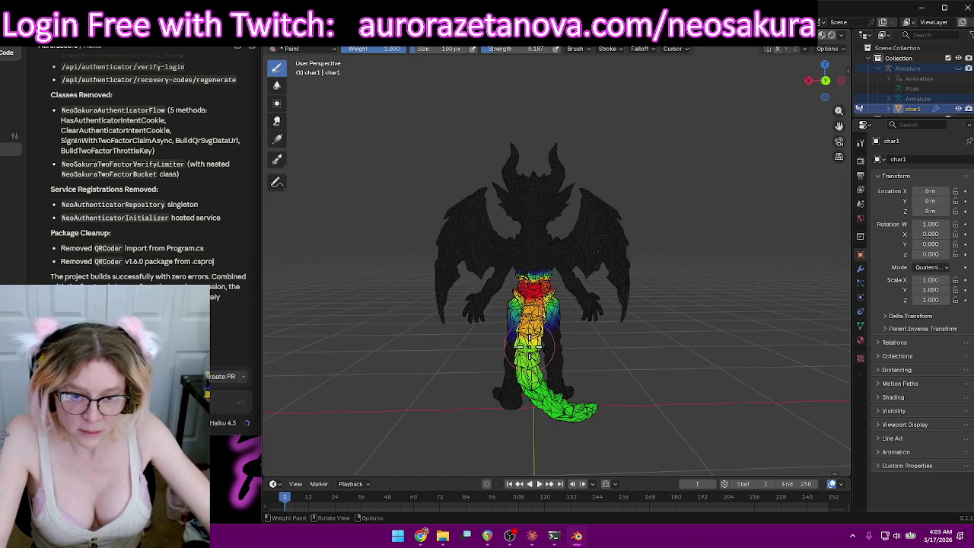
pyautogui.moveTo(531, 378)
pyautogui.mouseDown()
pyautogui.moveTo(538, 388)
pyautogui.moveTo(527, 349)
pyautogui.mouseUp()
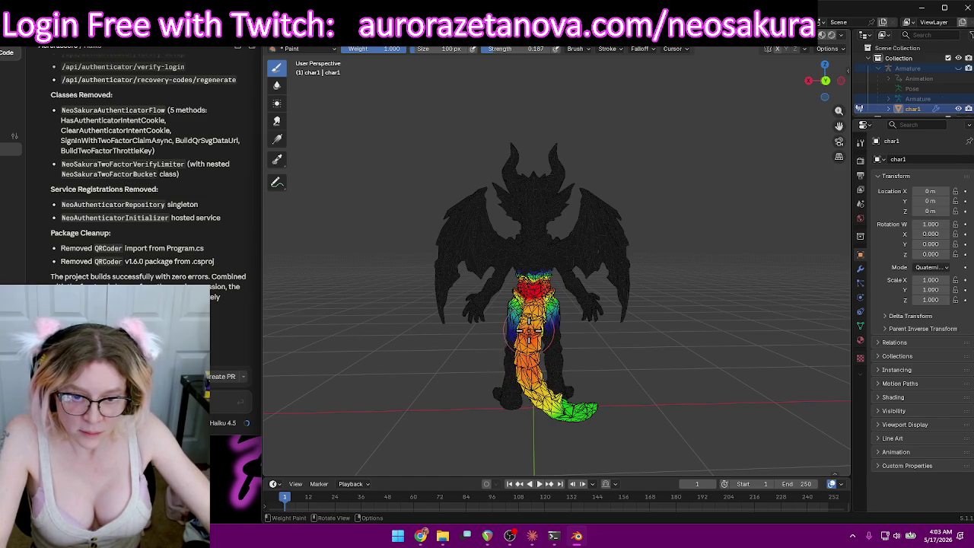
pyautogui.moveTo(575, 348)
pyautogui.mouseDown(button='middle')
pyautogui.moveTo(326, 285)
pyautogui.moveTo(349, 266)
pyautogui.moveTo(680, 320)
pyautogui.moveTo(636, 291)
pyautogui.moveTo(583, 305)
pyautogui.moveTo(616, 269)
pyautogui.mouseUp(button='middle')
pyautogui.moveTo(616, 269)
pyautogui.mouseDown()
pyautogui.moveTo(613, 220)
pyautogui.moveTo(652, 193)
pyautogui.moveTo(692, 188)
pyautogui.moveTo(711, 163)
pyautogui.moveTo(639, 171)
pyautogui.mouseUp()
pyautogui.moveTo(725, 153); pyautogui.dragTo(776, 155)
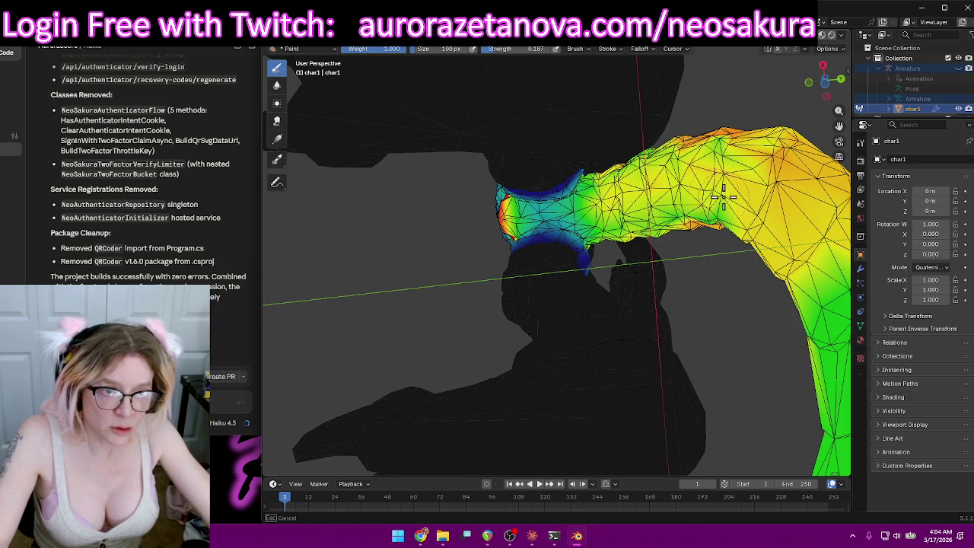
pyautogui.moveTo(703, 217)
pyautogui.mouseDown()
pyautogui.moveTo(627, 228)
pyautogui.moveTo(671, 227)
pyautogui.mouseUp()
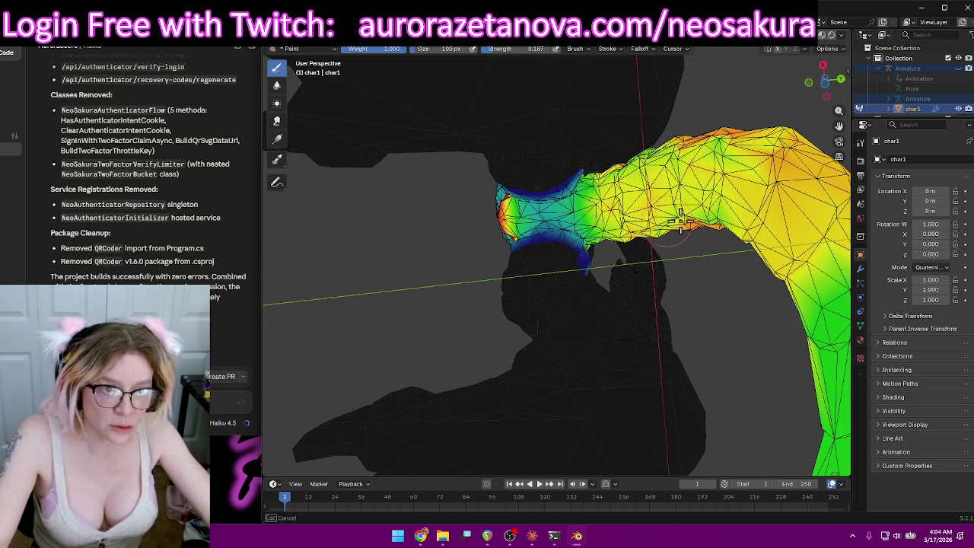
pyautogui.moveTo(730, 222); pyautogui.dragTo(708, 224)
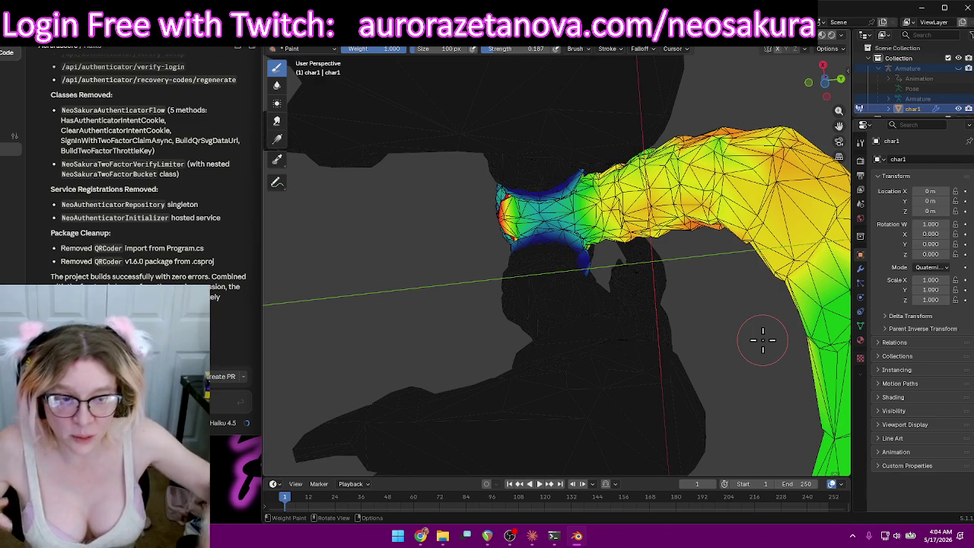
# Add warmer weights further down the tail so it grades toward green at the tip.
pyautogui.moveTo(753, 140)
pyautogui.mouseDown(button='middle')
pyautogui.moveTo(739, 142)
pyautogui.moveTo(773, 189)
pyautogui.mouseUp(button='middle')
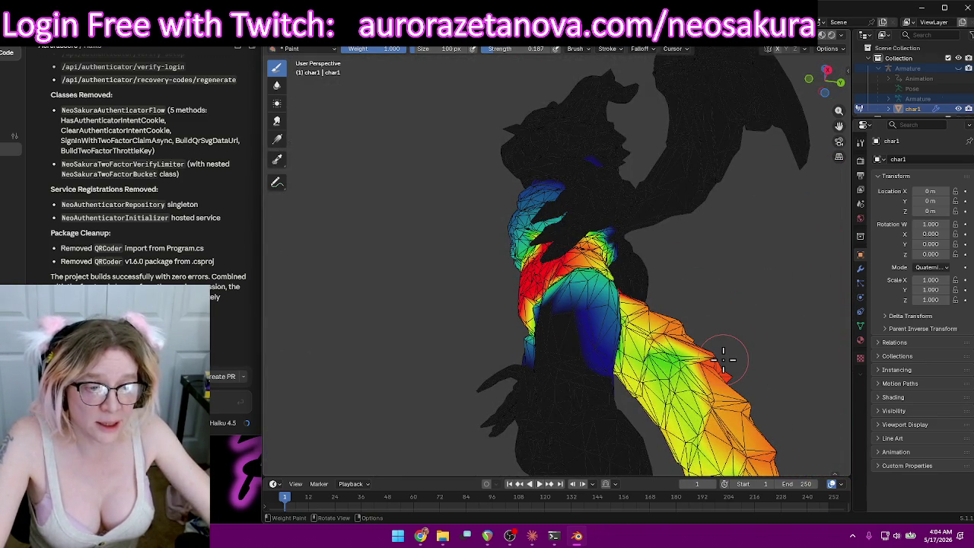
pyautogui.moveTo(686, 348)
pyautogui.mouseDown()
pyautogui.moveTo(664, 366)
pyautogui.moveTo(684, 396)
pyautogui.mouseUp()
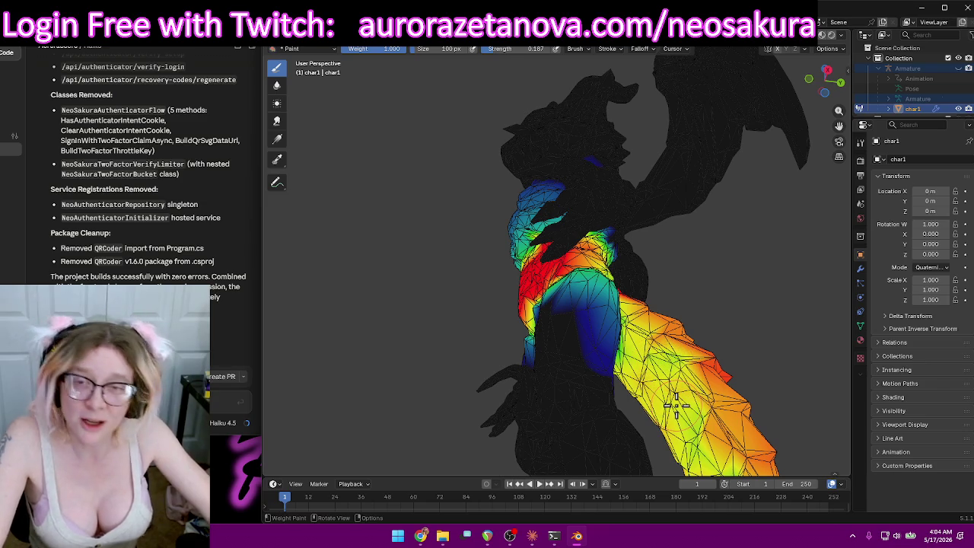
pyautogui.moveTo(769, 341)
pyautogui.mouseDown(button='middle')
pyautogui.moveTo(757, 358)
pyautogui.moveTo(694, 283)
pyautogui.mouseUp(button='middle')
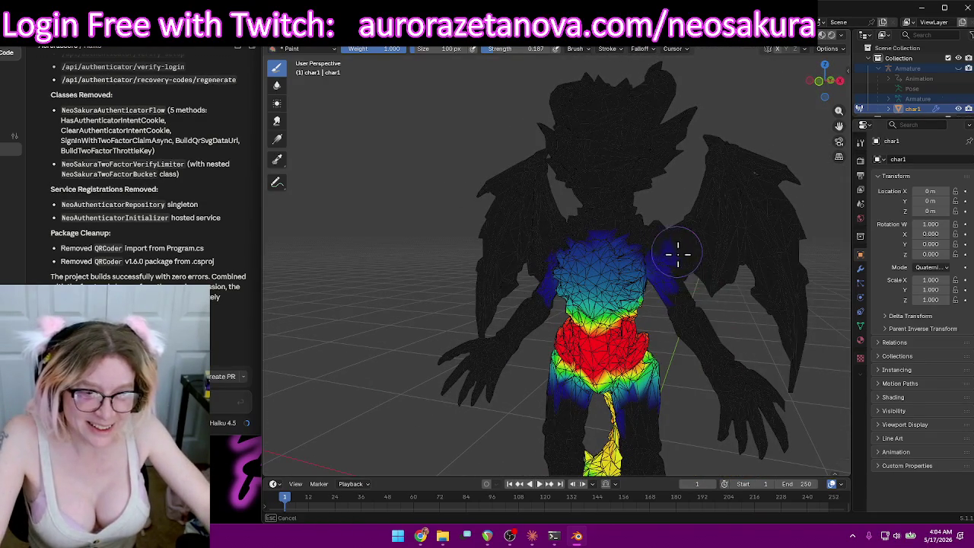
pyautogui.moveTo(738, 307)
pyautogui.mouseDown(button='middle')
pyautogui.moveTo(718, 268)
pyautogui.moveTo(667, 228)
pyautogui.moveTo(712, 224)
pyautogui.moveTo(732, 236)
pyautogui.moveTo(676, 235)
pyautogui.moveTo(665, 212)
pyautogui.mouseUp(button='middle')
pyautogui.moveTo(660, 312); pyautogui.dragTo(650, 312)
pyautogui.moveTo(647, 304)
pyautogui.mouseDown(button='middle')
pyautogui.moveTo(779, 306)
pyautogui.moveTo(680, 322)
pyautogui.moveTo(609, 381)
pyautogui.moveTo(522, 398)
pyautogui.moveTo(556, 413)
pyautogui.moveTo(631, 239)
pyautogui.moveTo(713, 265)
pyautogui.moveTo(646, 258)
pyautogui.moveTo(558, 279)
pyautogui.moveTo(439, 279)
pyautogui.mouseUp(button='middle')
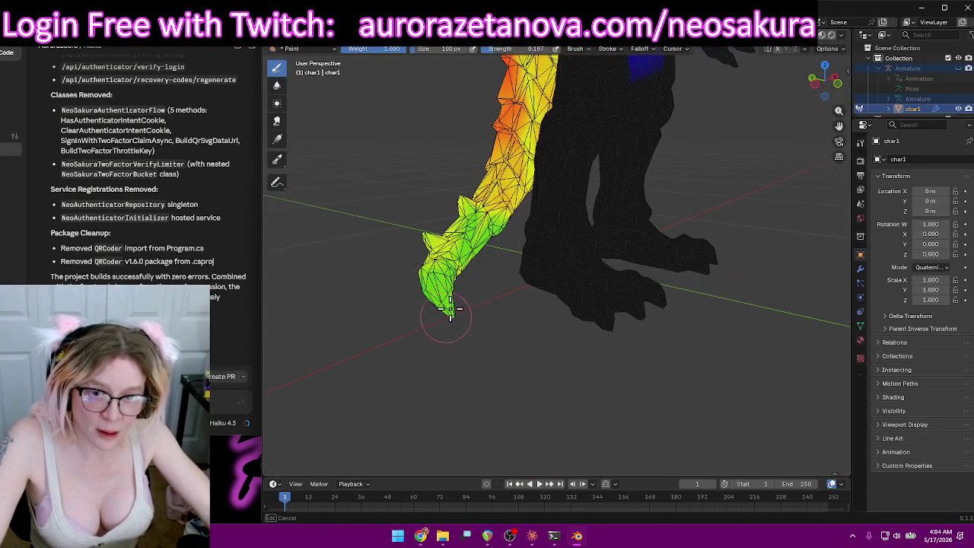
# Brighten the tail-tip weights and inspect the tail and hip weights from above.
pyautogui.moveTo(493, 208); pyautogui.dragTo(499, 222)
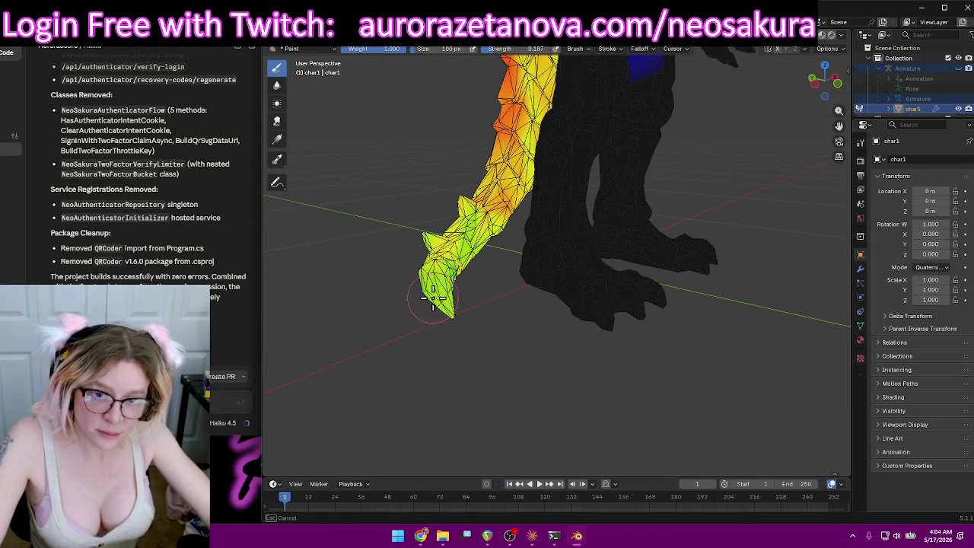
pyautogui.moveTo(459, 251)
pyautogui.mouseDown(button='middle')
pyautogui.moveTo(728, 222)
pyautogui.moveTo(750, 246)
pyautogui.moveTo(705, 265)
pyautogui.mouseUp(button='middle')
pyautogui.moveTo(675, 226)
pyautogui.mouseDown(button='middle')
pyautogui.moveTo(745, 157)
pyautogui.moveTo(604, 154)
pyautogui.moveTo(561, 222)
pyautogui.moveTo(681, 253)
pyautogui.mouseUp(button='middle')
pyautogui.scroll(-5, 681, 253)
pyautogui.moveTo(624, 266)
pyautogui.mouseDown(button='middle')
pyautogui.moveTo(805, 228)
pyautogui.moveTo(576, 138)
pyautogui.moveTo(602, 246)
pyautogui.moveTo(577, 73)
pyautogui.mouseUp(button='middle')
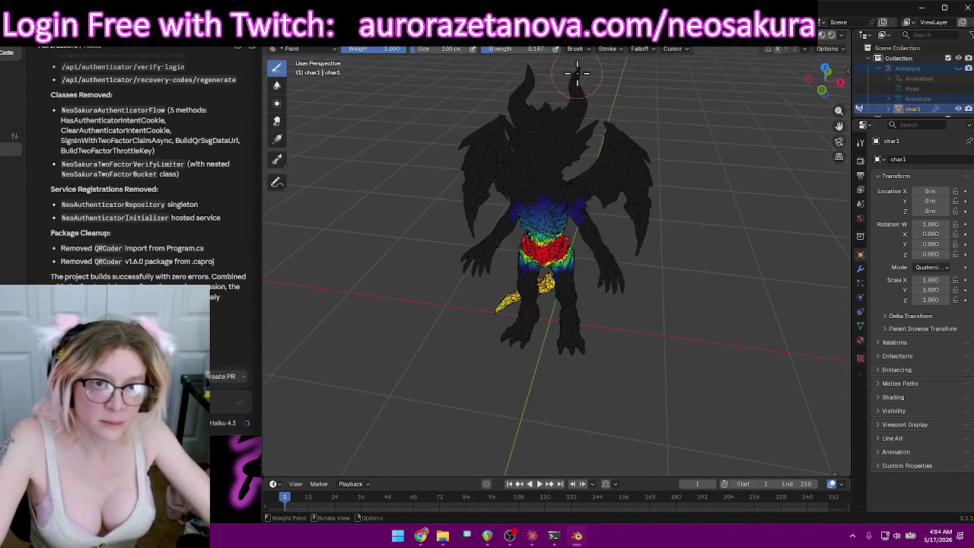
# Switch to the Spine02 vertex group and zoom in on its mid-back weights.
pyautogui.click(542, 49)
pyautogui.moveTo(722, 256)
pyautogui.mouseDown(button='middle')
pyautogui.moveTo(735, 202)
pyautogui.moveTo(595, 190)
pyautogui.moveTo(586, 142)
pyautogui.moveTo(652, 315)
pyautogui.moveTo(606, 315)
pyautogui.moveTo(616, 290)
pyautogui.moveTo(639, 304)
pyautogui.moveTo(622, 244)
pyautogui.moveTo(593, 213)
pyautogui.moveTo(613, 222)
pyautogui.moveTo(550, 163)
pyautogui.mouseUp(button='middle')
pyautogui.scroll(3, 587, 178)
pyautogui.scroll(3, 593, 165)
pyautogui.scroll(2, 616, 320)
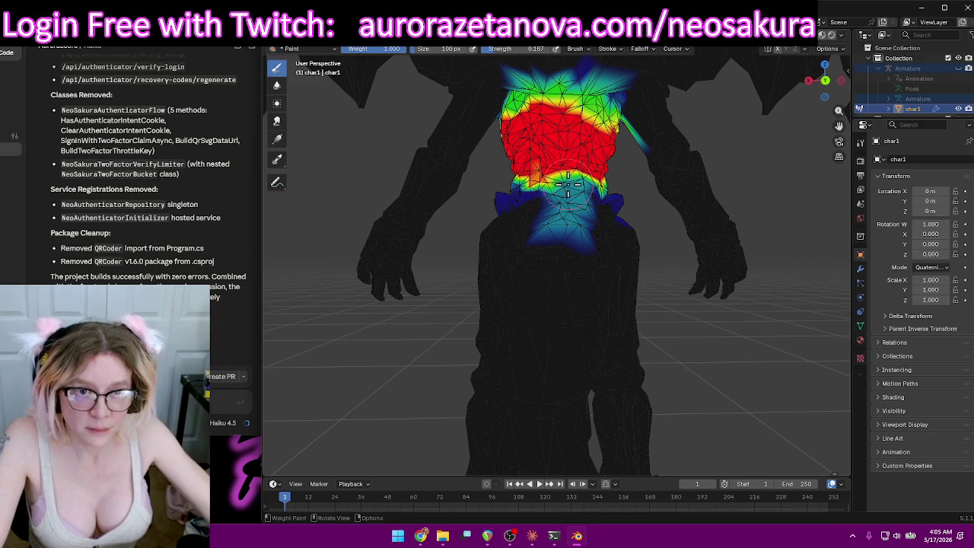
# At about 0.45 strength, paint weight from the spine down the tail, green toward the tip.
pyautogui.moveTo(539, 169); pyautogui.dragTo(586, 221, button='middle')
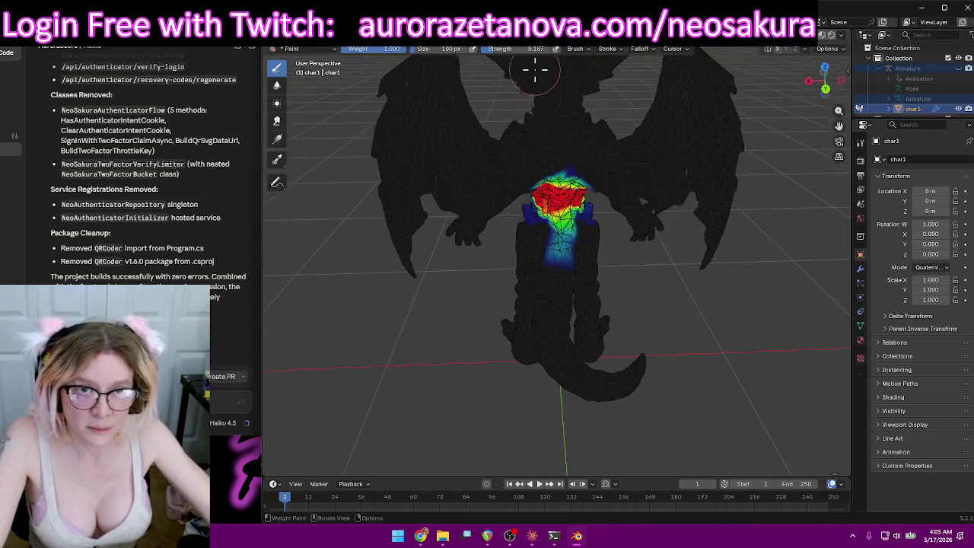
pyautogui.moveTo(496, 50); pyautogui.dragTo(532, 50)
pyautogui.moveTo(564, 224); pyautogui.dragTo(672, 402)
pyautogui.moveTo(671, 402); pyautogui.dragTo(620, 306, button='middle')
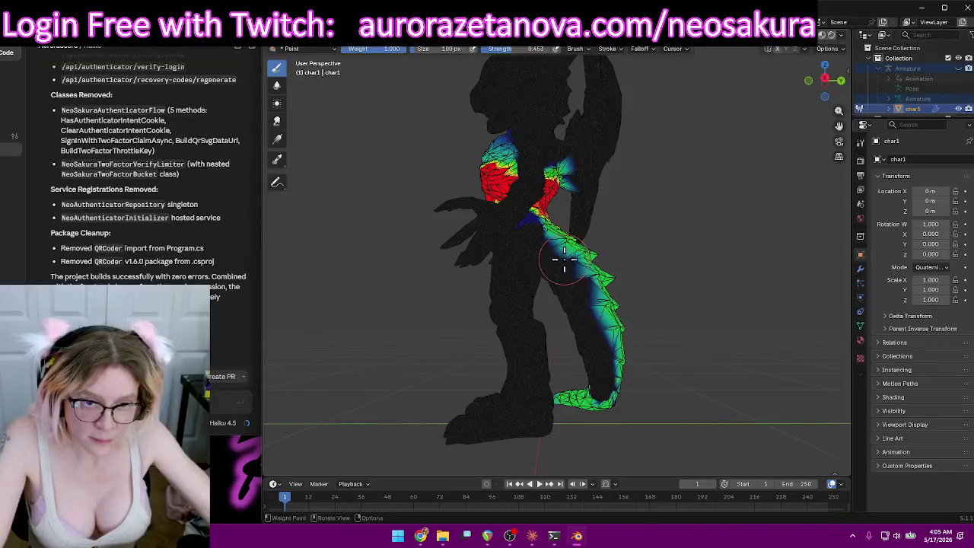
pyautogui.moveTo(564, 260); pyautogui.dragTo(613, 413)
pyautogui.moveTo(613, 413)
pyautogui.mouseDown(button='middle')
pyautogui.moveTo(329, 377)
pyautogui.moveTo(556, 310)
pyautogui.mouseUp(button='middle')
# Paint weight along the leg beside the tail and build the upper tail up to orange.
pyautogui.moveTo(556, 310)
pyautogui.mouseDown()
pyautogui.moveTo(518, 340)
pyautogui.moveTo(517, 430)
pyautogui.mouseUp()
pyautogui.moveTo(518, 430); pyautogui.dragTo(662, 447, button='middle')
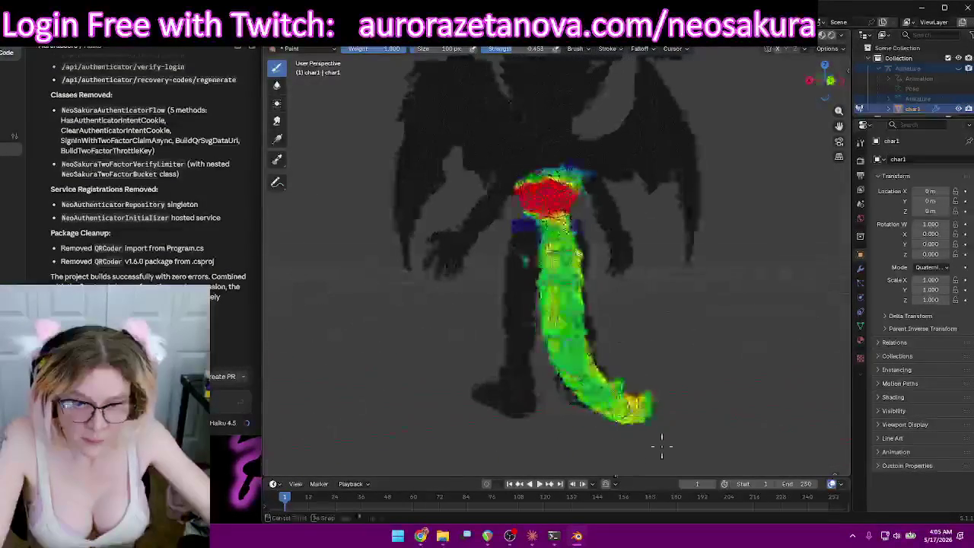
pyautogui.moveTo(559, 202); pyautogui.dragTo(582, 264)
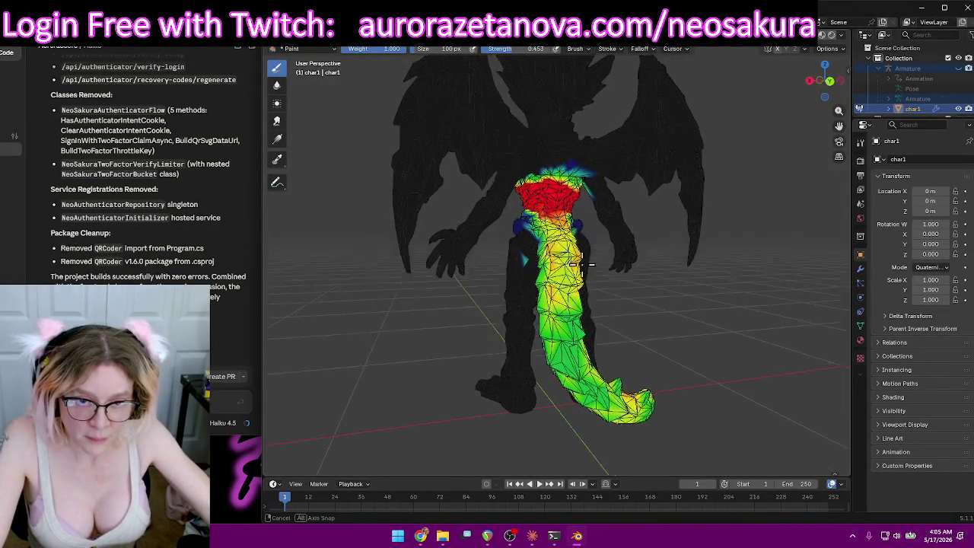
pyautogui.moveTo(582, 264); pyautogui.dragTo(560, 221, button='middle')
pyautogui.moveTo(559, 220); pyautogui.dragTo(567, 390)
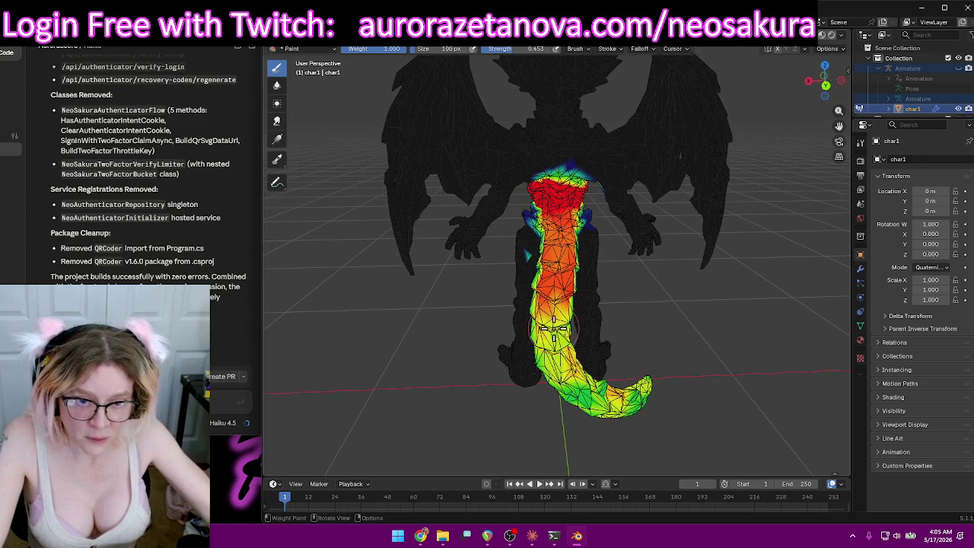
pyautogui.moveTo(567, 389); pyautogui.dragTo(647, 358, button='middle')
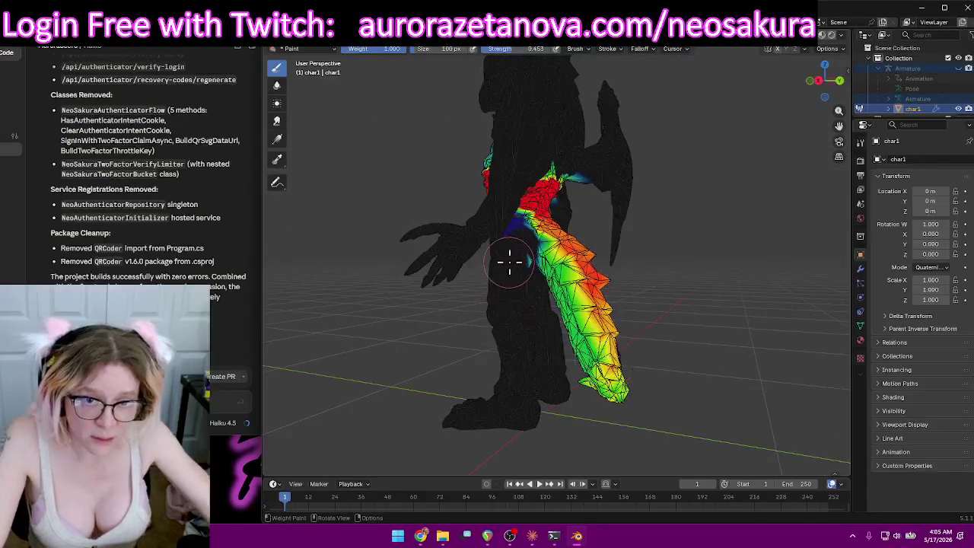
# Raise brush strength to full 1.000 and inspect the painted tail from several angles.
pyautogui.moveTo(513, 261); pyautogui.dragTo(533, 251, button='middle')
pyautogui.moveTo(521, 48); pyautogui.dragTo(548, 49)
pyautogui.keyDown('ctrl'); pyautogui.moveTo(354, 342); pyautogui.dragTo(428, 294, button='middle'); pyautogui.keyUp('ctrl')
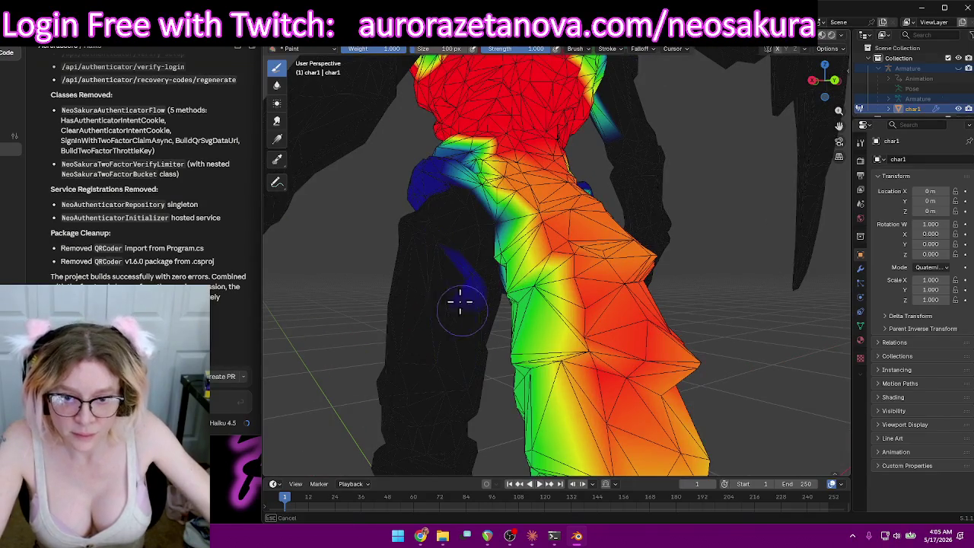
pyautogui.moveTo(436, 248); pyautogui.dragTo(679, 246, button='middle')
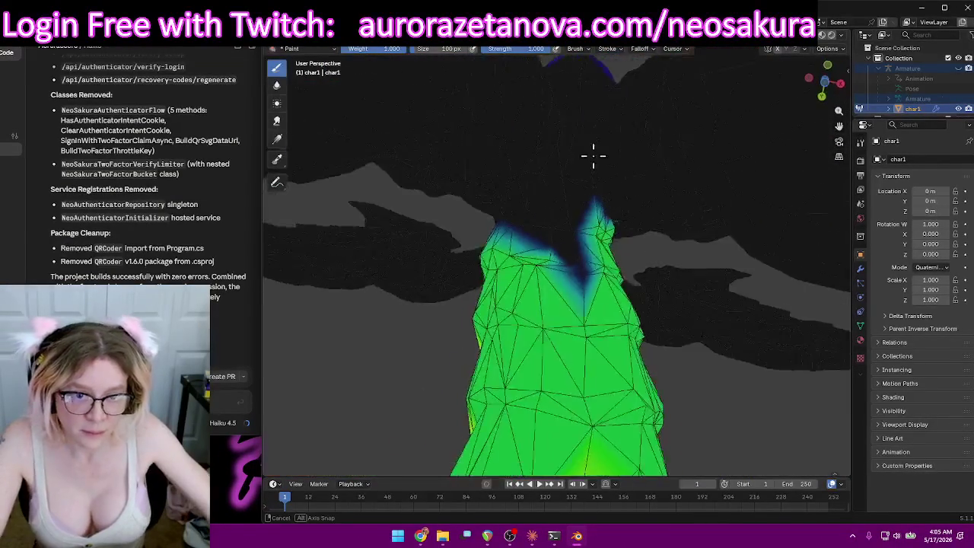
pyautogui.moveTo(679, 246); pyautogui.dragTo(565, 165, button='middle')
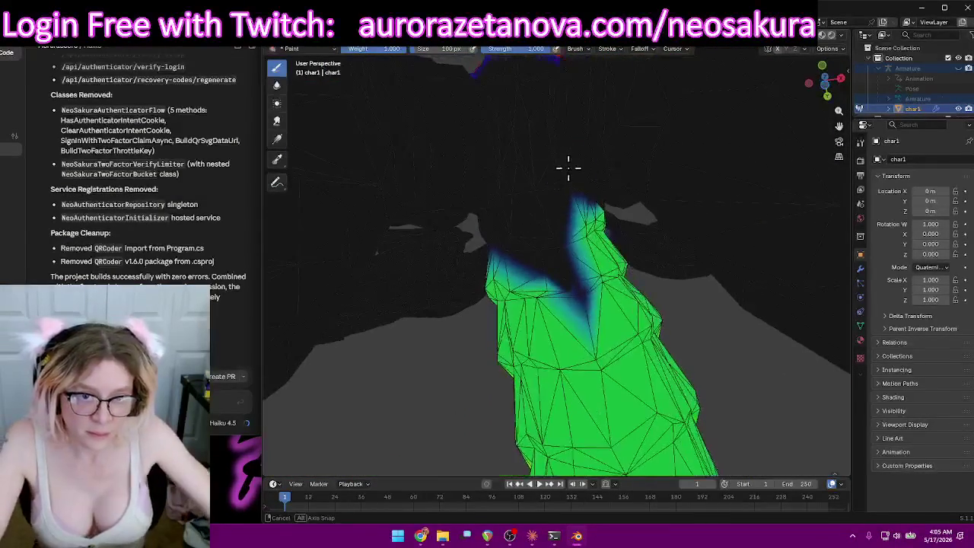
# Lower strength to 0.345 and paint the tail's remaining blue areas yellow-green.
pyautogui.click(576, 291)
pyautogui.moveTo(592, 328); pyautogui.dragTo(507, 237)
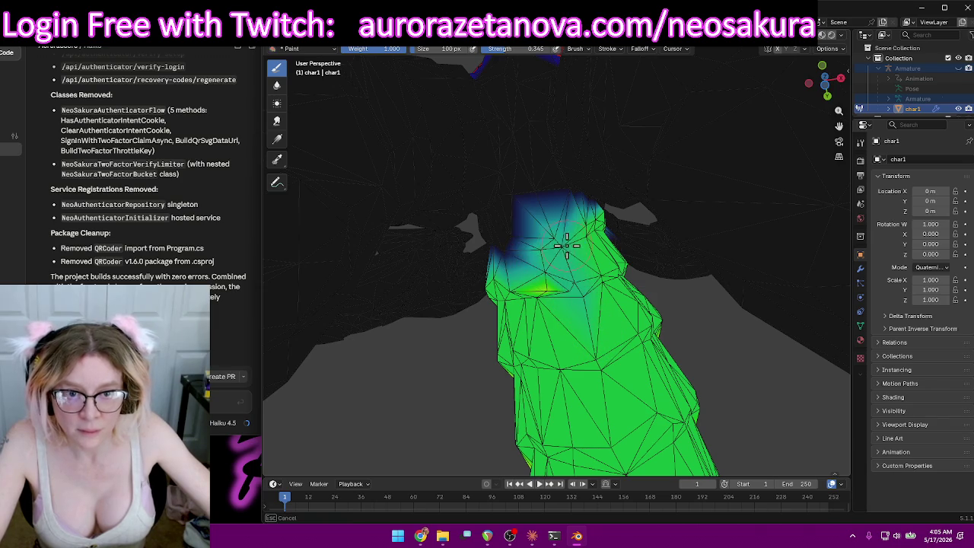
pyautogui.moveTo(572, 278)
pyautogui.mouseDown(button='middle')
pyautogui.moveTo(444, 327)
pyautogui.moveTo(289, 341)
pyautogui.moveTo(812, 344)
pyautogui.mouseUp(button='middle')
pyautogui.moveTo(598, 231); pyautogui.dragTo(566, 232)
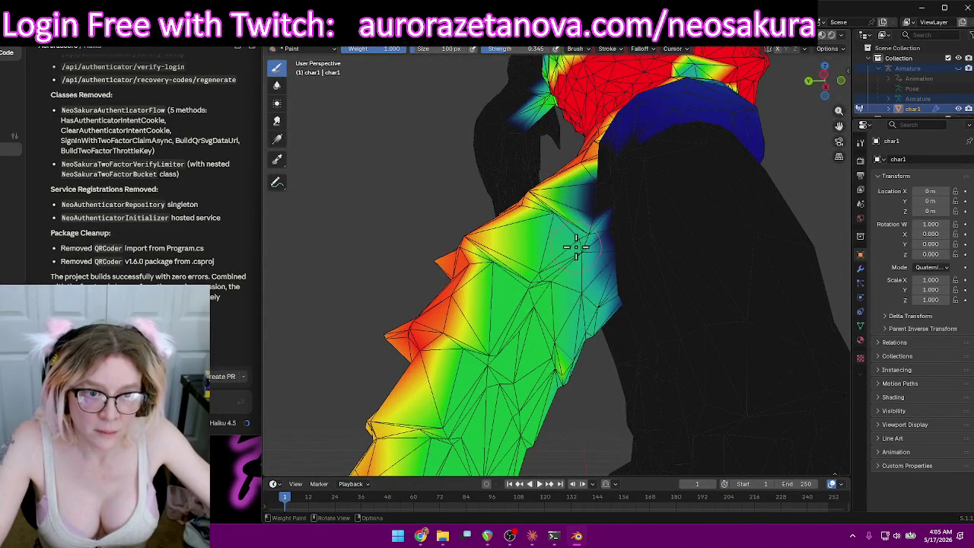
# Zoom in and out around the tail to review the finished weights.
pyautogui.scroll(-4, 576, 248)
pyautogui.moveTo(576, 247)
pyautogui.mouseDown(button='middle')
pyautogui.moveTo(691, 271)
pyautogui.moveTo(630, 263)
pyautogui.mouseUp(button='middle')
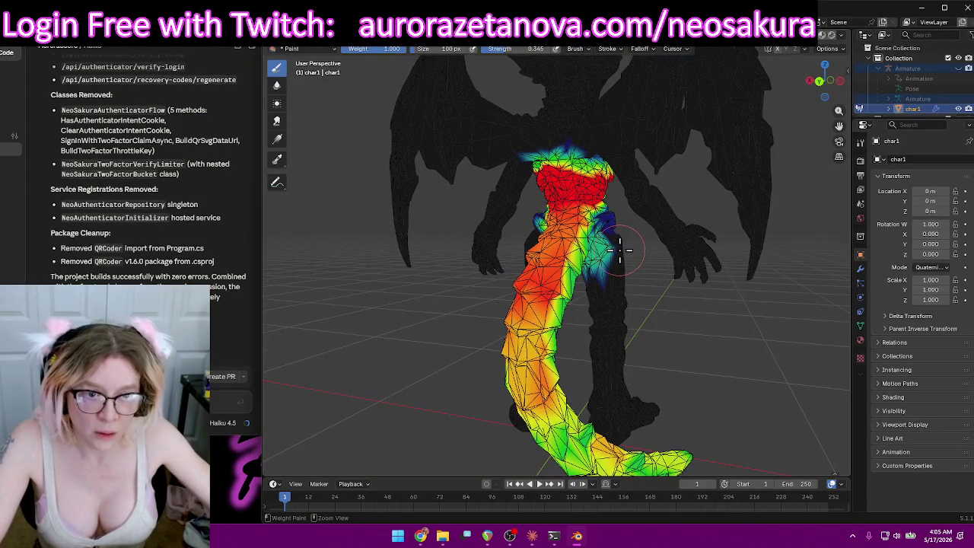
pyautogui.scroll(2, 635, 265)
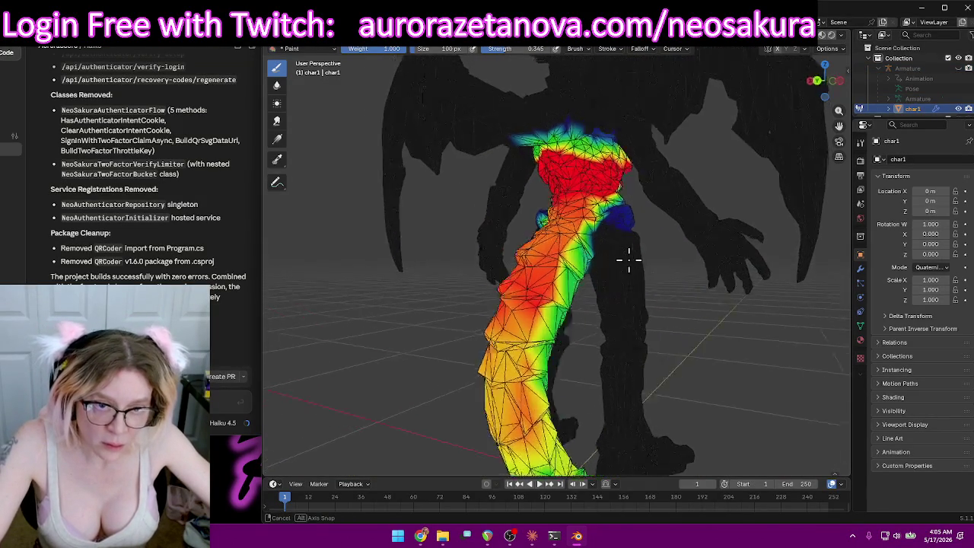
pyautogui.moveTo(626, 256); pyautogui.dragTo(586, 259, button='middle')
pyautogui.scroll(3, 586, 259)
pyautogui.scroll(2, 591, 252)
pyautogui.moveTo(682, 187)
pyautogui.mouseDown(button='middle')
pyautogui.moveTo(653, 234)
pyautogui.moveTo(703, 246)
pyautogui.moveTo(635, 196)
pyautogui.moveTo(809, 220)
pyautogui.mouseUp(button='middle')
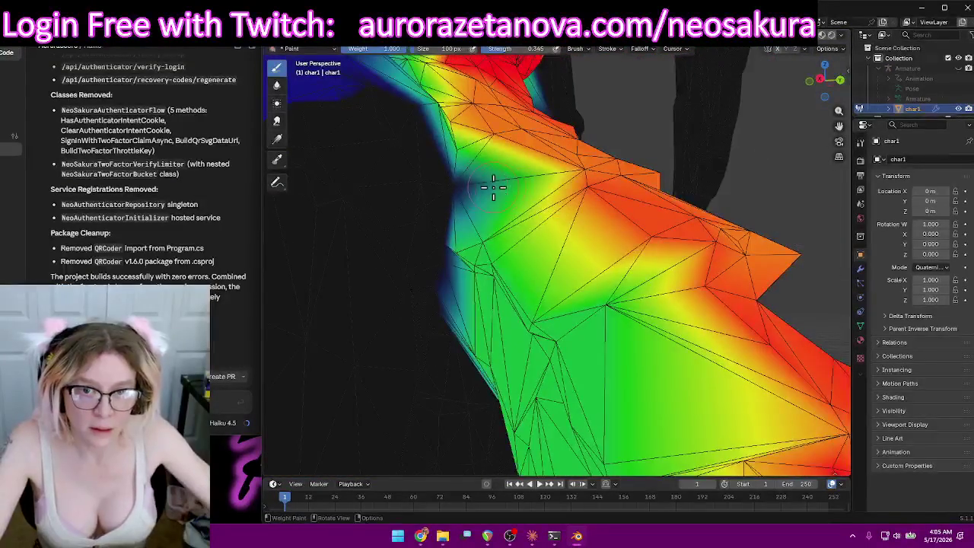
pyautogui.scroll(-5, 472, 188)
pyautogui.moveTo(631, 211)
pyautogui.mouseDown(button='middle')
pyautogui.moveTo(482, 263)
pyautogui.moveTo(806, 233)
pyautogui.moveTo(794, 224)
pyautogui.mouseUp(button='middle')
pyautogui.click(559, 49)
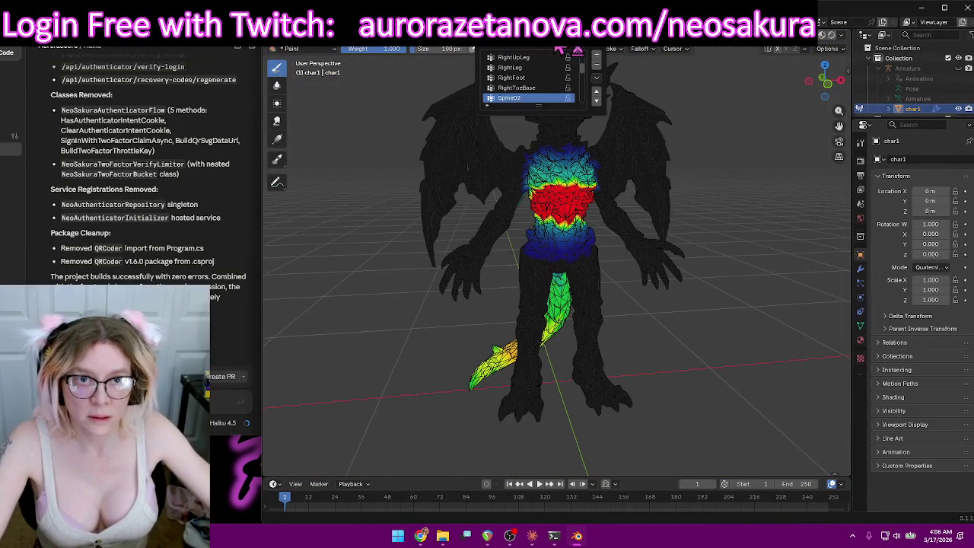
# Select Spine01 and paint the chest centre solid red at full 1.000 strength.
pyautogui.click(525, 78)
pyautogui.moveTo(731, 206); pyautogui.dragTo(718, 208, button='middle')
pyautogui.moveTo(562, 181); pyautogui.dragTo(578, 183)
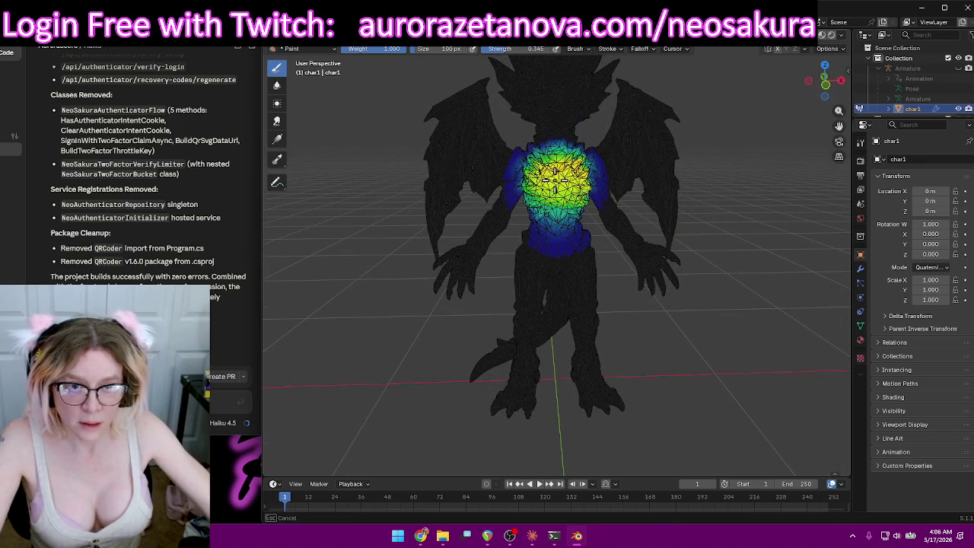
pyautogui.scroll(2, 550, 177)
pyautogui.moveTo(517, 50); pyautogui.dragTo(532, 49)
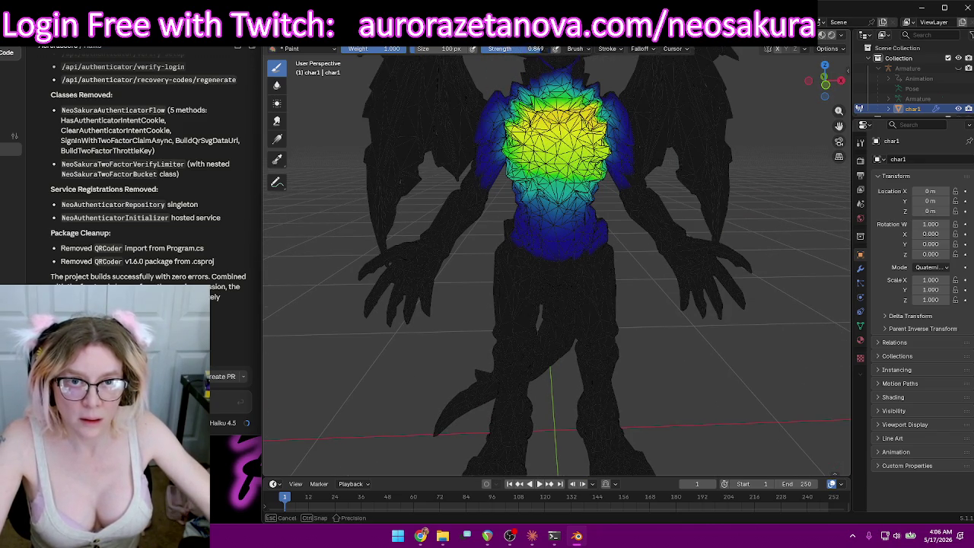
pyautogui.moveTo(579, 128); pyautogui.dragTo(556, 133)
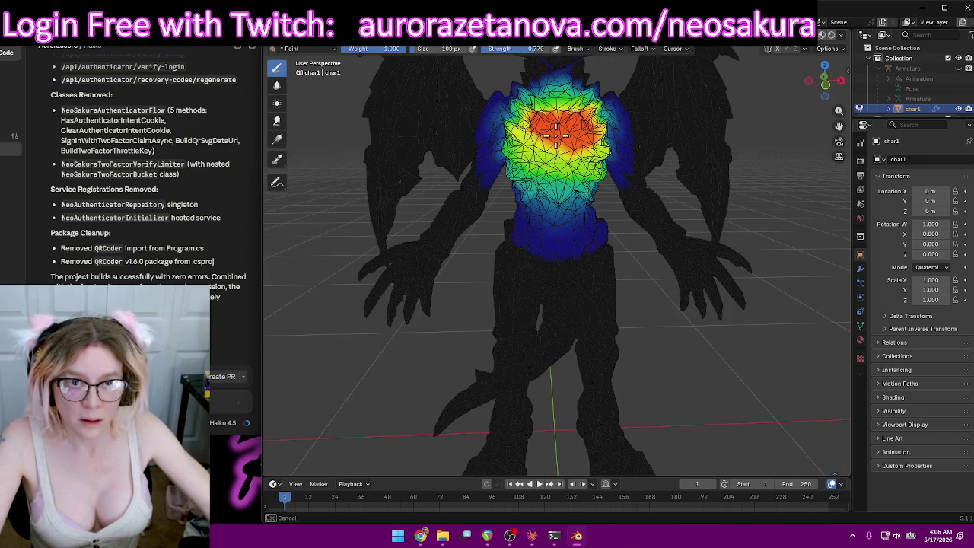
pyautogui.moveTo(536, 49); pyautogui.dragTo(578, 49)
pyautogui.moveTo(563, 128); pyautogui.dragTo(542, 128)
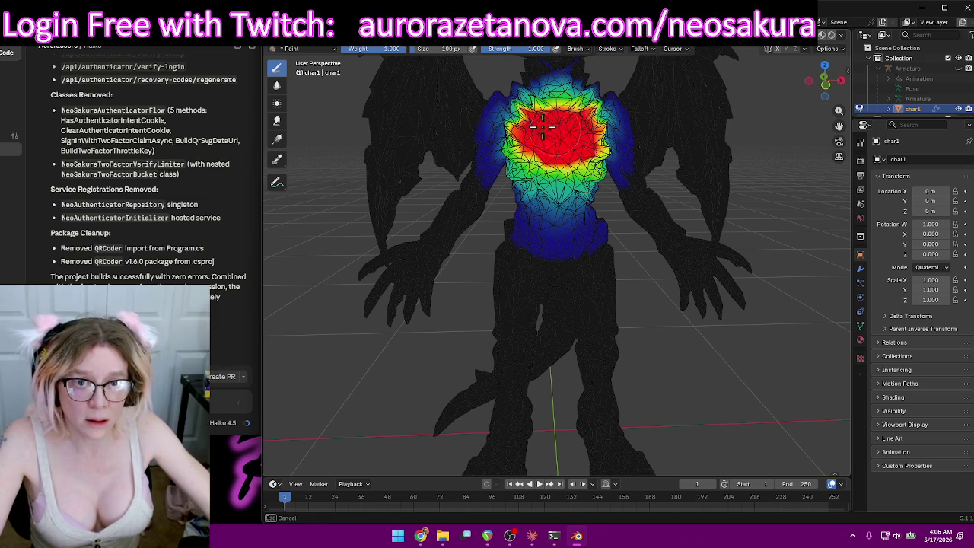
pyautogui.moveTo(601, 134); pyautogui.dragTo(470, 117, button='middle')
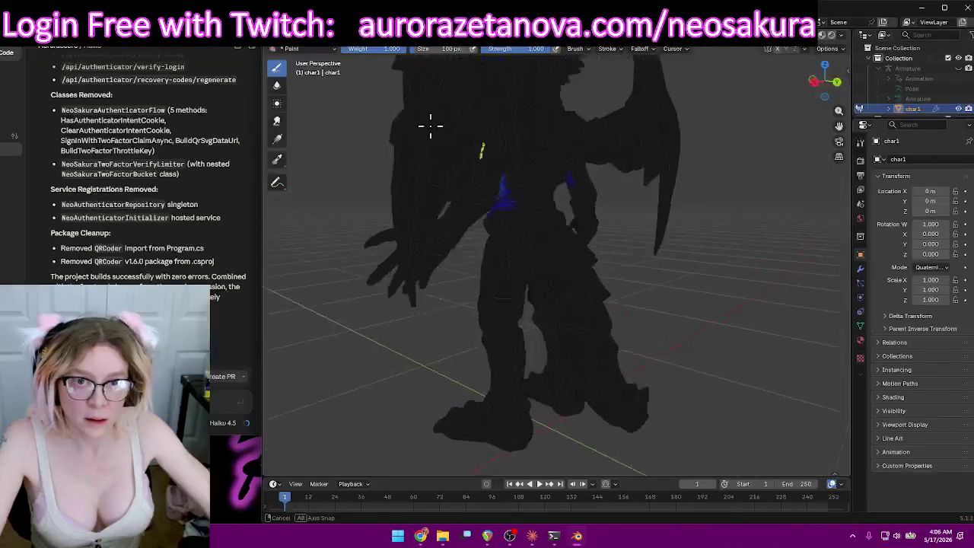
pyautogui.moveTo(560, 135)
pyautogui.mouseDown()
pyautogui.moveTo(547, 137)
pyautogui.moveTo(567, 156)
pyautogui.moveTo(572, 128)
pyautogui.mouseUp()
# Make Spine the active vertex group and paint red weight at the neck.
pyautogui.rightClick(557, 48)
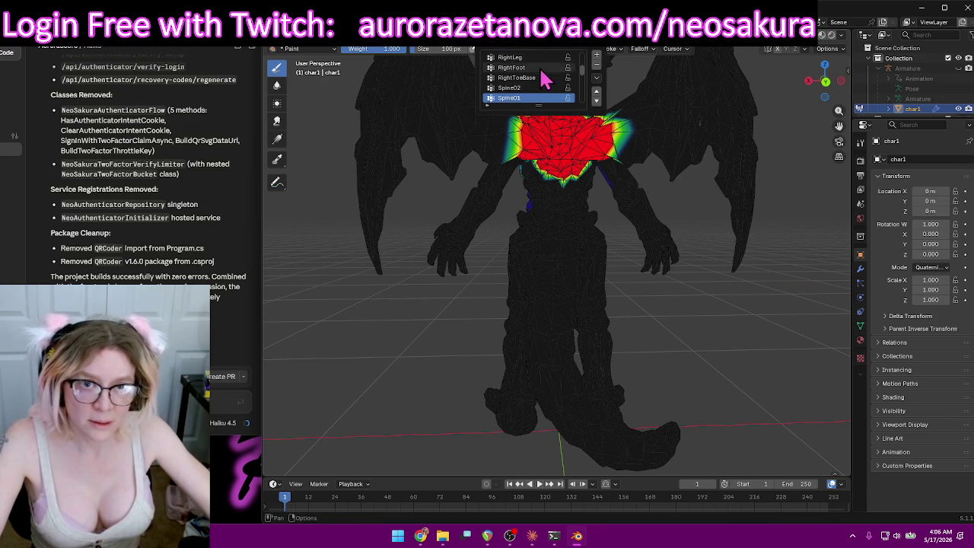
pyautogui.click(530, 89)
pyautogui.moveTo(522, 206); pyautogui.dragTo(717, 191, button='middle')
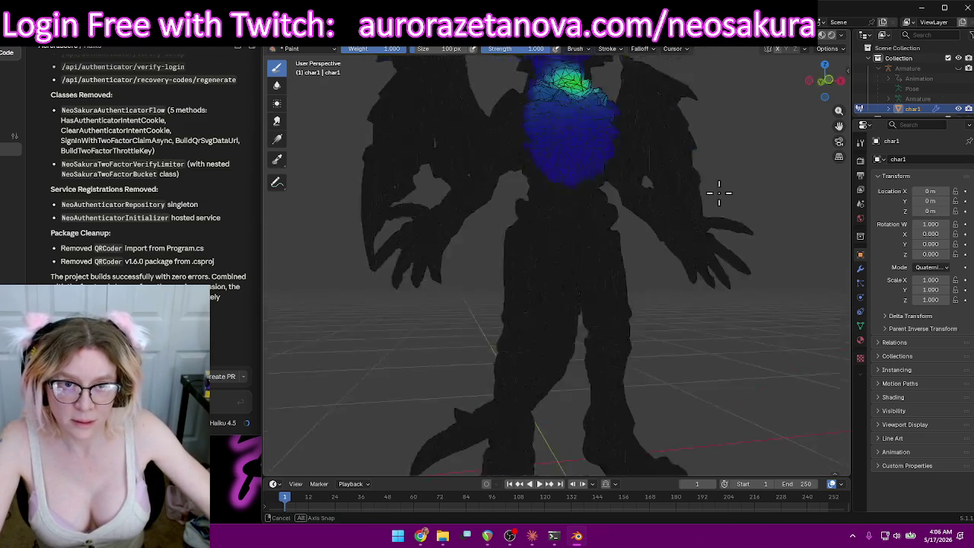
pyautogui.moveTo(567, 76); pyautogui.dragTo(559, 88)
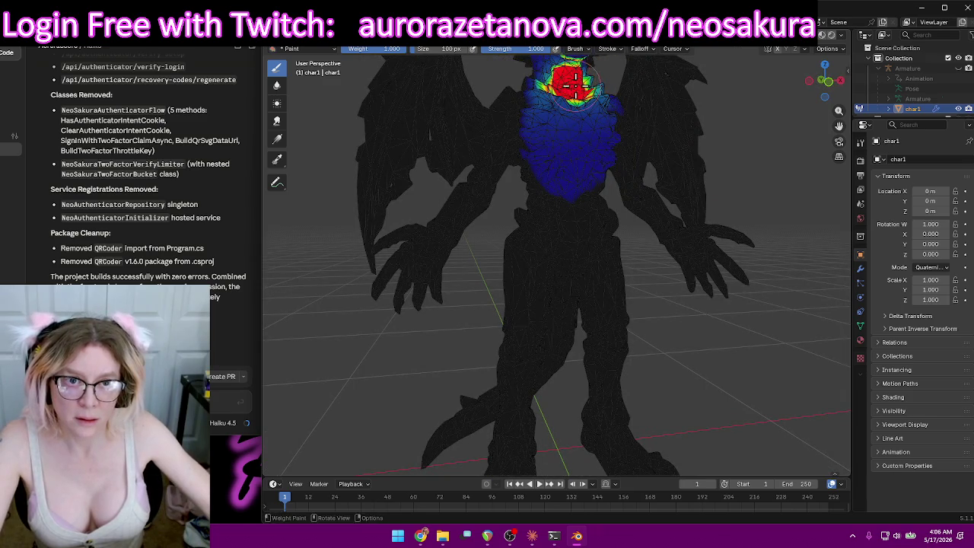
pyautogui.moveTo(563, 87); pyautogui.dragTo(678, 142, button='middle')
pyautogui.click(552, 51)
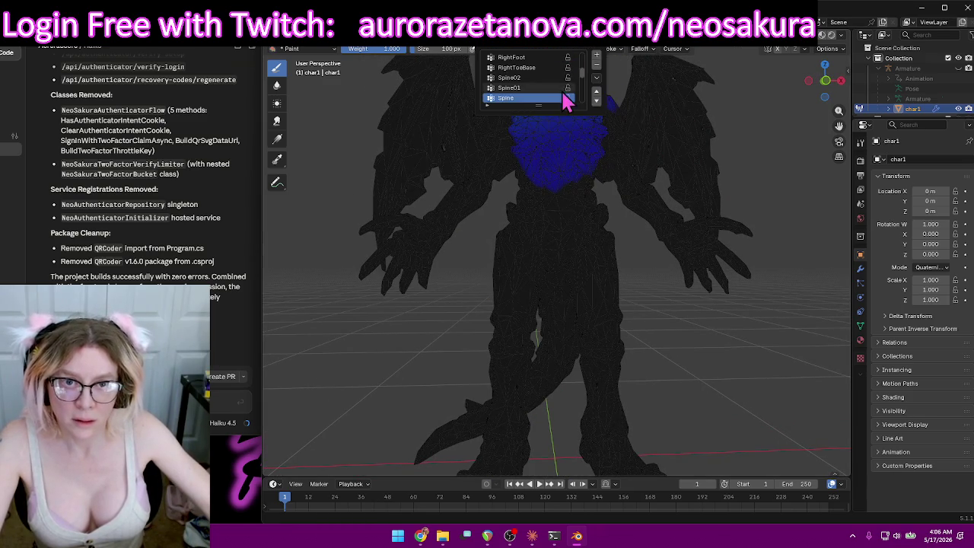
# Switch to the tail group and, at 0.072 strength, blend the tail from red base to yellow-green.
pyautogui.click(528, 87)
pyautogui.moveTo(667, 220)
pyautogui.mouseDown(button='middle')
pyautogui.moveTo(599, 267)
pyautogui.moveTo(452, 246)
pyautogui.moveTo(598, 266)
pyautogui.moveTo(674, 232)
pyautogui.moveTo(785, 243)
pyautogui.moveTo(315, 267)
pyautogui.moveTo(716, 210)
pyautogui.mouseUp(button='middle')
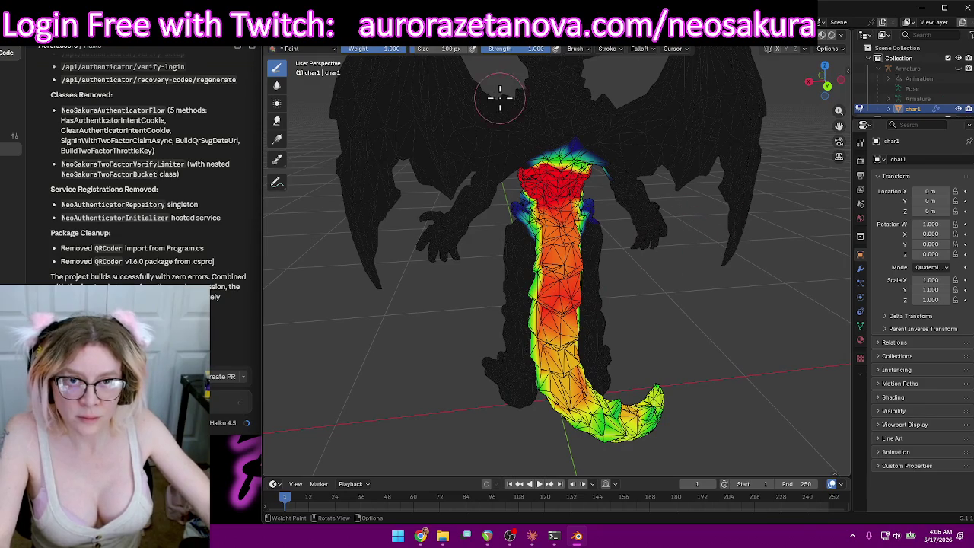
pyautogui.moveTo(499, 48); pyautogui.dragTo(525, 47)
pyautogui.moveTo(598, 270); pyautogui.dragTo(705, 434)
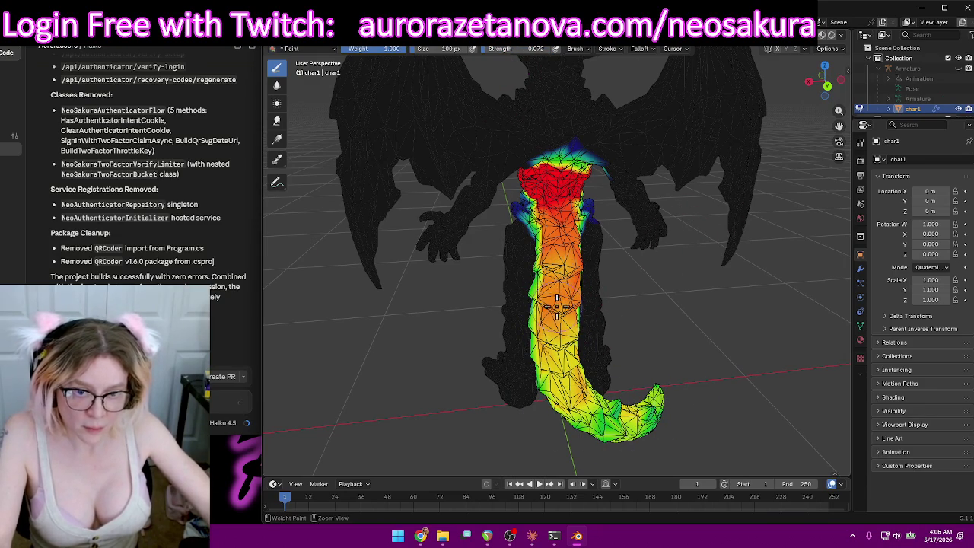
pyautogui.moveTo(557, 304); pyautogui.dragTo(625, 430)
pyautogui.moveTo(656, 397)
pyautogui.mouseDown()
pyautogui.moveTo(569, 247)
pyautogui.moveTo(586, 320)
pyautogui.mouseUp()
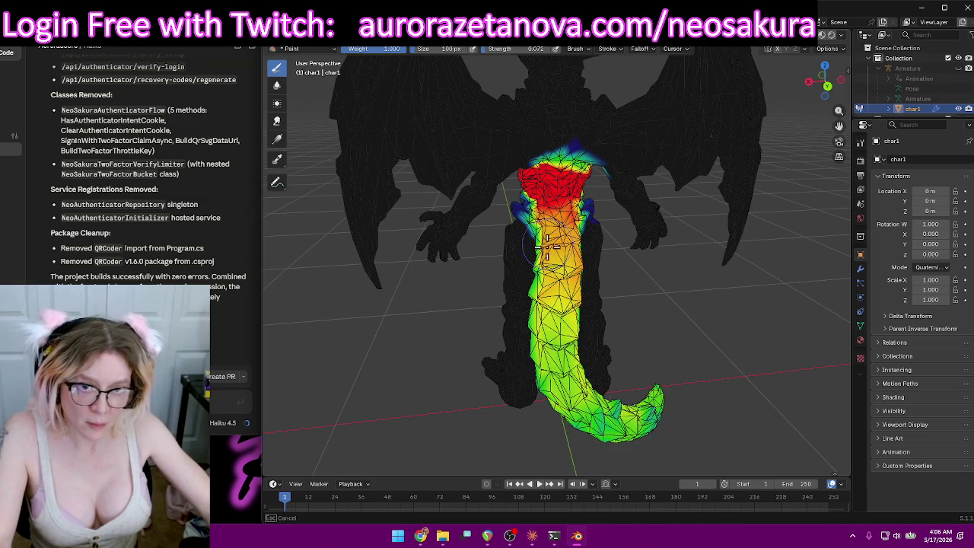
pyautogui.scroll(-3, 675, 279)
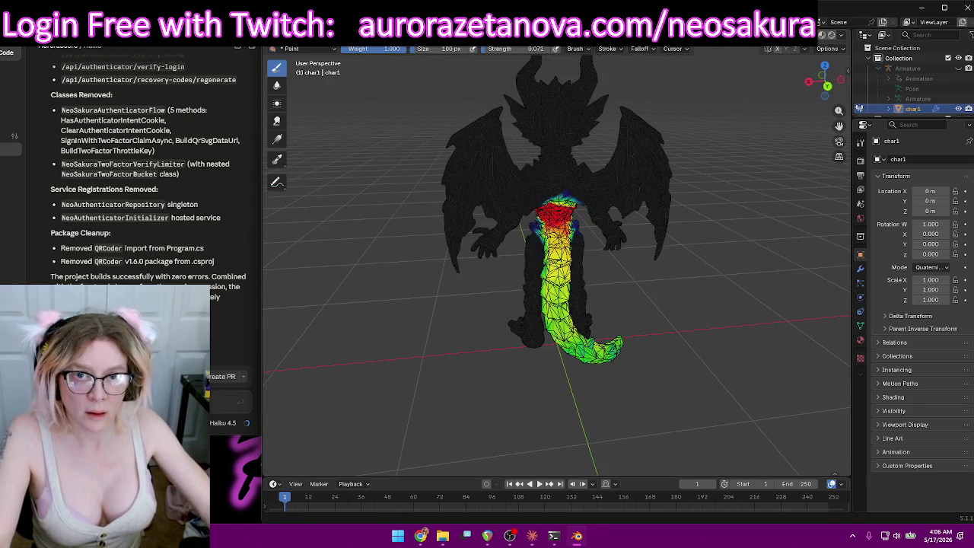
pyautogui.moveTo(536, 55)
pyautogui.mouseDown()
pyautogui.moveTo(518, 55)
pyautogui.moveTo(537, 49)
pyautogui.mouseUp()
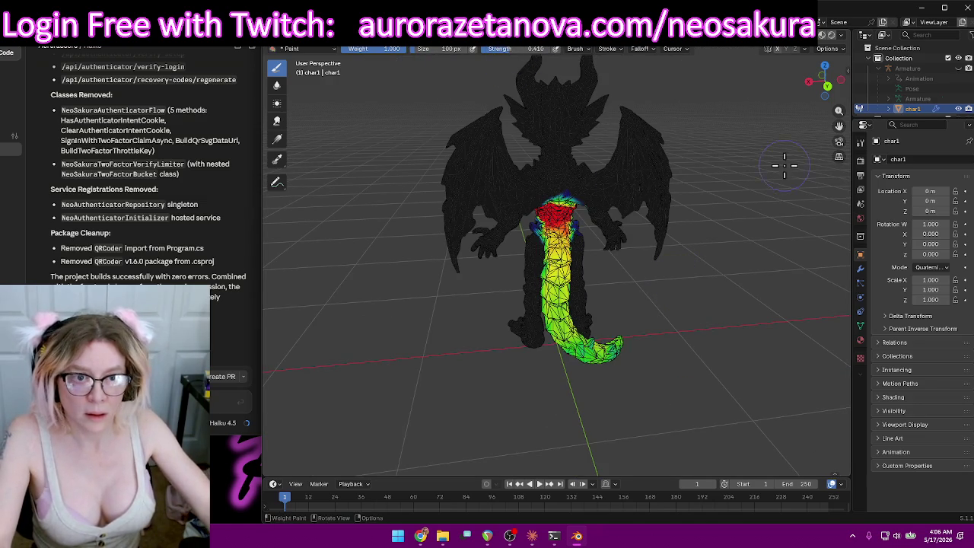
# At 0.410 strength, brush green weight across one wing, then orbit round the model.
pyautogui.moveTo(670, 175); pyautogui.dragTo(735, 167, button='middle')
pyautogui.moveTo(632, 190)
pyautogui.mouseDown()
pyautogui.moveTo(636, 121)
pyautogui.moveTo(605, 182)
pyautogui.mouseUp()
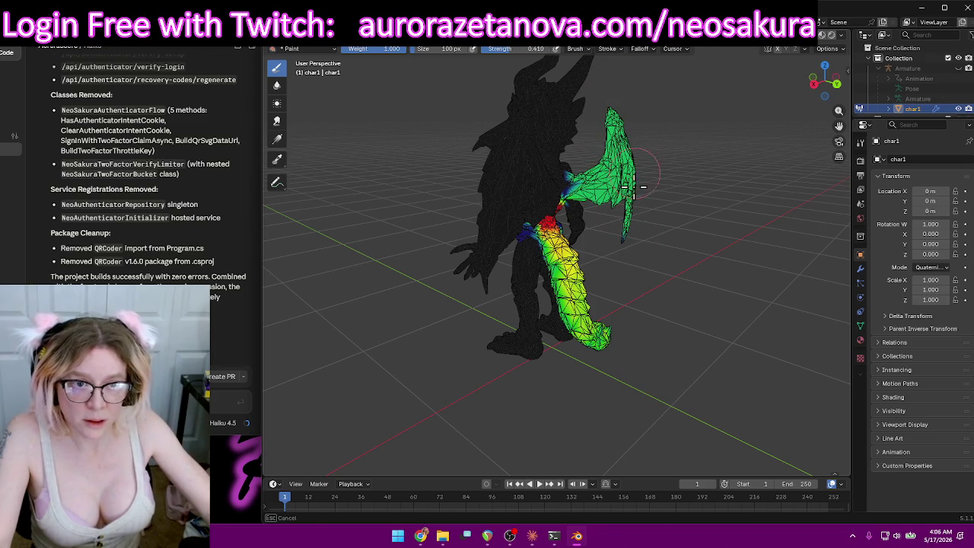
pyautogui.moveTo(629, 240); pyautogui.dragTo(654, 228)
pyautogui.moveTo(669, 220); pyautogui.dragTo(518, 199, button='middle')
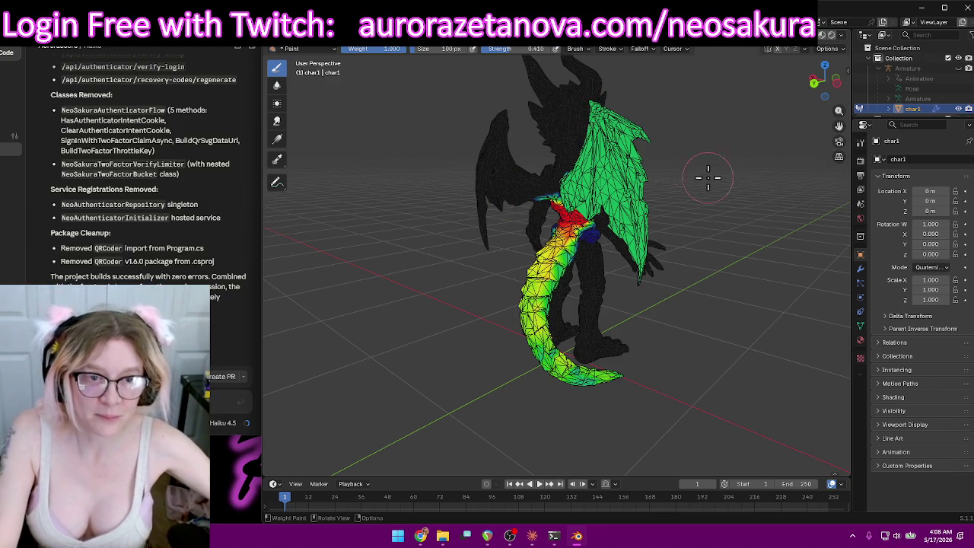
pyautogui.moveTo(758, 185); pyautogui.dragTo(732, 203, button='middle')
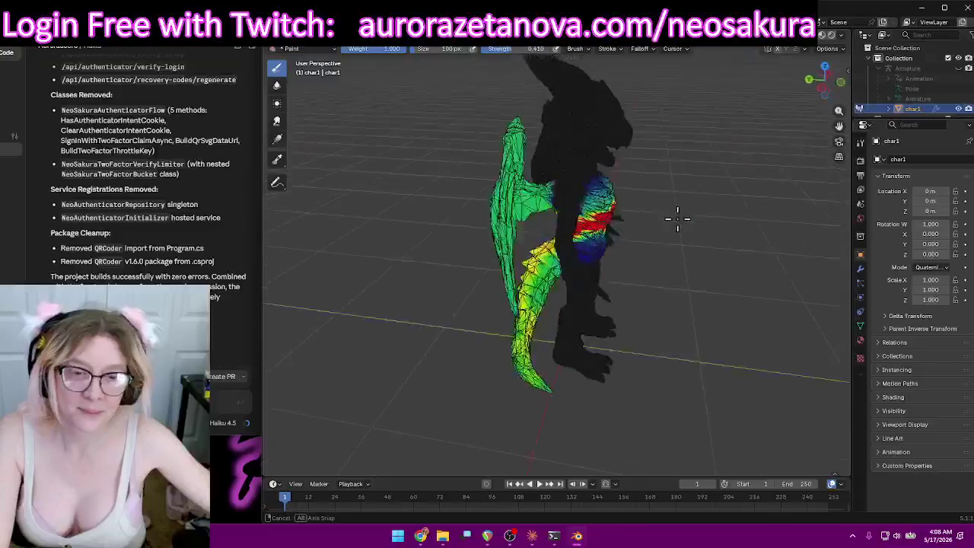
# Orbit and zoom around the dragon to check the wings, torso, tail and chest weights.
pyautogui.moveTo(728, 217); pyautogui.dragTo(583, 191, button='middle')
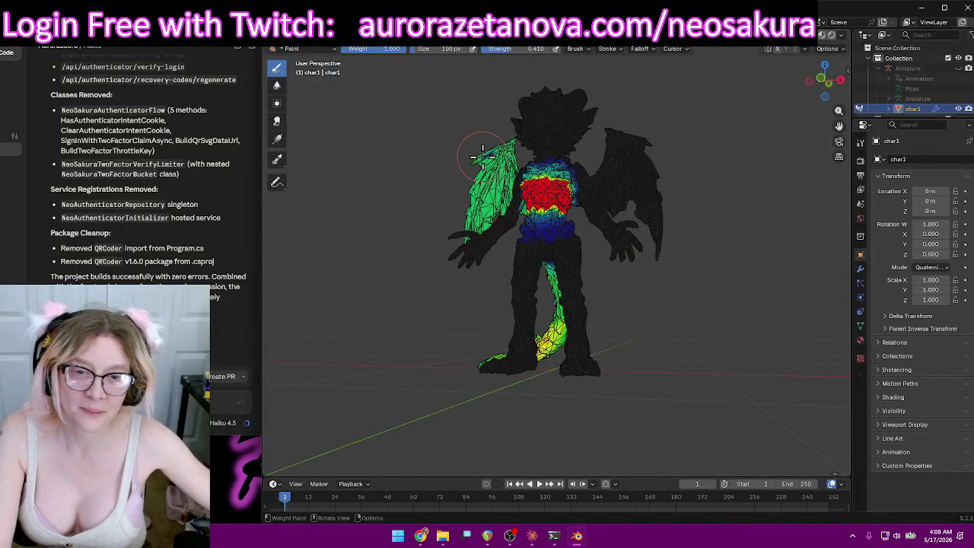
pyautogui.moveTo(487, 145)
pyautogui.mouseDown(button='middle')
pyautogui.moveTo(453, 251)
pyautogui.moveTo(548, 255)
pyautogui.mouseUp(button='middle')
pyautogui.scroll(5, 447, 260)
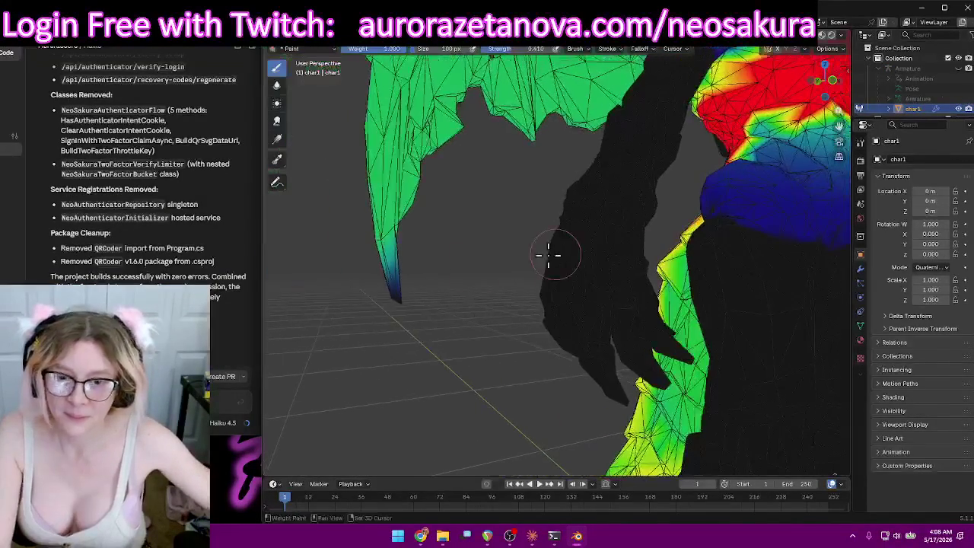
pyautogui.moveTo(394, 289)
pyautogui.mouseDown(button='middle')
pyautogui.moveTo(560, 309)
pyautogui.moveTo(593, 289)
pyautogui.mouseUp(button='middle')
pyautogui.moveTo(612, 181)
pyautogui.mouseDown(button='middle')
pyautogui.moveTo(569, 252)
pyautogui.moveTo(607, 249)
pyautogui.moveTo(578, 289)
pyautogui.moveTo(540, 267)
pyautogui.moveTo(530, 272)
pyautogui.mouseUp(button='middle')
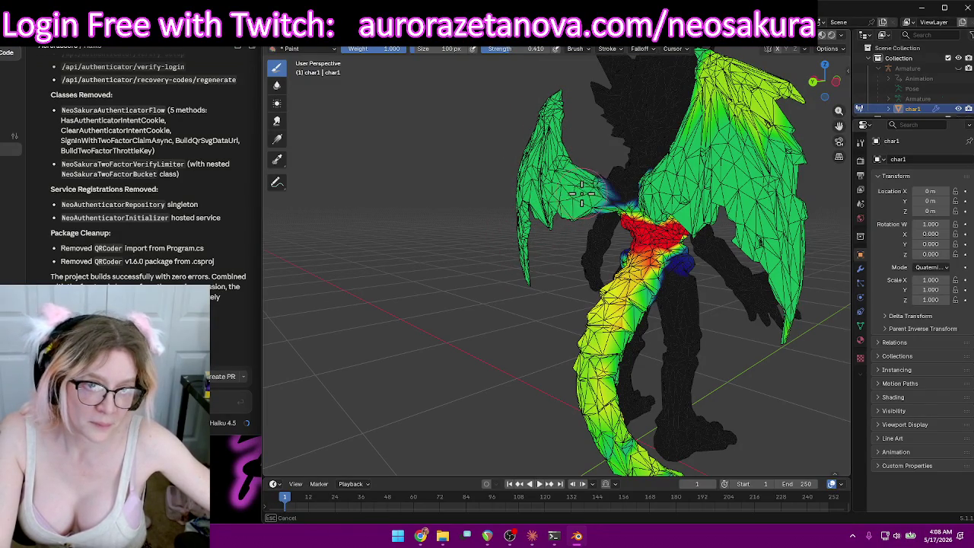
pyautogui.moveTo(625, 205); pyautogui.dragTo(133, 236, button='middle')
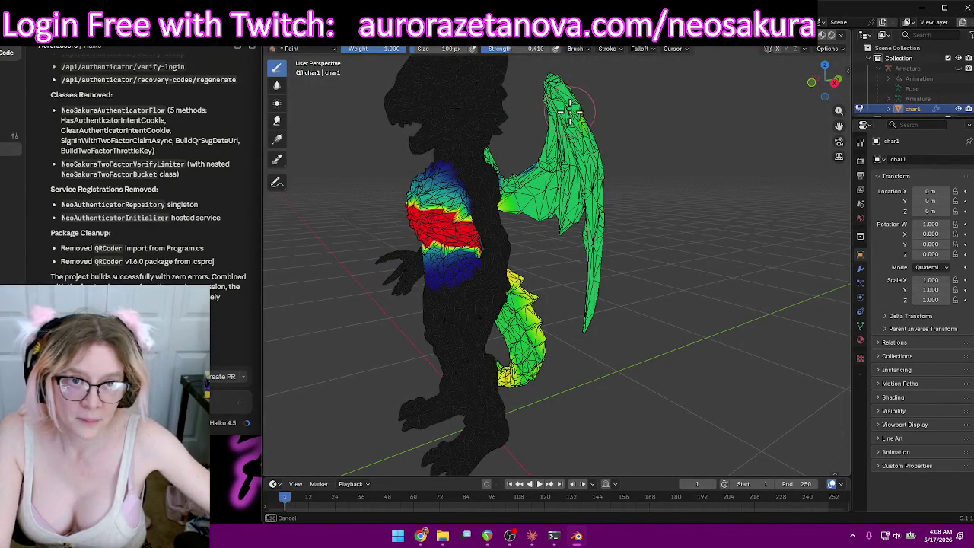
pyautogui.moveTo(569, 110); pyautogui.dragTo(561, 202, button='middle')
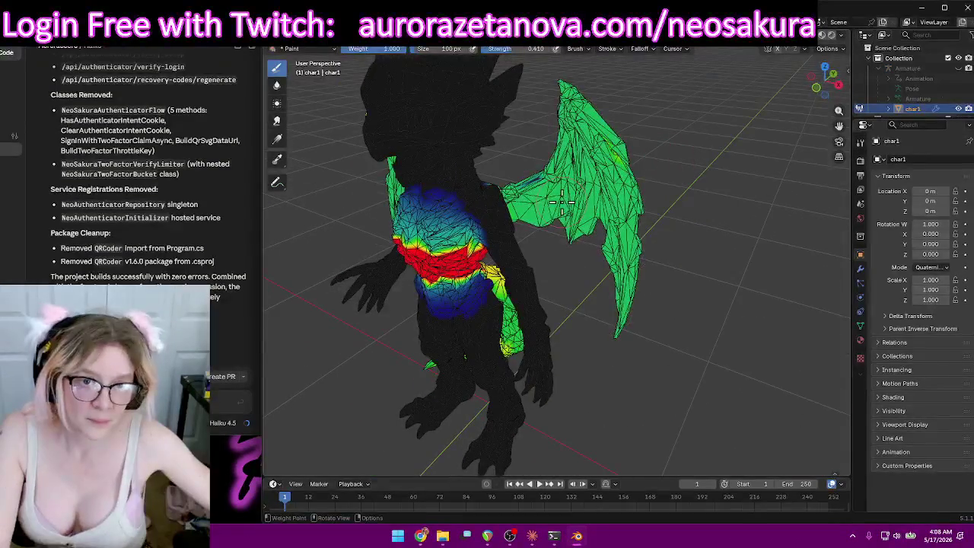
pyautogui.moveTo(571, 107)
pyautogui.mouseDown(button='middle')
pyautogui.moveTo(467, 152)
pyautogui.moveTo(515, 155)
pyautogui.moveTo(603, 185)
pyautogui.mouseUp(button='middle')
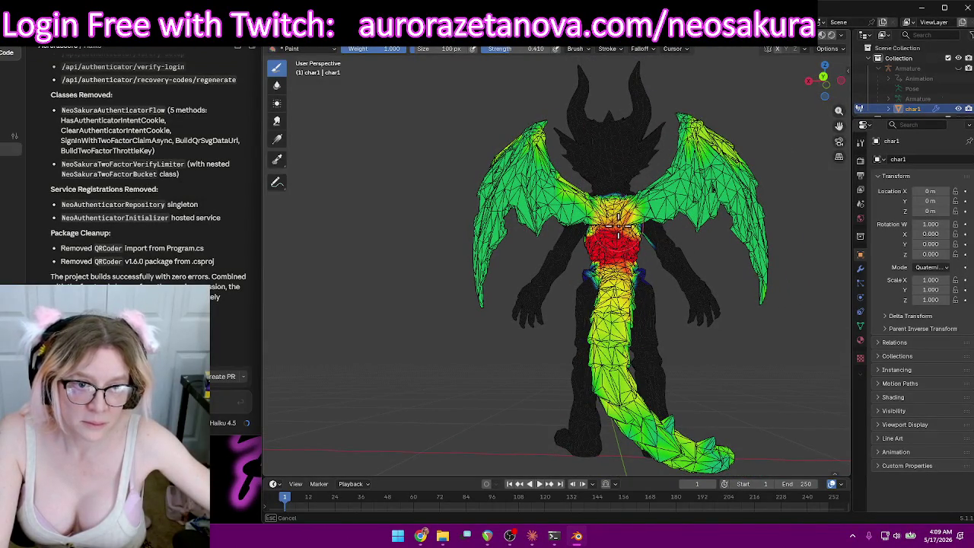
pyautogui.moveTo(653, 276); pyautogui.dragTo(450, 279, button='middle')
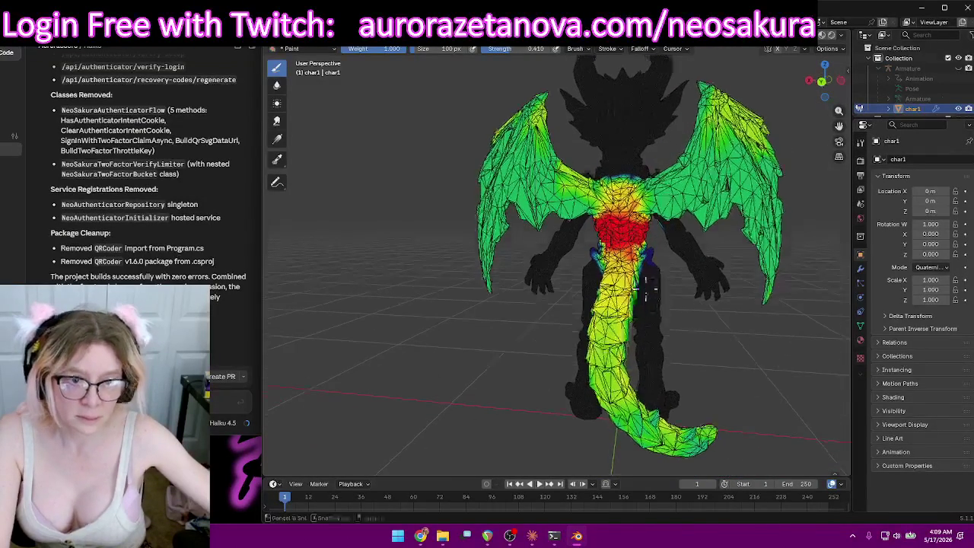
pyautogui.scroll(-2, 543, 256)
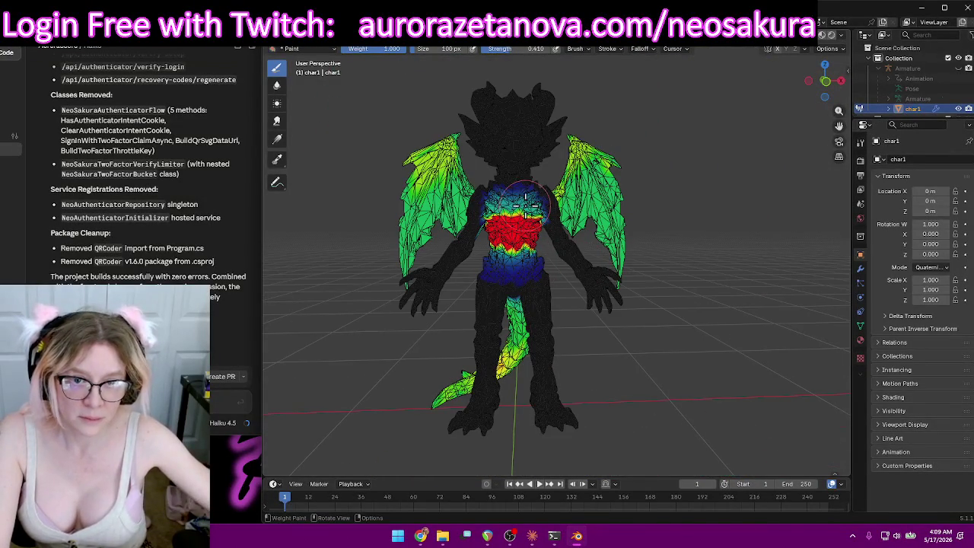
pyautogui.moveTo(511, 253)
pyautogui.mouseDown(button='middle')
pyautogui.moveTo(594, 254)
pyautogui.moveTo(553, 273)
pyautogui.moveTo(497, 257)
pyautogui.moveTo(525, 251)
pyautogui.mouseUp(button='middle')
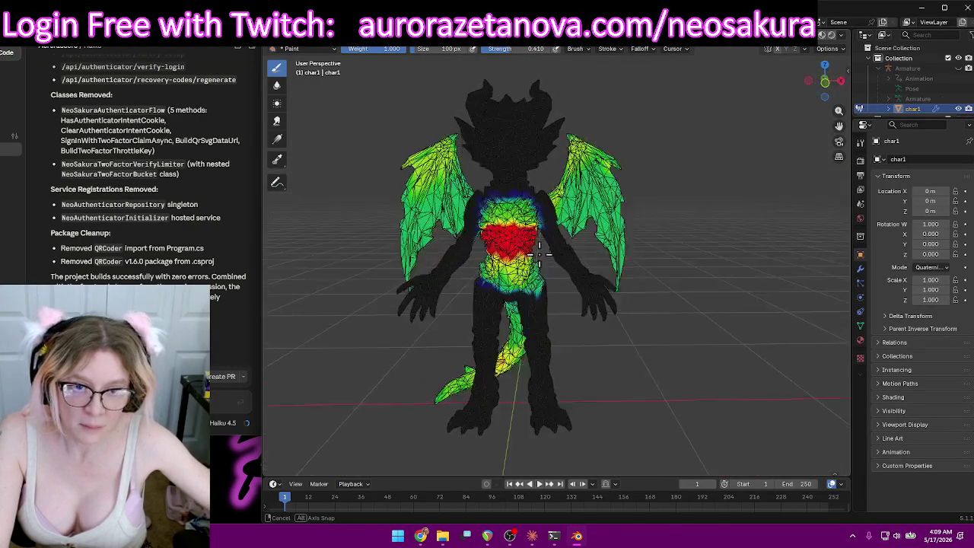
# Make Spine01 the active vertex group.
pyautogui.click(551, 50)
pyautogui.scroll(-5, 559, 69)
pyautogui.scroll(-5, 552, 80)
pyautogui.click(541, 89)
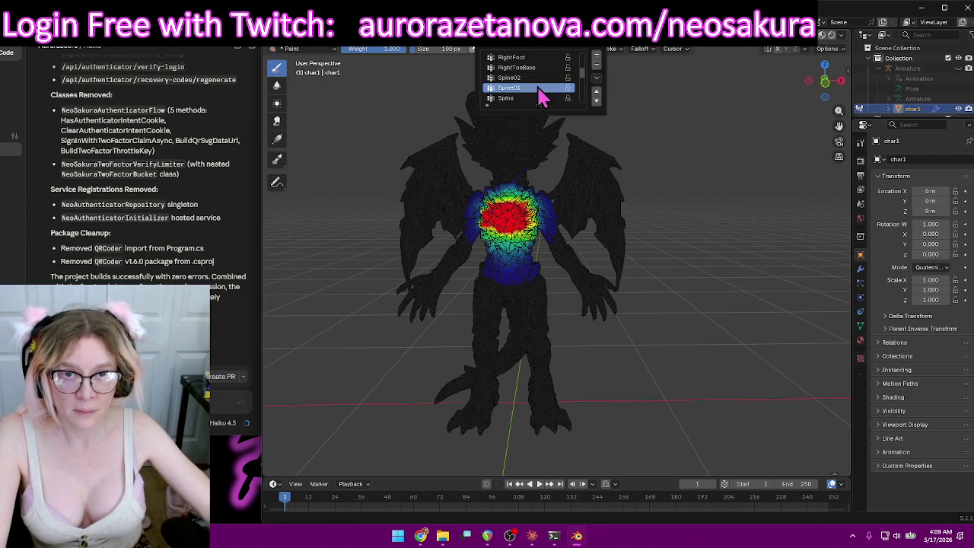
# Paint Spine01 weight up the left wing and then the right wing.
pyautogui.moveTo(663, 218)
pyautogui.mouseDown(button='middle')
pyautogui.moveTo(755, 214)
pyautogui.moveTo(255, 217)
pyautogui.mouseUp(button='middle')
pyautogui.moveTo(457, 251); pyautogui.dragTo(507, 283, button='middle')
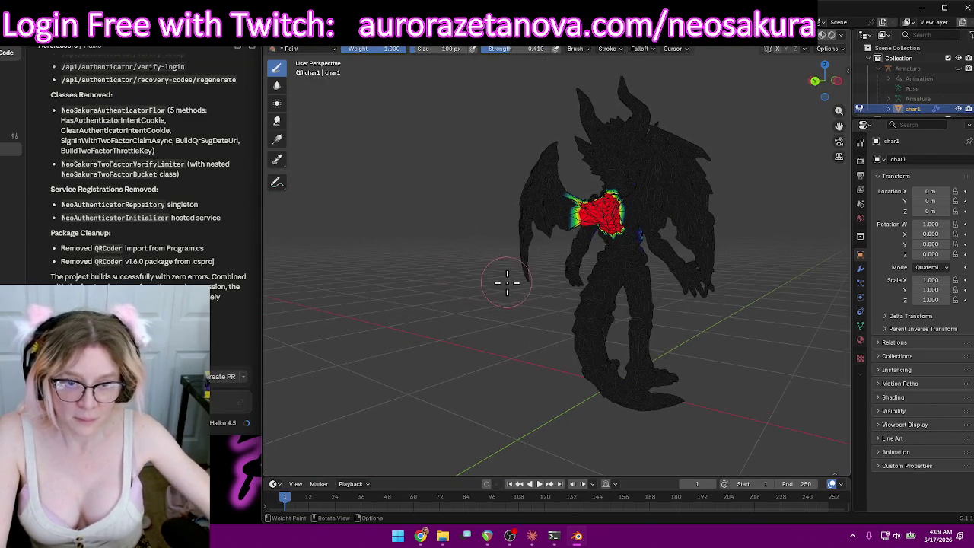
pyautogui.moveTo(517, 259)
pyautogui.mouseDown()
pyautogui.moveTo(528, 181)
pyautogui.moveTo(554, 225)
pyautogui.moveTo(522, 261)
pyautogui.moveTo(535, 163)
pyautogui.mouseUp()
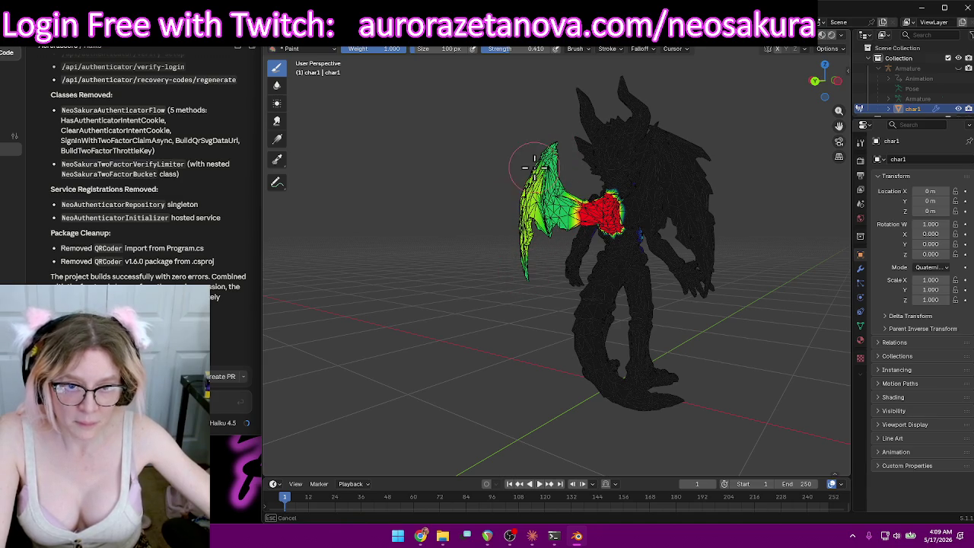
pyautogui.moveTo(542, 214)
pyautogui.mouseDown(button='middle')
pyautogui.moveTo(659, 252)
pyautogui.moveTo(633, 235)
pyautogui.mouseUp(button='middle')
pyautogui.moveTo(607, 246)
pyautogui.mouseDown()
pyautogui.moveTo(593, 205)
pyautogui.moveTo(597, 152)
pyautogui.mouseUp()
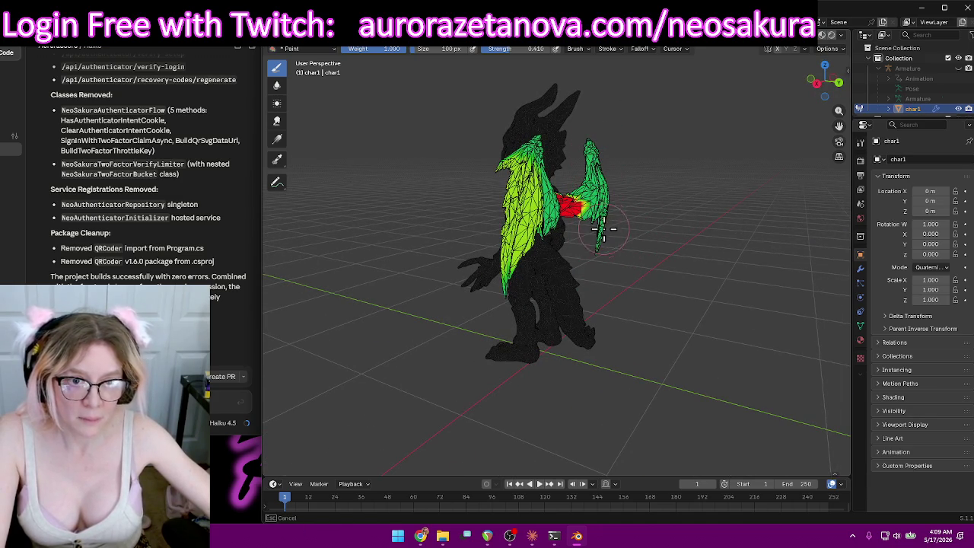
pyautogui.moveTo(599, 249); pyautogui.dragTo(654, 238)
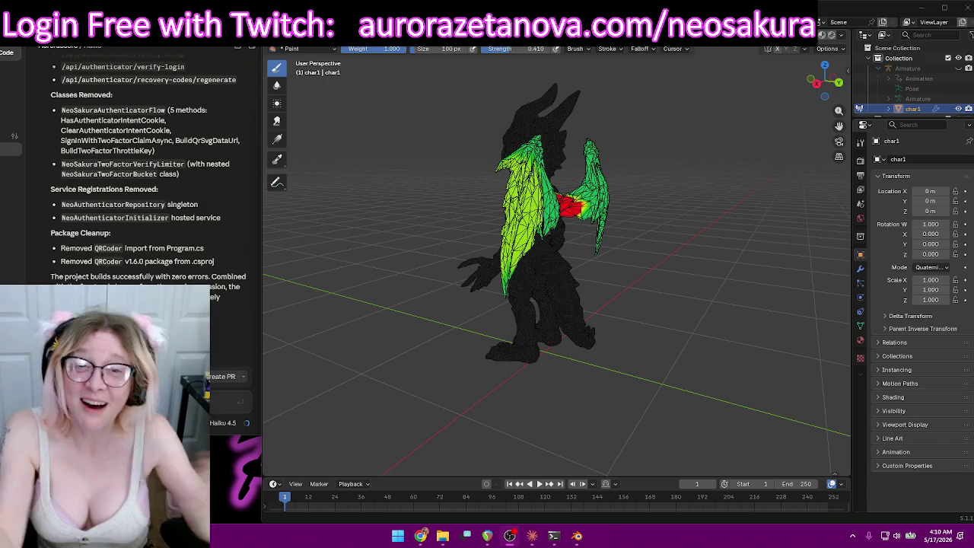
# From a back view, add more Spine01 weight on the right wing.
pyautogui.moveTo(685, 288); pyautogui.dragTo(630, 227, button='middle')
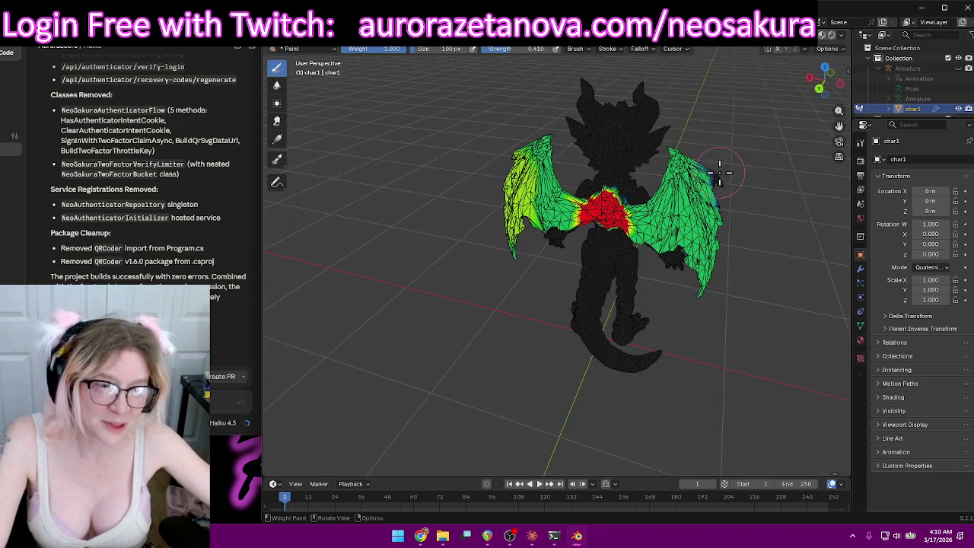
pyautogui.moveTo(719, 173); pyautogui.dragTo(724, 171)
pyautogui.moveTo(720, 205); pyautogui.dragTo(746, 244)
pyautogui.moveTo(745, 244); pyautogui.dragTo(547, 228, button='middle')
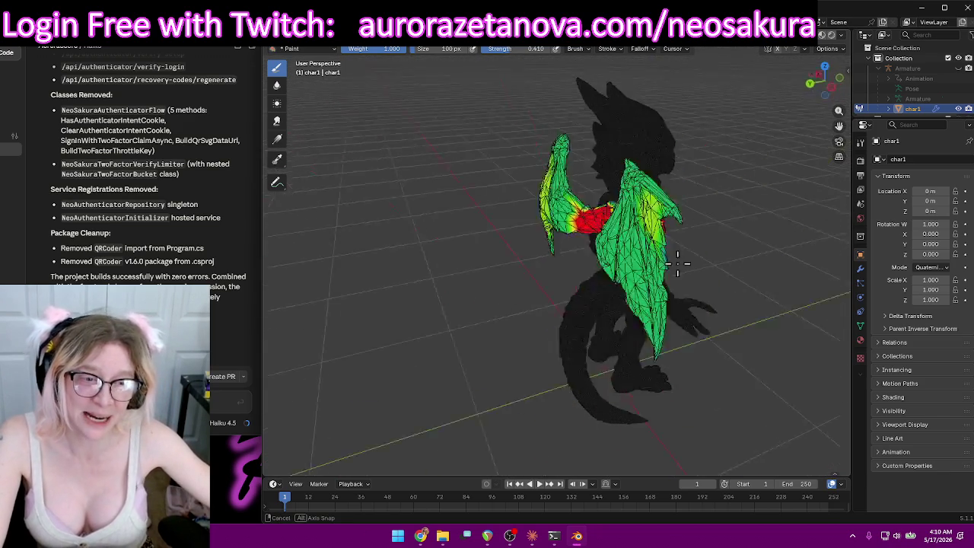
pyautogui.moveTo(374, 202); pyautogui.dragTo(456, 220, button='middle')
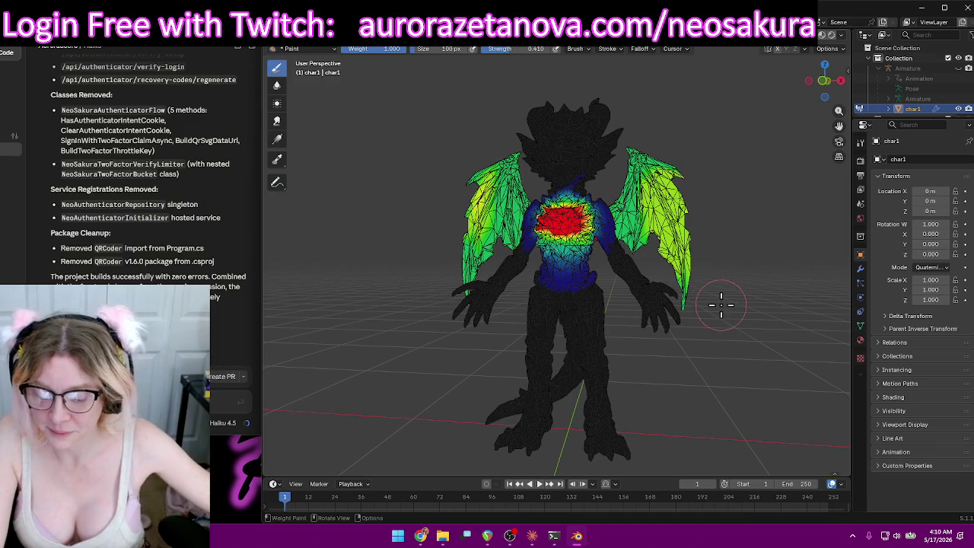
# Orbit round the character and strengthen the Spine01 weight on the left wing.
pyautogui.moveTo(687, 346)
pyautogui.mouseDown(button='middle')
pyautogui.moveTo(698, 383)
pyautogui.moveTo(707, 357)
pyautogui.moveTo(663, 398)
pyautogui.moveTo(706, 342)
pyautogui.moveTo(767, 347)
pyautogui.mouseUp(button='middle')
pyautogui.scroll(4, 707, 357)
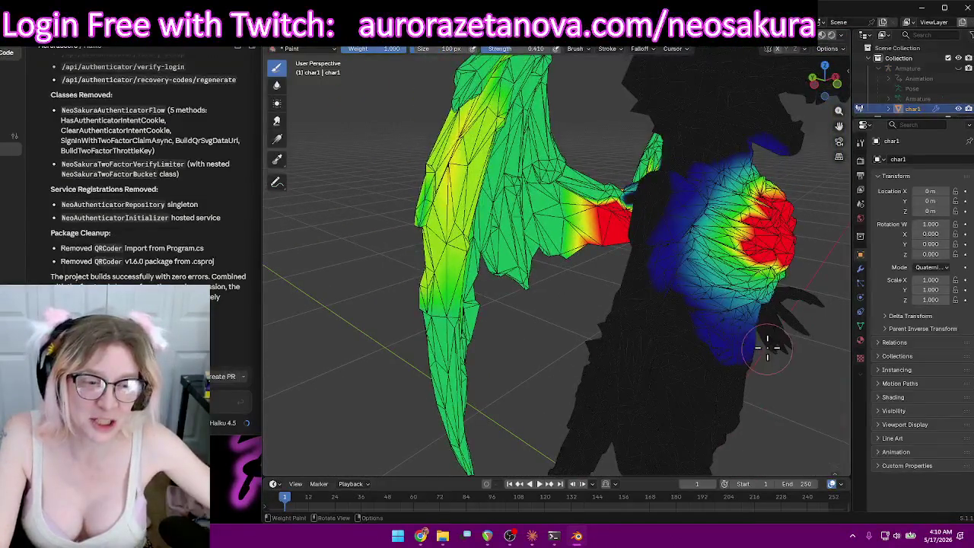
pyautogui.moveTo(725, 235)
pyautogui.mouseDown(button='middle')
pyautogui.moveTo(707, 239)
pyautogui.moveTo(793, 251)
pyautogui.moveTo(284, 248)
pyautogui.mouseUp(button='middle')
pyautogui.moveTo(433, 283); pyautogui.dragTo(515, 235, button='middle')
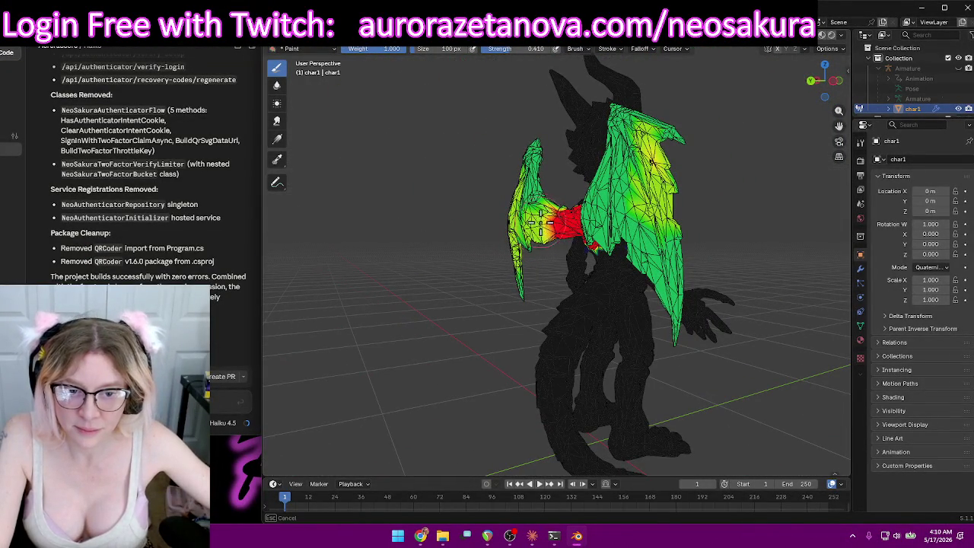
pyautogui.moveTo(534, 224); pyautogui.dragTo(517, 297)
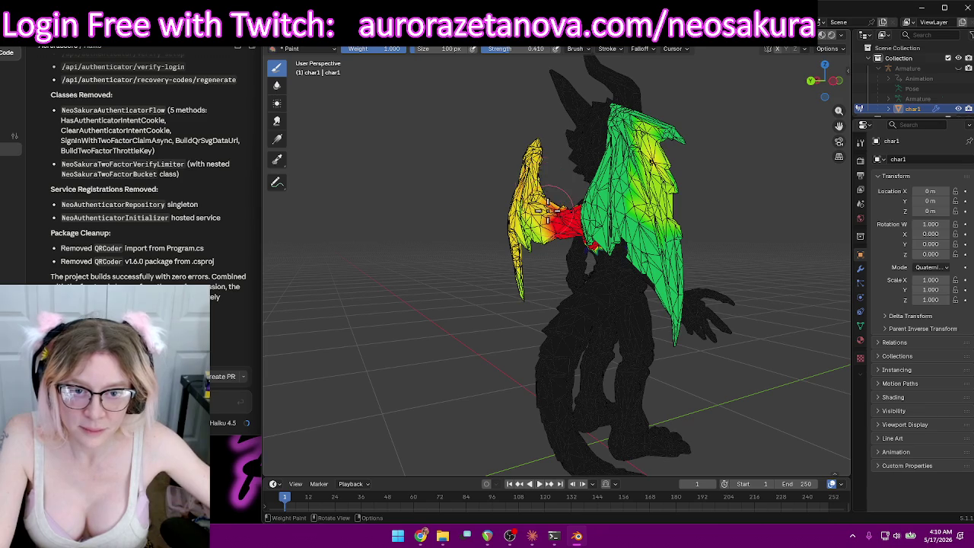
pyautogui.moveTo(528, 195)
pyautogui.mouseDown(button='middle')
pyautogui.moveTo(555, 175)
pyautogui.moveTo(542, 213)
pyautogui.mouseUp(button='middle')
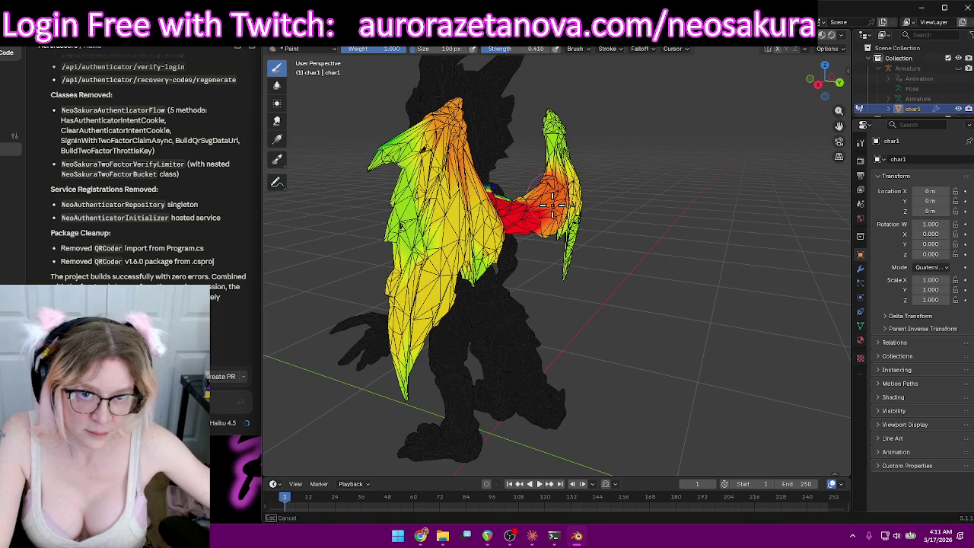
# From a straight back view, paint heavier weight along both wings' inner edges.
pyautogui.moveTo(557, 127); pyautogui.dragTo(605, 134, button='middle')
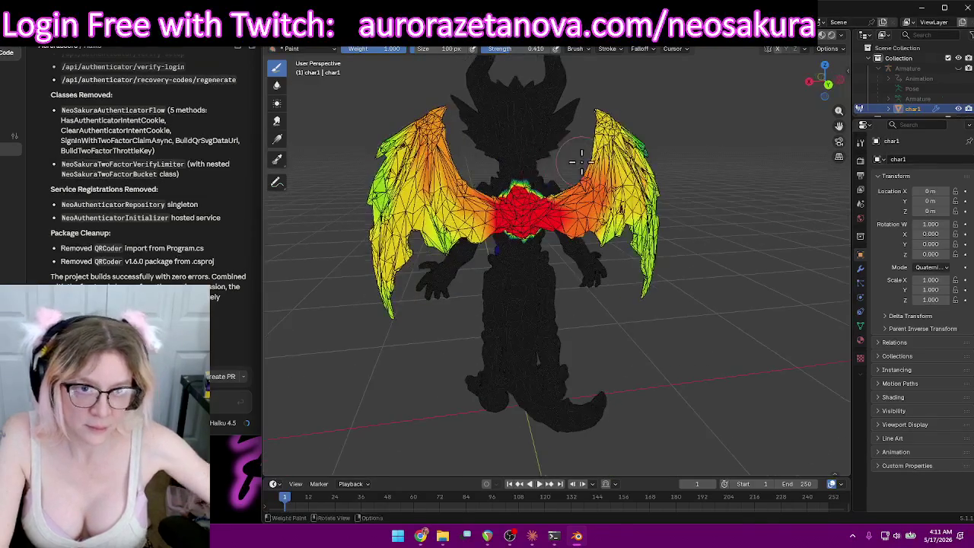
pyautogui.moveTo(576, 213); pyautogui.dragTo(493, 228, button='middle')
pyautogui.moveTo(472, 143)
pyautogui.mouseDown(button='middle')
pyautogui.moveTo(505, 157)
pyautogui.moveTo(643, 260)
pyautogui.moveTo(632, 255)
pyautogui.mouseUp(button='middle')
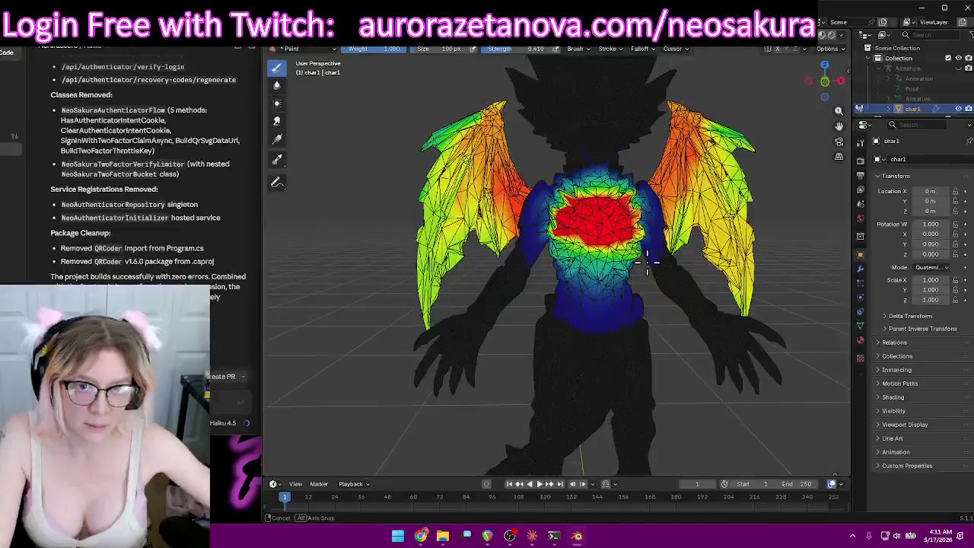
pyautogui.moveTo(507, 200); pyautogui.dragTo(521, 159)
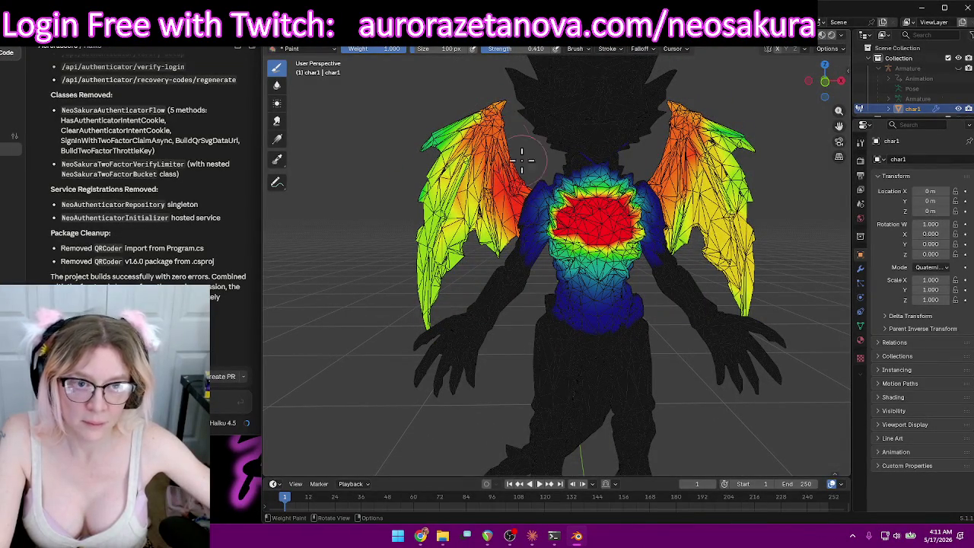
pyautogui.moveTo(684, 173); pyautogui.dragTo(685, 129)
# Orbit around the character to check the red-to-yellow weights on both wings.
pyautogui.moveTo(679, 174)
pyautogui.mouseDown(button='middle')
pyautogui.moveTo(592, 242)
pyautogui.moveTo(592, 258)
pyautogui.mouseUp(button='middle')
pyautogui.moveTo(551, 278); pyautogui.dragTo(548, 282)
pyautogui.moveTo(555, 280)
pyautogui.mouseDown(button='middle')
pyautogui.moveTo(587, 275)
pyautogui.moveTo(537, 302)
pyautogui.moveTo(515, 226)
pyautogui.mouseUp(button='middle')
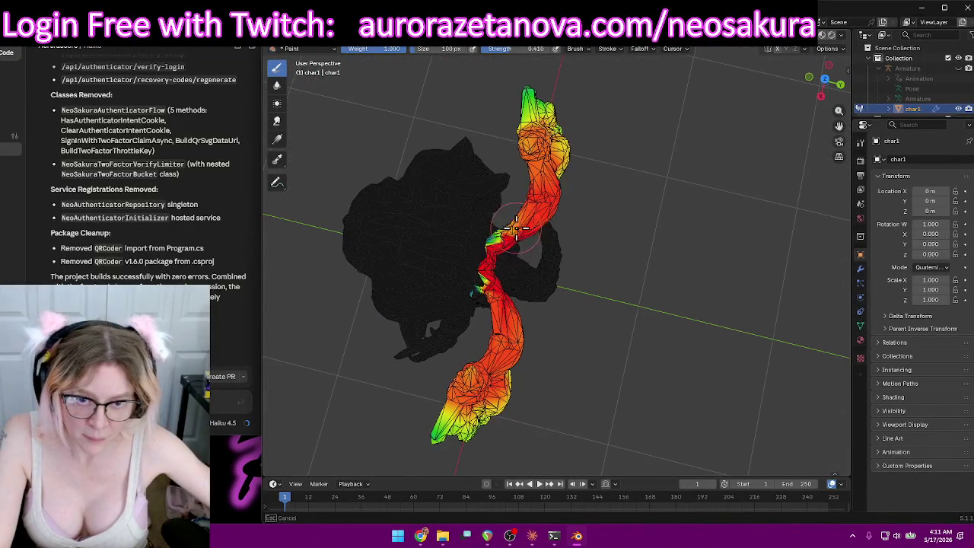
pyautogui.moveTo(505, 238)
pyautogui.mouseDown(button='middle')
pyautogui.moveTo(570, 162)
pyautogui.moveTo(564, 154)
pyautogui.mouseUp(button='middle')
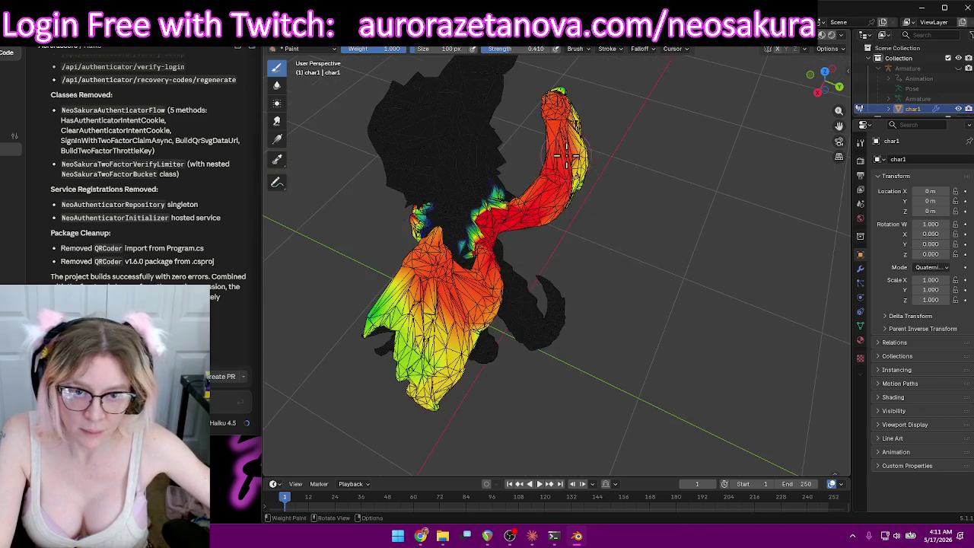
pyautogui.moveTo(528, 197)
pyautogui.mouseDown(button='middle')
pyautogui.moveTo(455, 241)
pyautogui.moveTo(654, 136)
pyautogui.moveTo(690, 135)
pyautogui.moveTo(772, 172)
pyautogui.moveTo(842, 166)
pyautogui.moveTo(598, 124)
pyautogui.moveTo(600, 104)
pyautogui.moveTo(642, 225)
pyautogui.mouseUp(button='middle')
pyautogui.scroll(3, 570, 190)
# Orbit around the character and lower the brush strength to 0.417.
pyautogui.moveTo(637, 157)
pyautogui.mouseDown(button='middle')
pyautogui.moveTo(648, 256)
pyautogui.moveTo(528, 297)
pyautogui.mouseUp(button='middle')
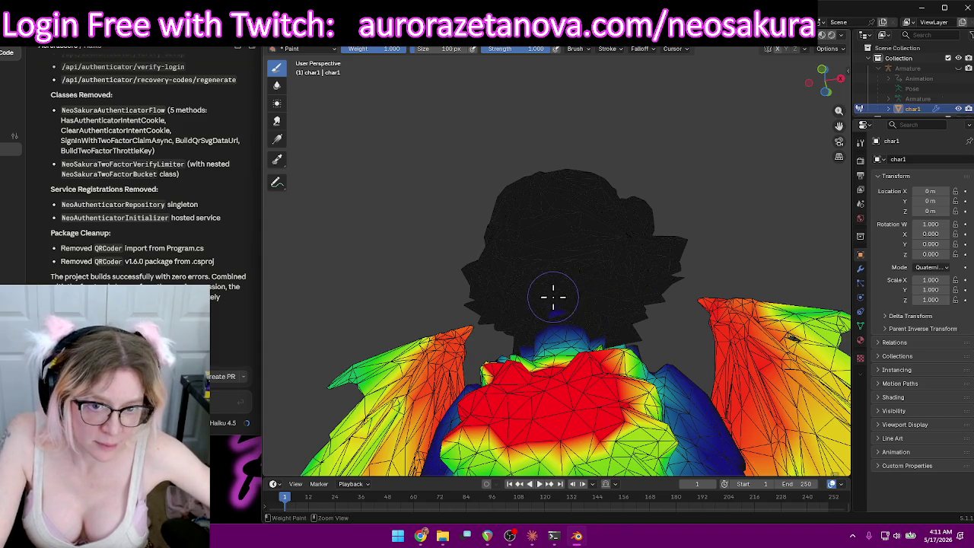
pyautogui.moveTo(585, 306); pyautogui.dragTo(695, 297, button='middle')
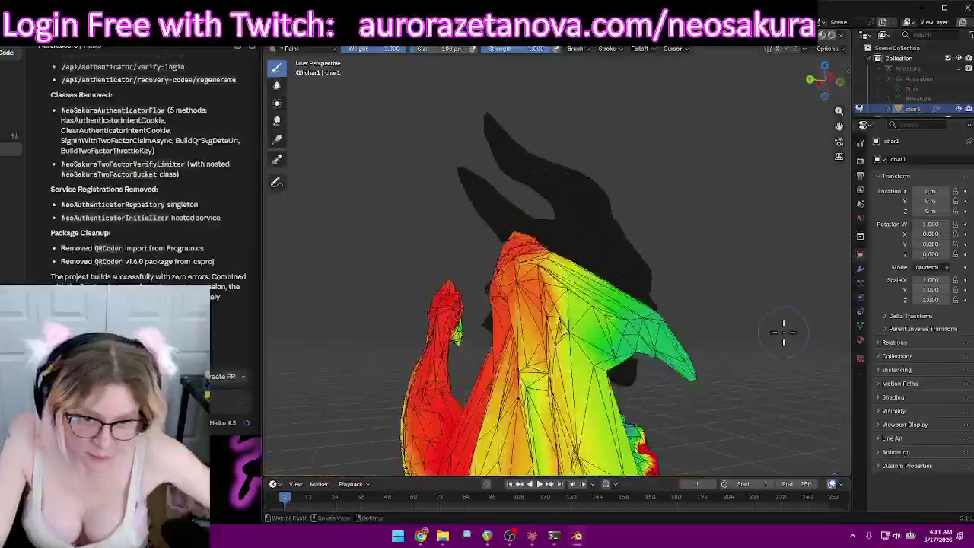
pyautogui.moveTo(761, 265); pyautogui.dragTo(804, 332, button='middle')
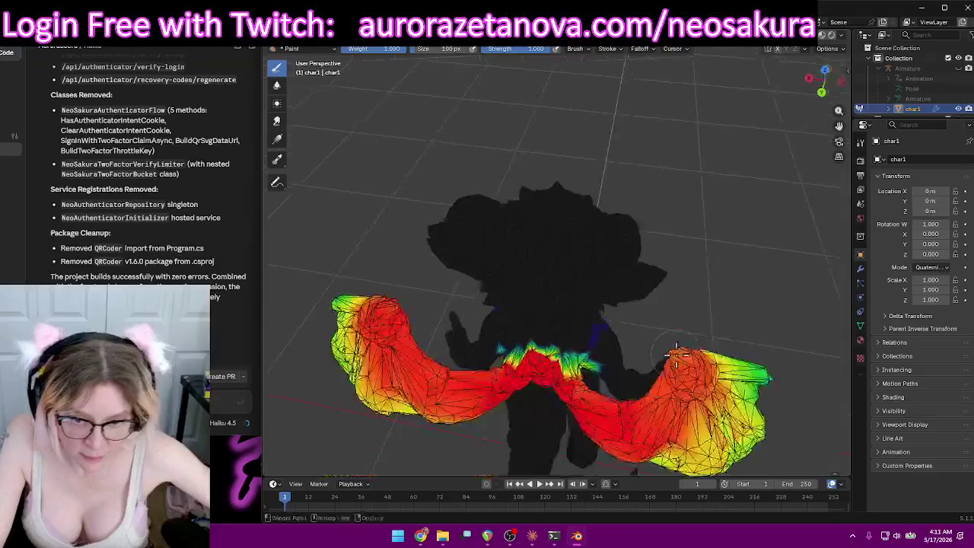
pyautogui.moveTo(804, 331)
pyautogui.mouseDown(button='middle')
pyautogui.moveTo(675, 259)
pyautogui.moveTo(664, 289)
pyautogui.moveTo(381, 315)
pyautogui.moveTo(354, 341)
pyautogui.moveTo(533, 289)
pyautogui.moveTo(540, 245)
pyautogui.moveTo(546, 323)
pyautogui.mouseUp(button='middle')
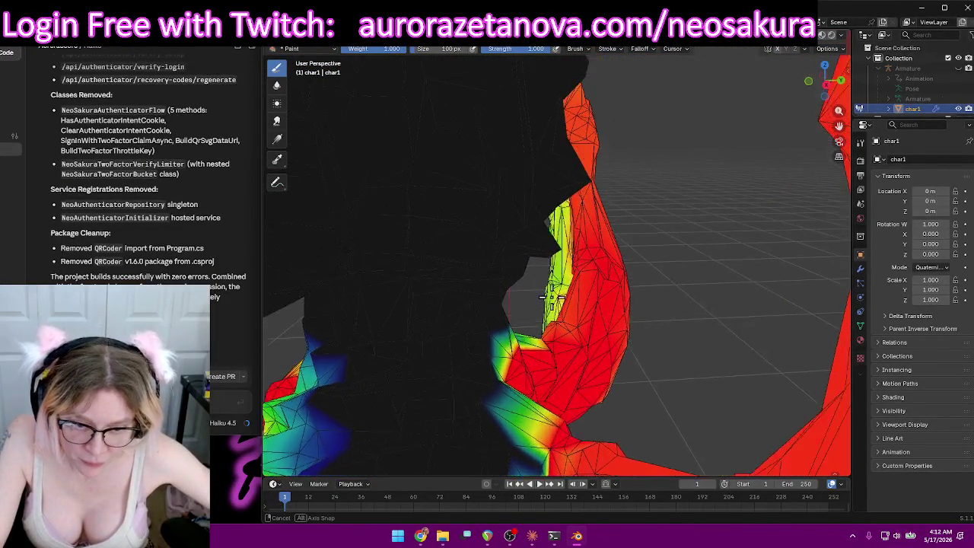
pyautogui.moveTo(537, 48); pyautogui.dragTo(535, 49)
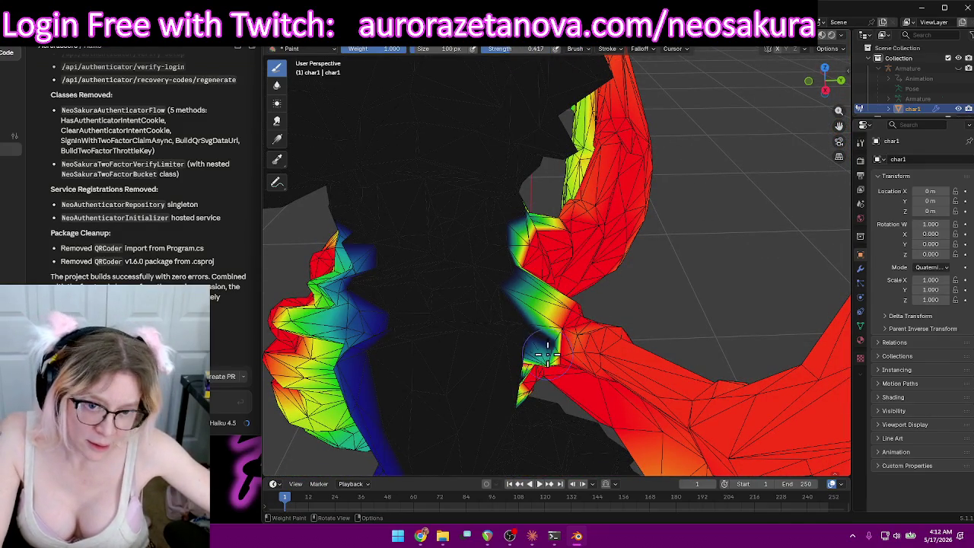
# Paint extra weight where the wings join the dragon's back.
pyautogui.moveTo(601, 352); pyautogui.dragTo(562, 363, button='middle')
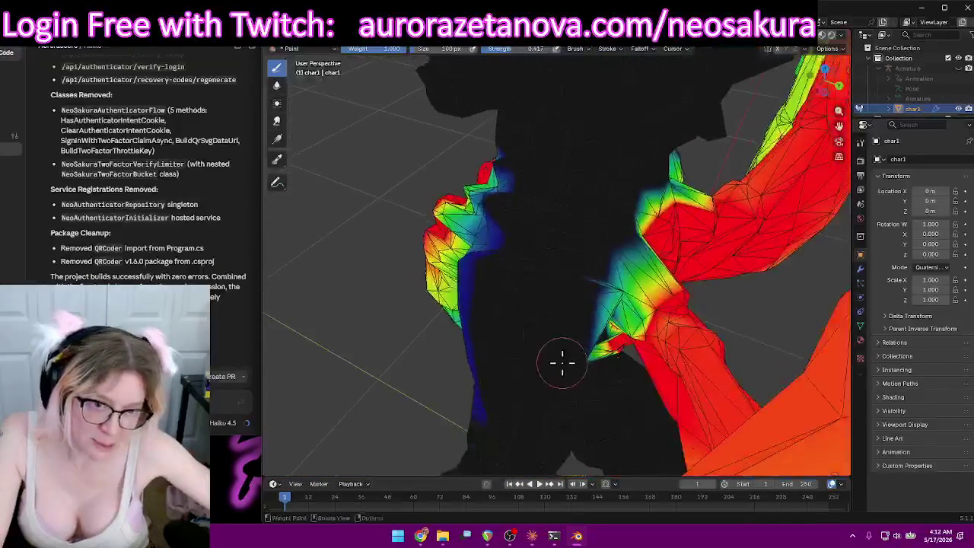
pyautogui.moveTo(748, 300); pyautogui.dragTo(478, 320, button='middle')
pyautogui.moveTo(786, 337)
pyautogui.mouseDown(button='middle')
pyautogui.moveTo(652, 337)
pyautogui.moveTo(761, 373)
pyautogui.moveTo(757, 410)
pyautogui.moveTo(558, 337)
pyautogui.moveTo(723, 327)
pyautogui.moveTo(323, 341)
pyautogui.moveTo(435, 294)
pyautogui.moveTo(533, 319)
pyautogui.moveTo(578, 363)
pyautogui.mouseUp(button='middle')
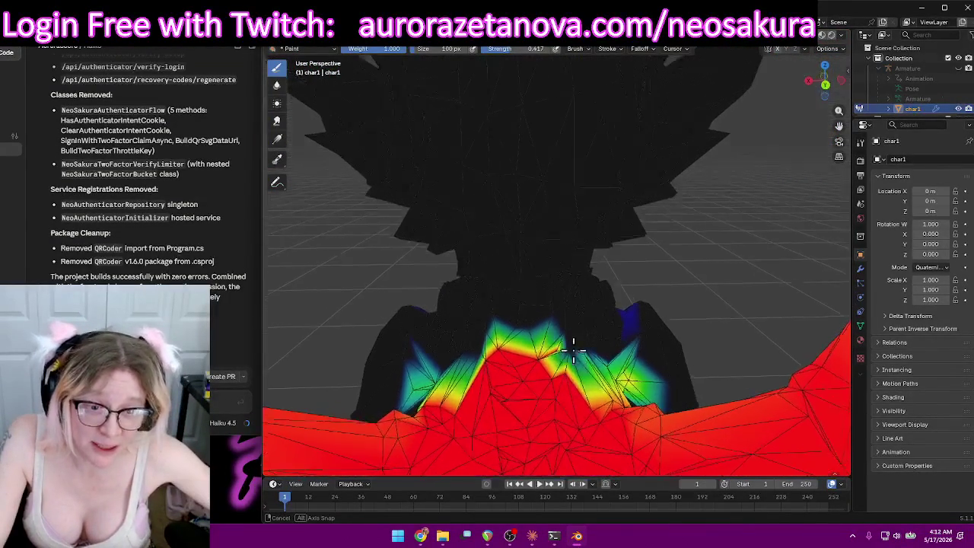
pyautogui.moveTo(578, 364)
pyautogui.mouseDown()
pyautogui.moveTo(483, 355)
pyautogui.moveTo(536, 325)
pyautogui.mouseUp()
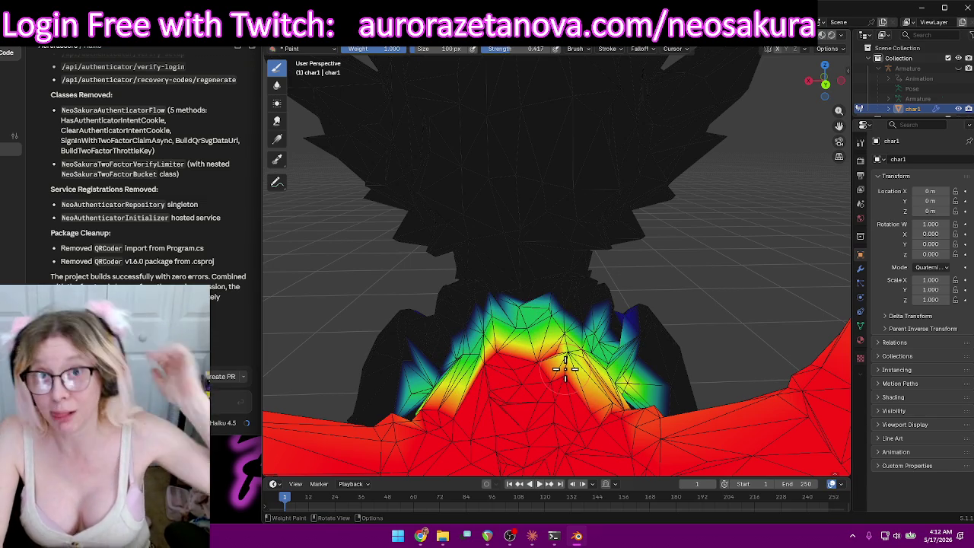
pyautogui.moveTo(339, 224)
pyautogui.mouseDown(button='middle')
pyautogui.moveTo(487, 344)
pyautogui.moveTo(490, 279)
pyautogui.mouseUp(button='middle')
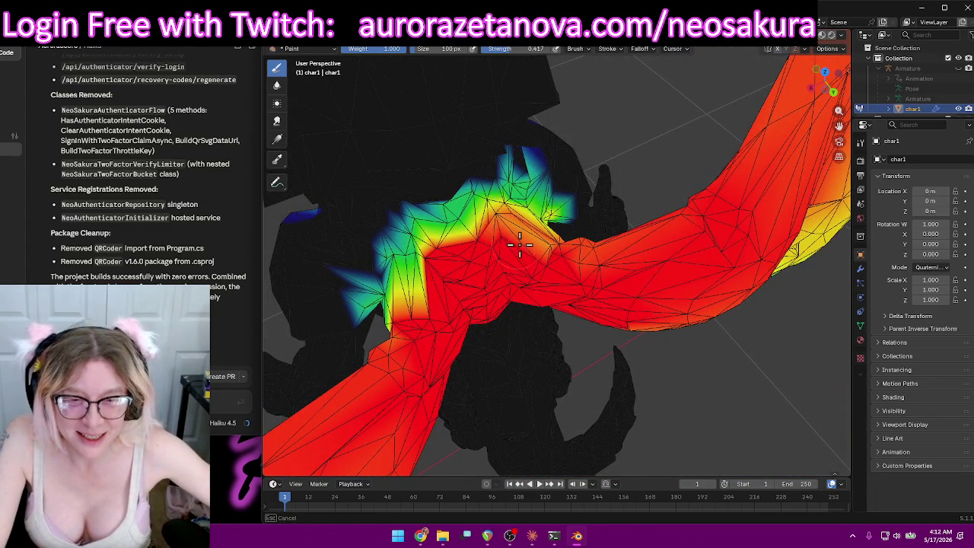
# Pull back to view the whole character and bring up the vertex group list.
pyautogui.moveTo(581, 293); pyautogui.dragTo(586, 305, button='middle')
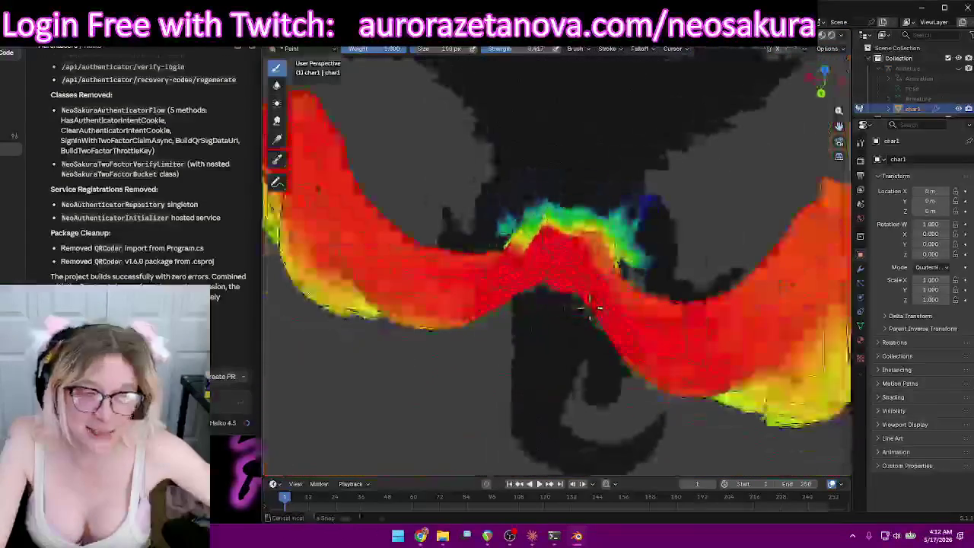
pyautogui.scroll(-5, 587, 304)
pyautogui.moveTo(515, 311)
pyautogui.mouseDown(button='middle')
pyautogui.moveTo(531, 272)
pyautogui.moveTo(718, 233)
pyautogui.moveTo(738, 196)
pyautogui.moveTo(712, 191)
pyautogui.moveTo(713, 222)
pyautogui.mouseUp(button='middle')
pyautogui.scroll(3, 714, 221)
pyautogui.scroll(-5, 669, 297)
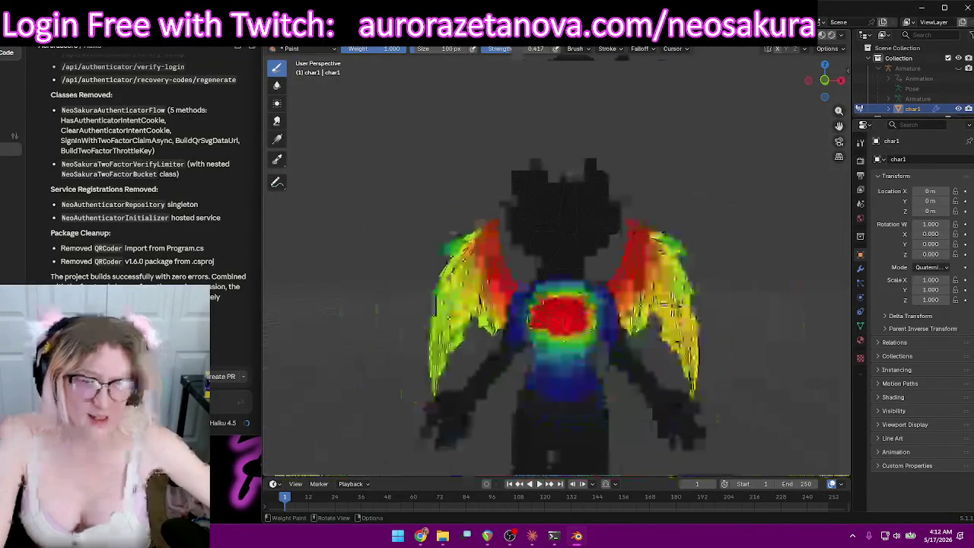
pyautogui.scroll(2, 662, 297)
pyautogui.click(548, 49)
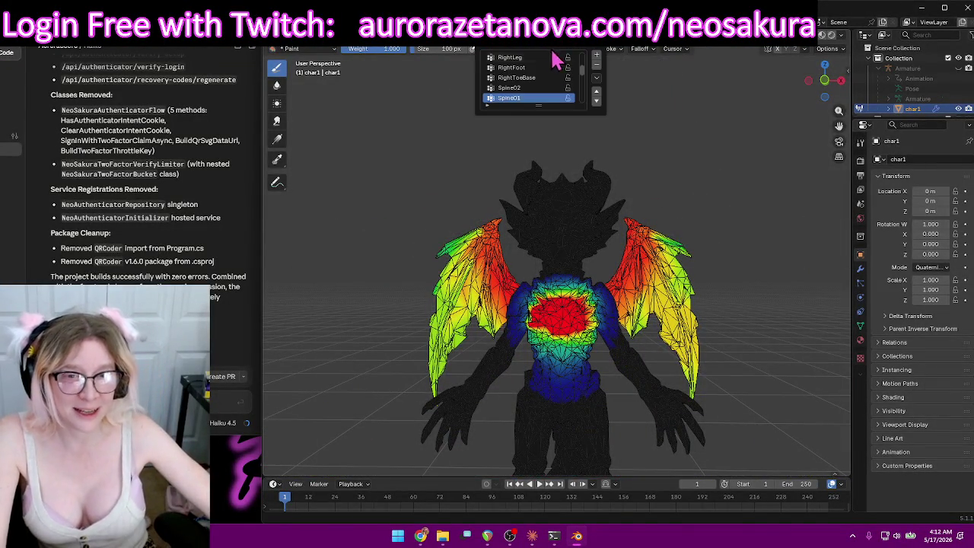
# Make Spine the active vertex group and paint away the red weight stripe on the head.
pyautogui.click(526, 92)
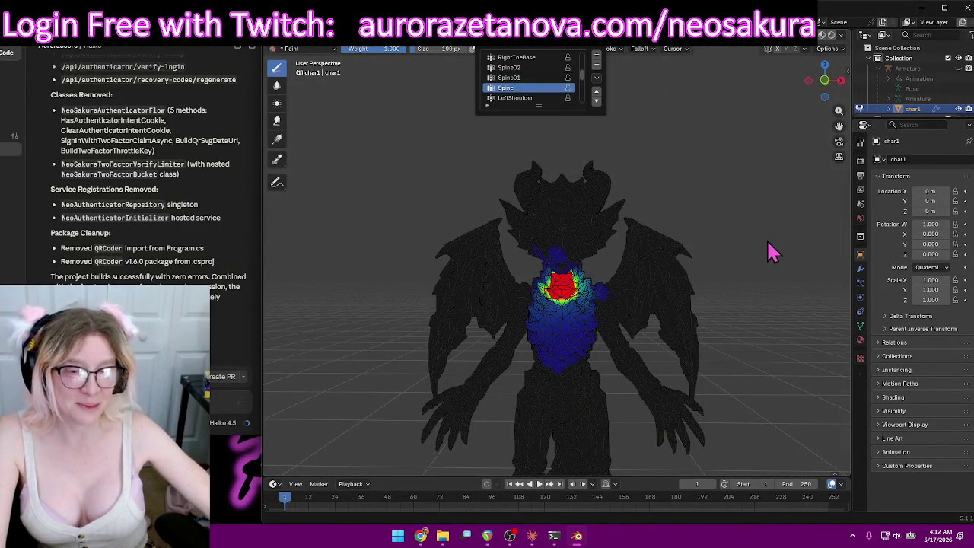
pyautogui.moveTo(746, 220)
pyautogui.mouseDown(button='middle')
pyautogui.moveTo(732, 220)
pyautogui.moveTo(736, 257)
pyautogui.mouseUp(button='middle')
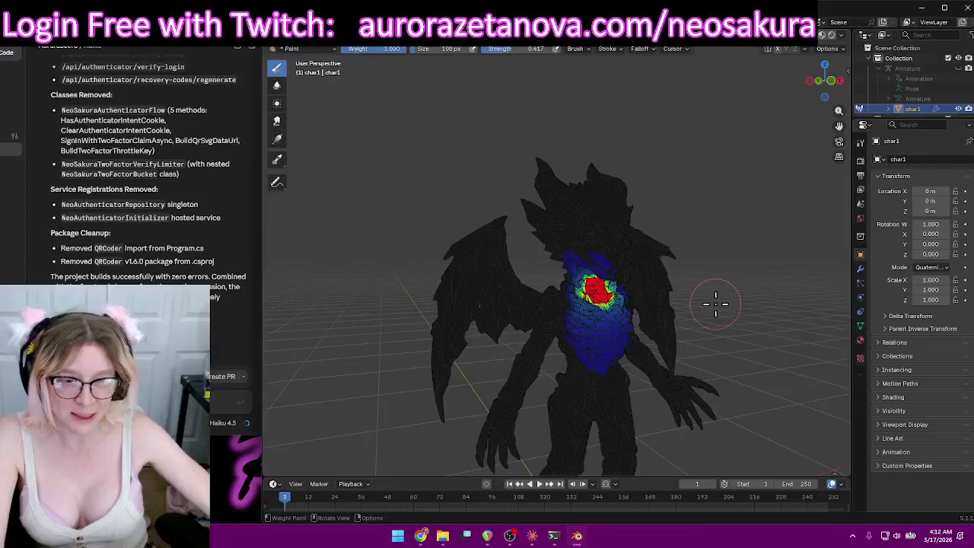
pyautogui.scroll(5, 715, 304)
pyautogui.moveTo(728, 322)
pyautogui.mouseDown(button='middle')
pyautogui.moveTo(735, 294)
pyautogui.moveTo(731, 307)
pyautogui.mouseUp(button='middle')
pyautogui.moveTo(770, 203)
pyautogui.mouseDown(button='middle')
pyautogui.moveTo(723, 168)
pyautogui.moveTo(745, 223)
pyautogui.moveTo(717, 260)
pyautogui.mouseUp(button='middle')
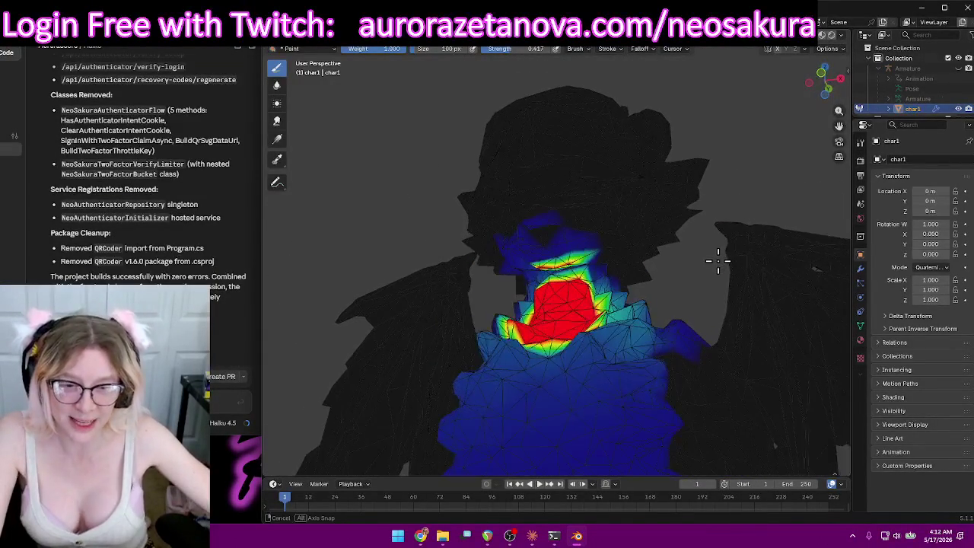
pyautogui.scroll(2, 659, 263)
pyautogui.scroll(2, 659, 270)
pyautogui.scroll(2, 664, 267)
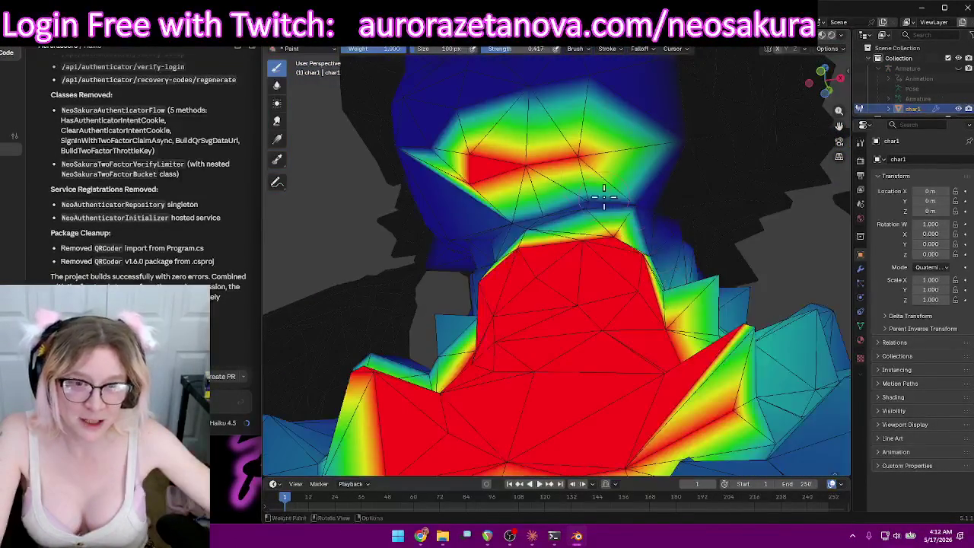
pyautogui.moveTo(585, 156)
pyautogui.mouseDown()
pyautogui.moveTo(495, 170)
pyautogui.moveTo(446, 191)
pyautogui.moveTo(495, 152)
pyautogui.moveTo(575, 161)
pyautogui.moveTo(487, 163)
pyautogui.moveTo(474, 153)
pyautogui.mouseUp()
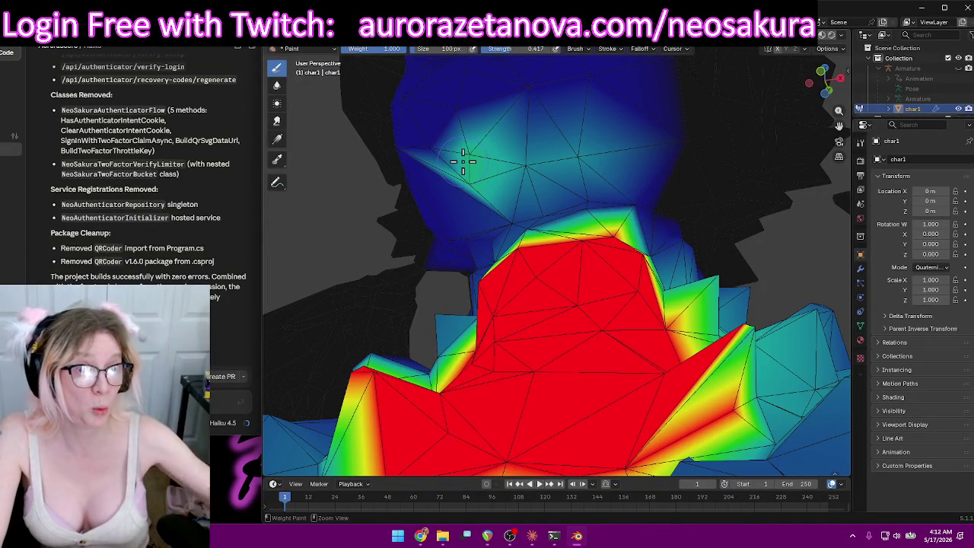
# Add Spine weight around the upper chest and raise it on the right shoulder.
pyautogui.moveTo(532, 289)
pyautogui.mouseDown(button='middle')
pyautogui.moveTo(555, 279)
pyautogui.moveTo(574, 302)
pyautogui.moveTo(622, 413)
pyautogui.moveTo(533, 252)
pyautogui.moveTo(586, 297)
pyautogui.moveTo(630, 309)
pyautogui.moveTo(522, 311)
pyautogui.moveTo(503, 325)
pyautogui.moveTo(498, 318)
pyautogui.moveTo(517, 327)
pyautogui.moveTo(441, 382)
pyautogui.moveTo(523, 335)
pyautogui.mouseUp(button='middle')
pyautogui.moveTo(523, 335); pyautogui.dragTo(525, 306)
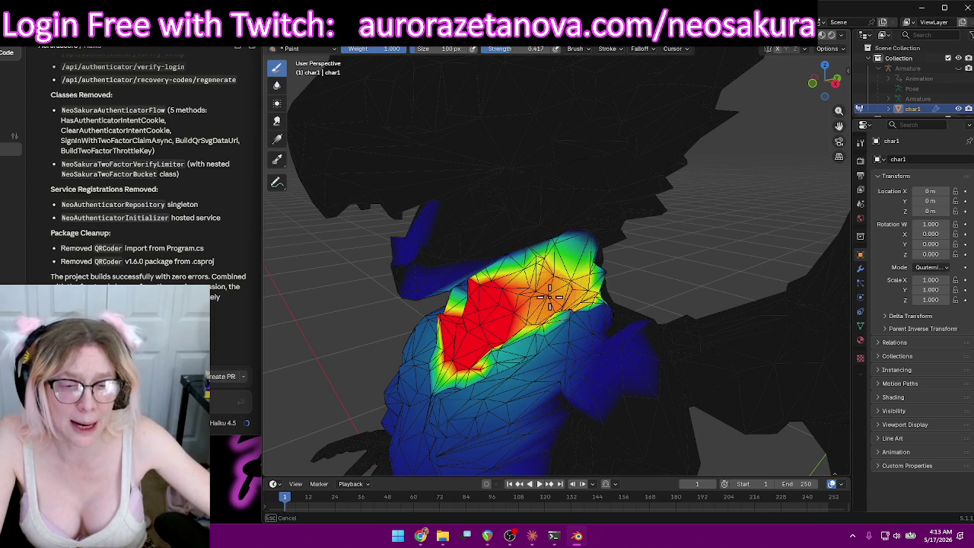
pyautogui.moveTo(556, 288)
pyautogui.mouseDown(button='middle')
pyautogui.moveTo(545, 339)
pyautogui.moveTo(503, 305)
pyautogui.moveTo(549, 277)
pyautogui.moveTo(620, 265)
pyautogui.mouseUp(button='middle')
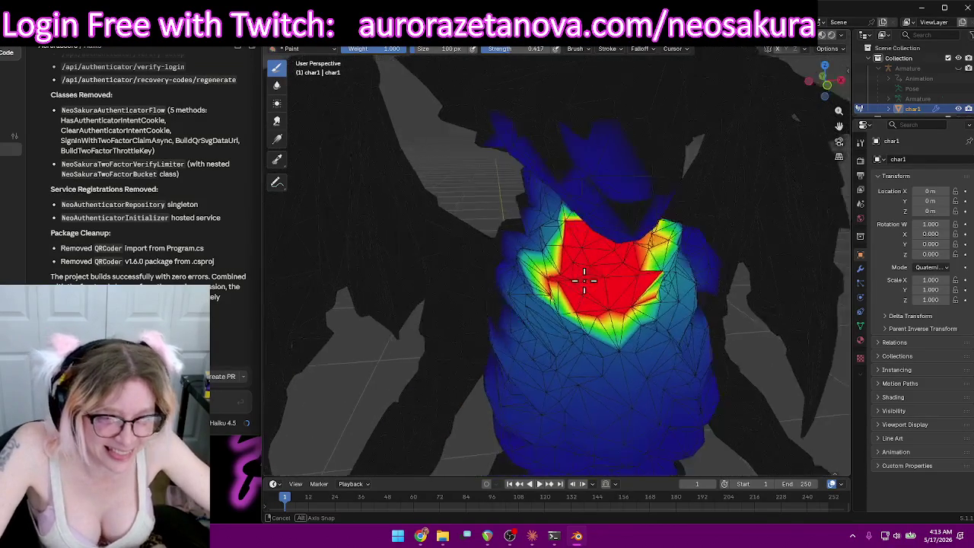
pyautogui.moveTo(620, 266); pyautogui.dragTo(630, 196)
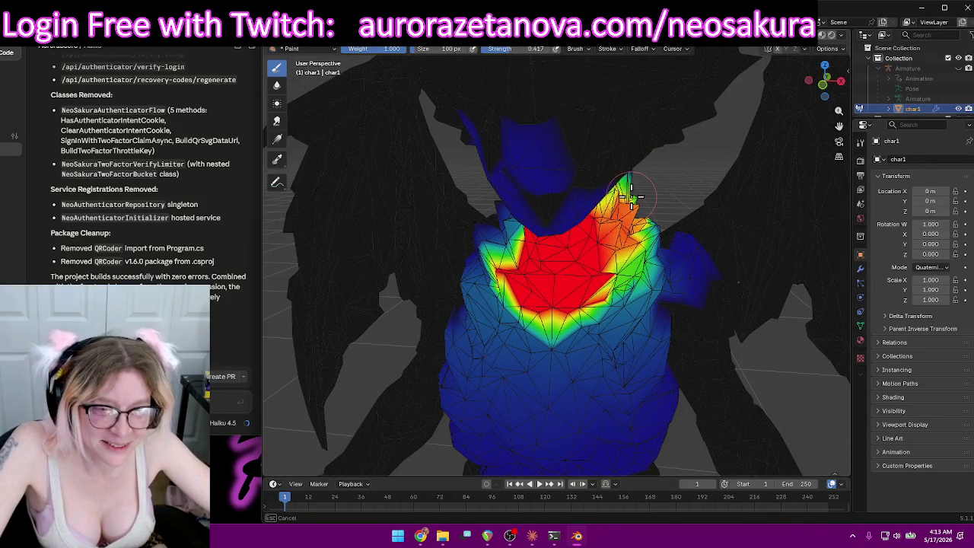
pyautogui.moveTo(575, 280); pyautogui.dragTo(625, 226, button='middle')
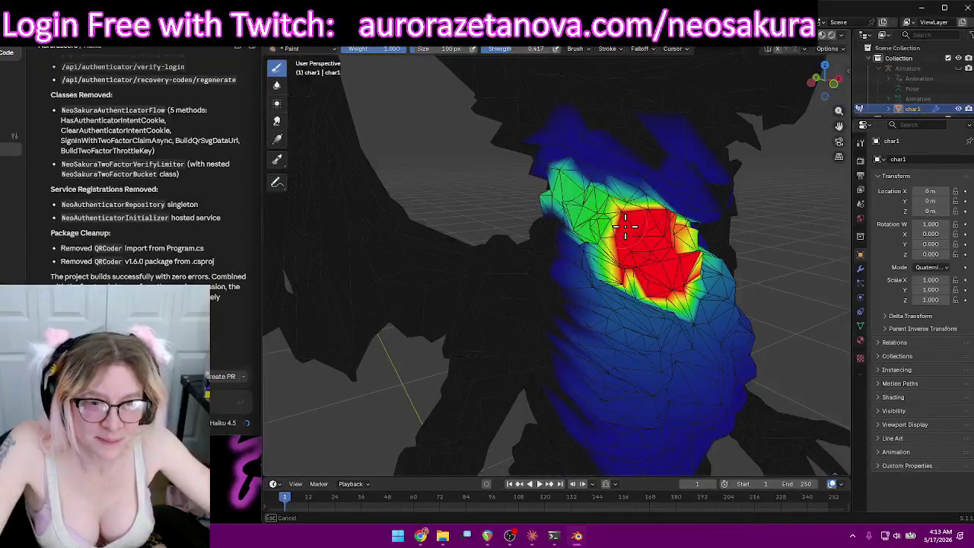
pyautogui.moveTo(605, 228); pyautogui.dragTo(543, 192)
pyautogui.moveTo(598, 238)
pyautogui.mouseDown()
pyautogui.moveTo(598, 197)
pyautogui.moveTo(549, 225)
pyautogui.mouseUp()
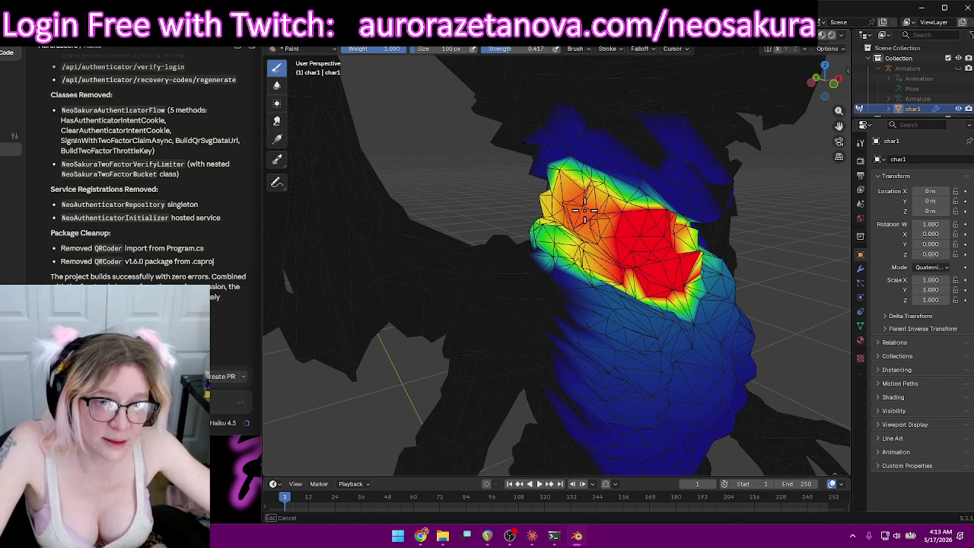
# Paint Spine weight over the back of the neck, viewed from behind.
pyautogui.moveTo(580, 229); pyautogui.dragTo(550, 205, button='middle')
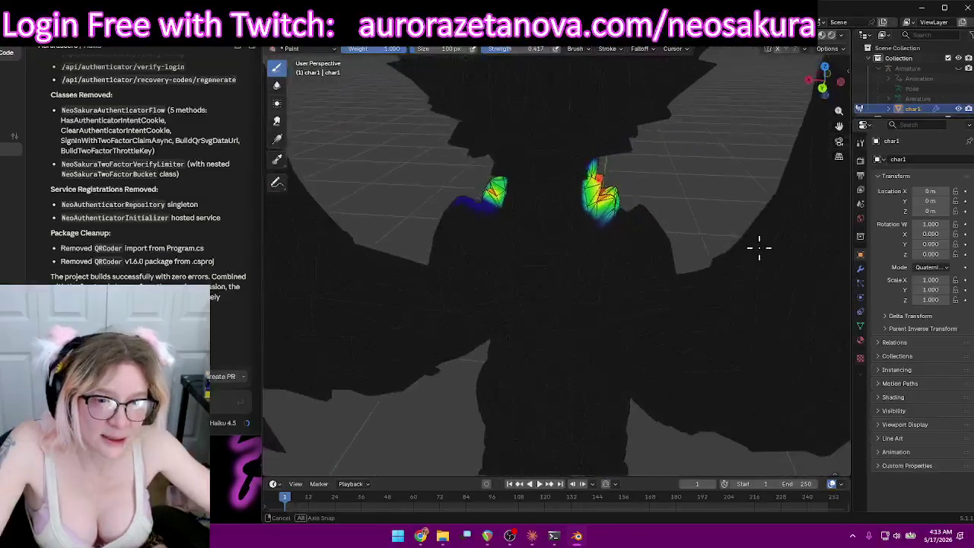
pyautogui.moveTo(550, 205); pyautogui.dragTo(530, 199)
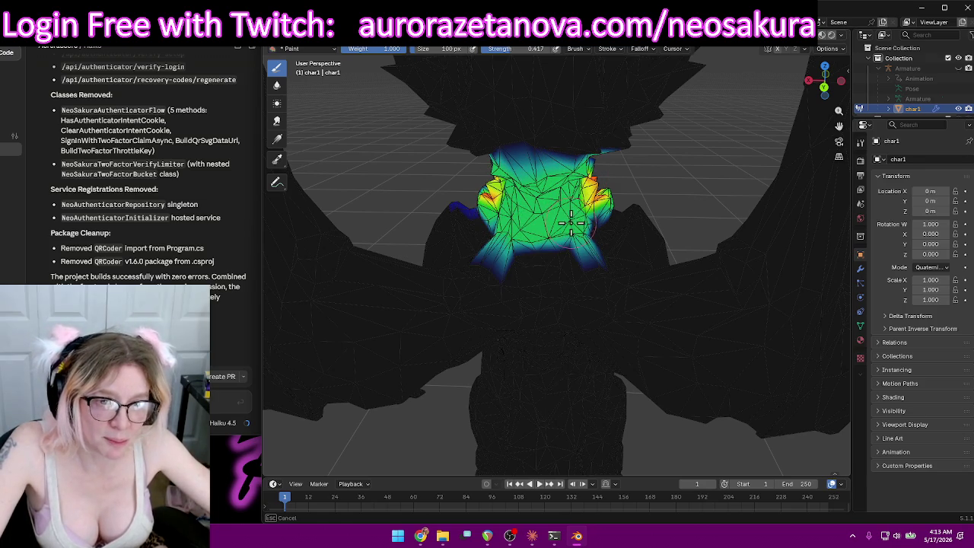
pyautogui.moveTo(499, 207); pyautogui.dragTo(543, 201, button='middle')
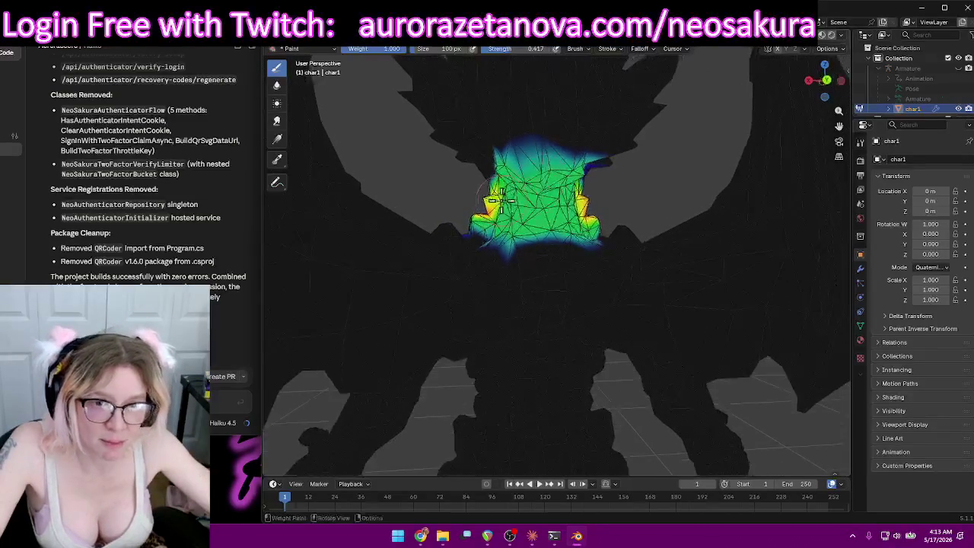
pyautogui.moveTo(549, 194)
pyautogui.mouseDown()
pyautogui.moveTo(530, 194)
pyautogui.moveTo(548, 196)
pyautogui.mouseUp()
pyautogui.moveTo(547, 196)
pyautogui.mouseDown(button='middle')
pyautogui.moveTo(743, 202)
pyautogui.moveTo(662, 206)
pyautogui.moveTo(786, 200)
pyautogui.moveTo(684, 206)
pyautogui.mouseUp(button='middle')
pyautogui.scroll(-5, 679, 107)
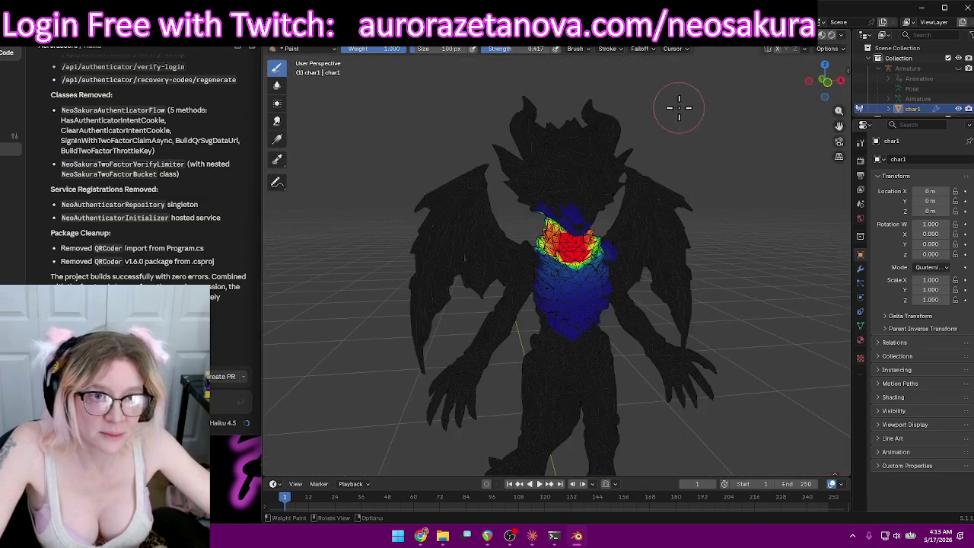
pyautogui.click(559, 48)
# Make LeftShoulder the active group and erase its weight from the far wing.
pyautogui.scroll(-2, 532, 91)
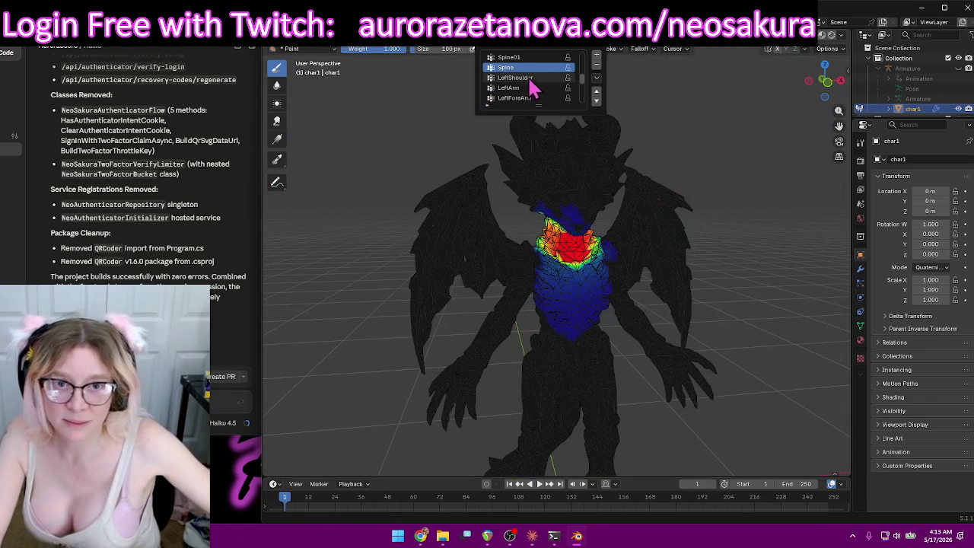
pyautogui.click(531, 79)
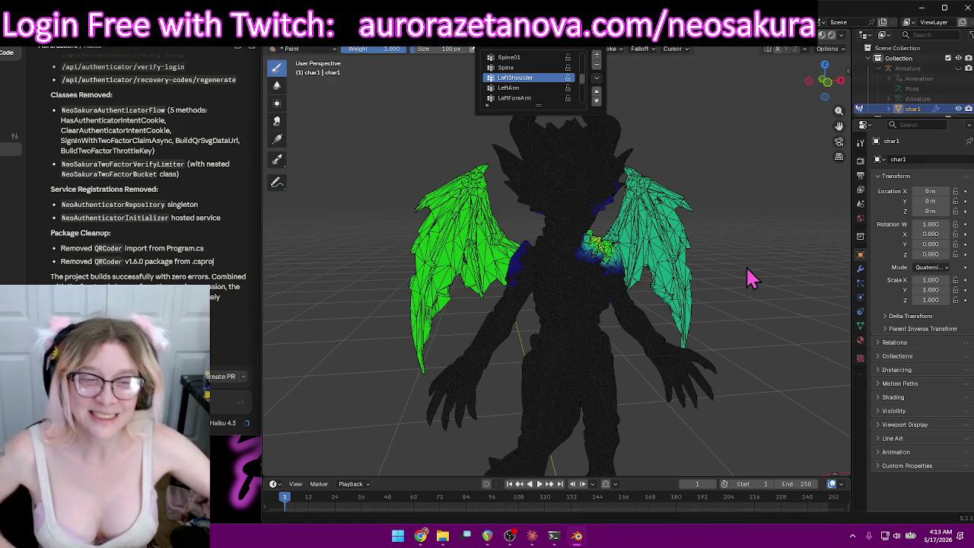
pyautogui.moveTo(760, 227)
pyautogui.mouseDown(button='middle')
pyautogui.moveTo(654, 259)
pyautogui.moveTo(774, 241)
pyautogui.moveTo(754, 255)
pyautogui.mouseUp(button='middle')
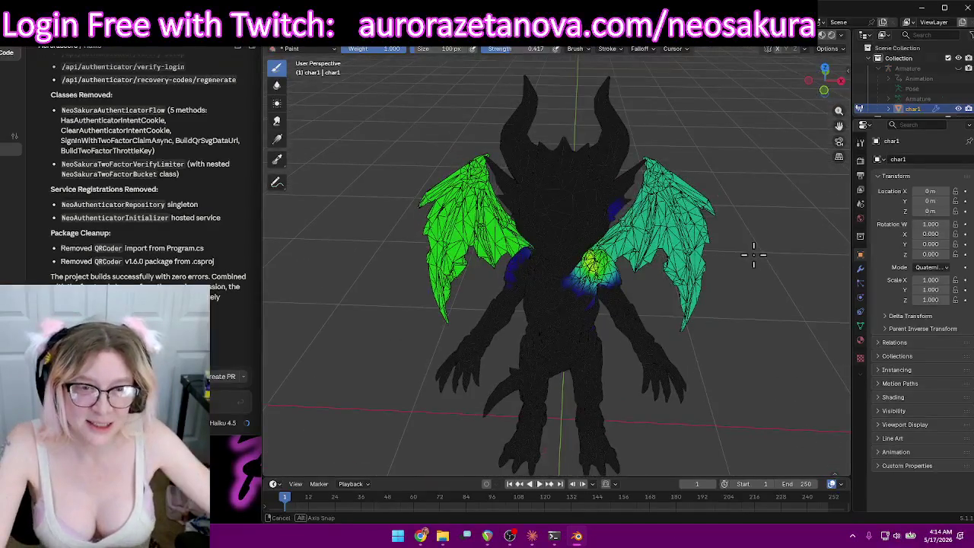
pyautogui.moveTo(551, 74); pyautogui.dragTo(413, 318, button='middle')
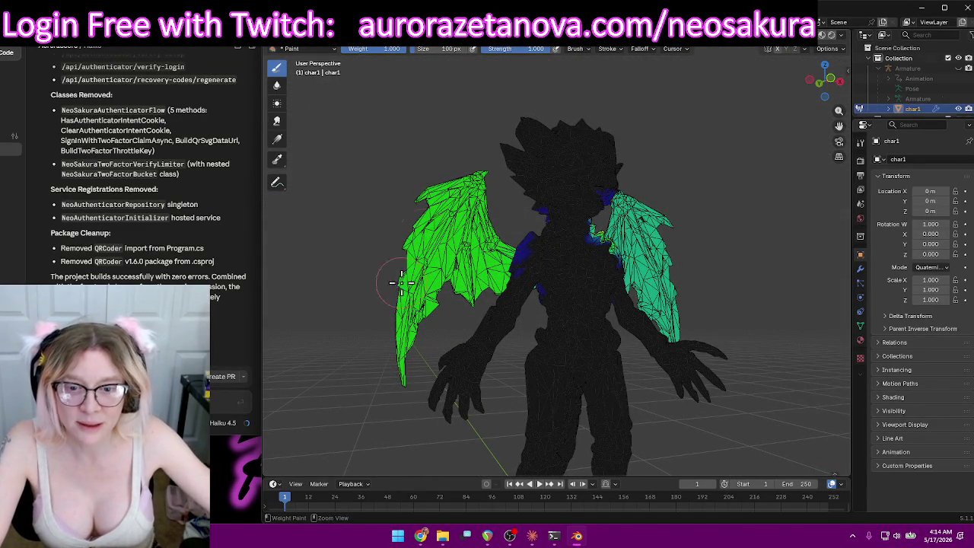
pyautogui.moveTo(435, 285)
pyautogui.mouseDown()
pyautogui.moveTo(408, 413)
pyautogui.moveTo(441, 199)
pyautogui.moveTo(490, 167)
pyautogui.moveTo(486, 267)
pyautogui.mouseUp()
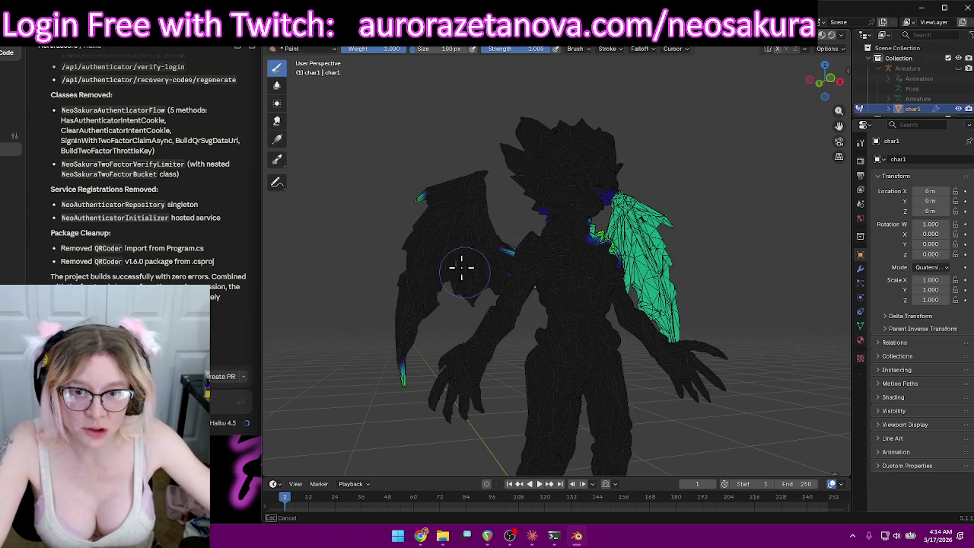
# Orbit around the dragon to inspect the LeftShoulder weights on the chest and torso.
pyautogui.moveTo(409, 363)
pyautogui.mouseDown(button='middle')
pyautogui.moveTo(391, 297)
pyautogui.moveTo(465, 276)
pyautogui.moveTo(449, 257)
pyautogui.moveTo(487, 217)
pyautogui.mouseUp(button='middle')
pyautogui.moveTo(503, 200); pyautogui.dragTo(503, 200)
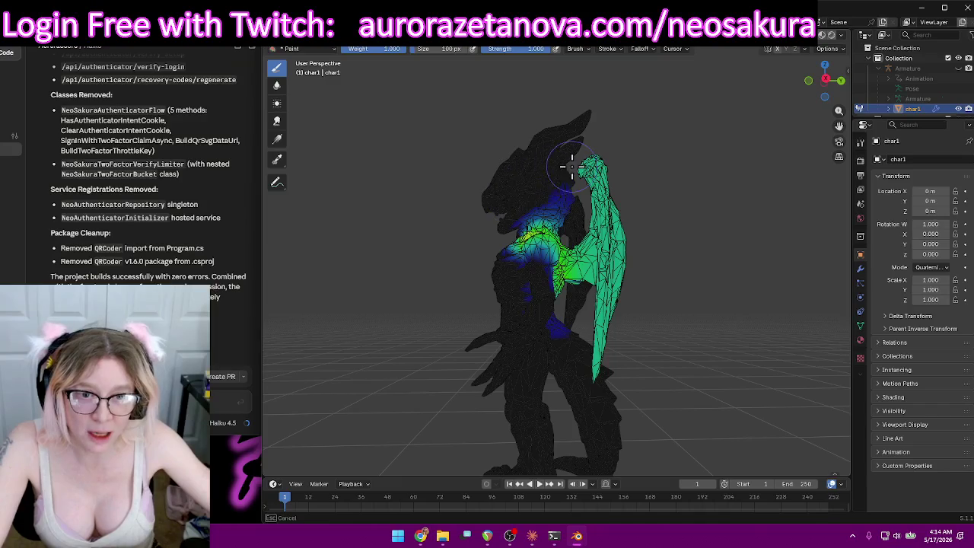
pyautogui.moveTo(503, 190); pyautogui.dragTo(590, 199, button='middle')
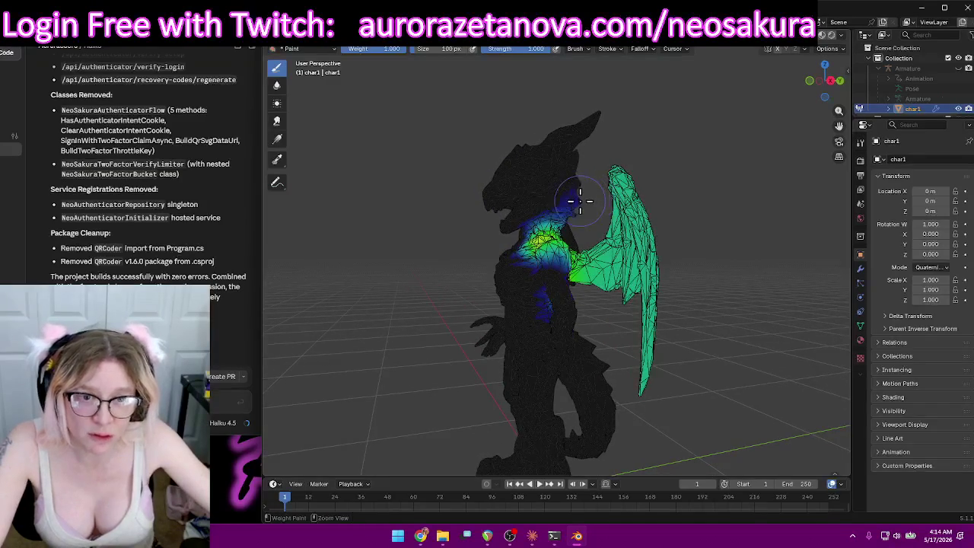
pyautogui.moveTo(768, 164)
pyautogui.mouseDown(button='middle')
pyautogui.moveTo(715, 170)
pyautogui.moveTo(700, 266)
pyautogui.moveTo(723, 235)
pyautogui.moveTo(708, 282)
pyautogui.mouseUp(button='middle')
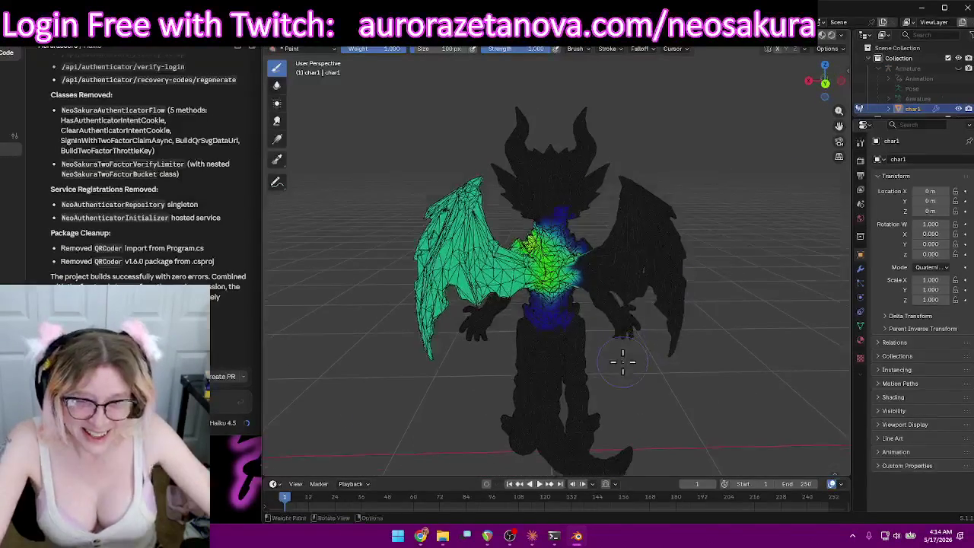
pyautogui.scroll(3, 631, 380)
pyautogui.moveTo(636, 408)
pyautogui.mouseDown(button='middle')
pyautogui.moveTo(639, 323)
pyautogui.moveTo(582, 318)
pyautogui.mouseUp(button='middle')
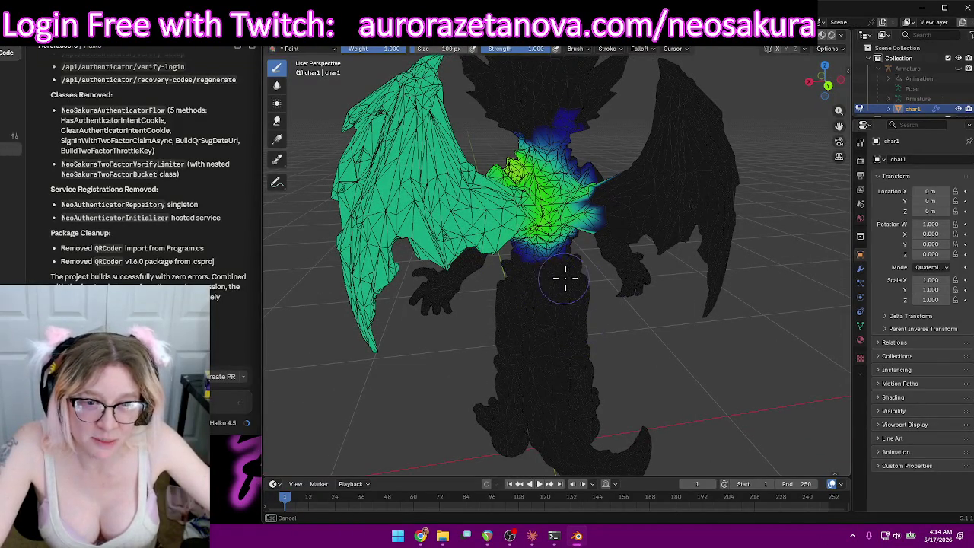
pyautogui.moveTo(565, 297)
pyautogui.mouseDown(button='middle')
pyautogui.moveTo(637, 304)
pyautogui.moveTo(583, 219)
pyautogui.mouseUp(button='middle')
pyautogui.moveTo(651, 233); pyautogui.dragTo(618, 219, button='middle')
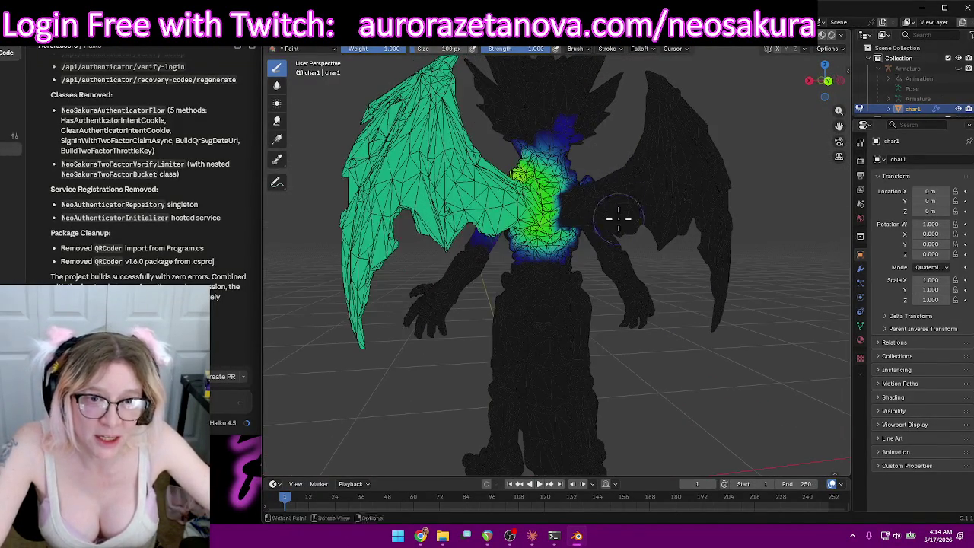
pyautogui.moveTo(631, 175)
pyautogui.mouseDown(button='middle')
pyautogui.moveTo(626, 221)
pyautogui.moveTo(574, 160)
pyautogui.mouseUp(button='middle')
# Remove the LeftShoulder weight from the neck, keeping it around the shoulder.
pyautogui.moveTo(581, 292)
pyautogui.mouseDown(button='middle')
pyautogui.moveTo(591, 191)
pyautogui.moveTo(517, 206)
pyautogui.moveTo(512, 185)
pyautogui.mouseUp(button='middle')
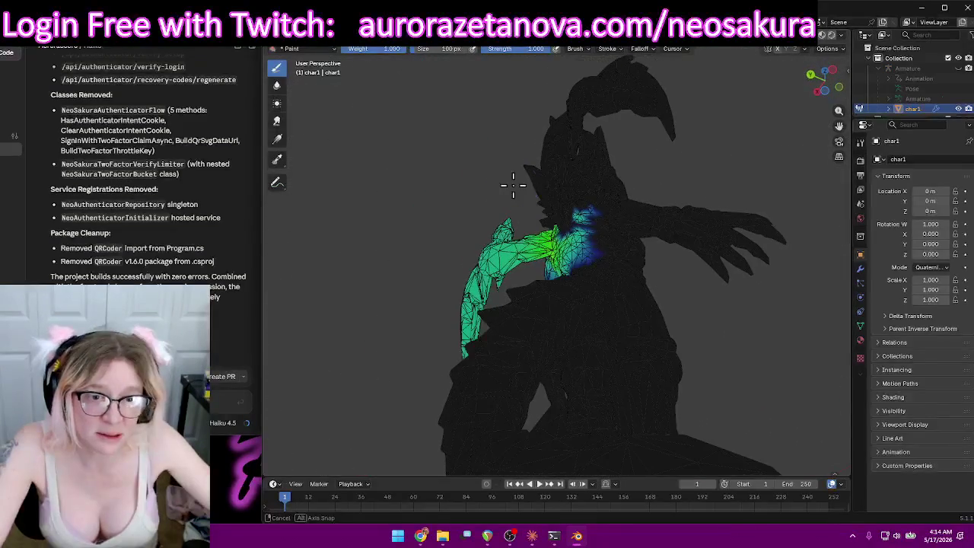
pyautogui.moveTo(591, 248)
pyautogui.mouseDown(button='middle')
pyautogui.moveTo(680, 233)
pyautogui.moveTo(739, 282)
pyautogui.moveTo(634, 183)
pyautogui.moveTo(796, 211)
pyautogui.moveTo(787, 211)
pyautogui.mouseUp(button='middle')
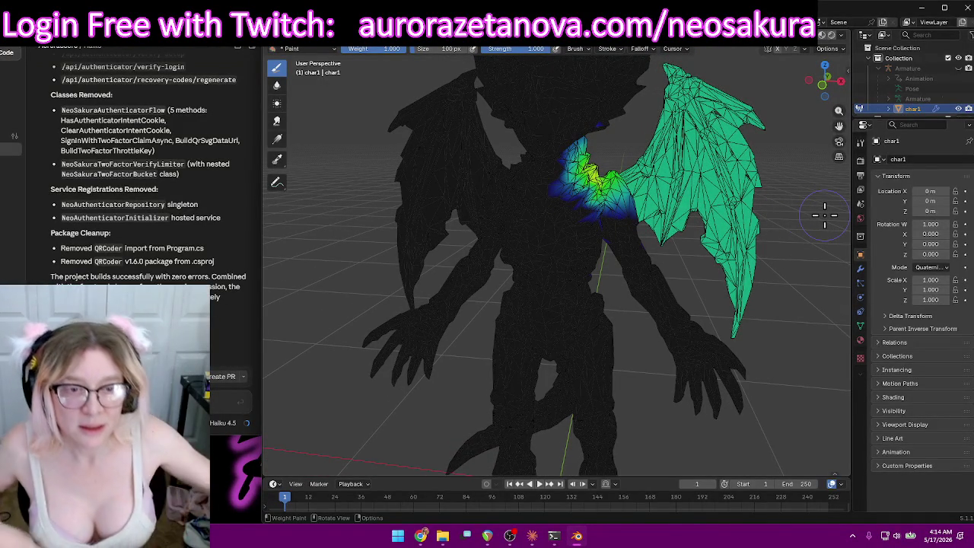
pyautogui.moveTo(824, 215)
pyautogui.mouseDown(button='middle')
pyautogui.moveTo(666, 170)
pyautogui.moveTo(610, 219)
pyautogui.moveTo(645, 204)
pyautogui.moveTo(652, 159)
pyautogui.moveTo(604, 155)
pyautogui.mouseUp(button='middle')
pyautogui.scroll(2, 645, 204)
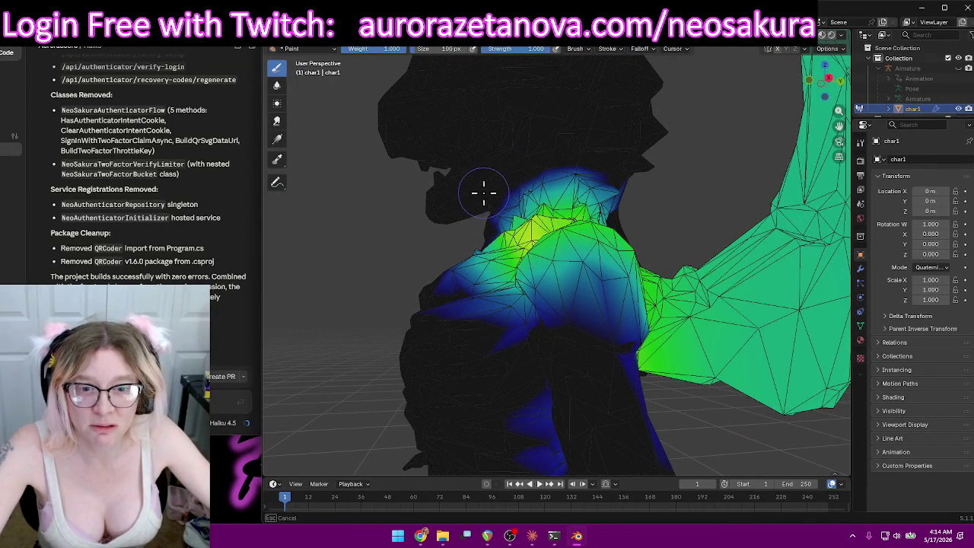
pyautogui.moveTo(483, 193); pyautogui.dragTo(588, 164)
pyautogui.moveTo(645, 189)
pyautogui.mouseDown(button='middle')
pyautogui.moveTo(652, 185)
pyautogui.moveTo(577, 183)
pyautogui.moveTo(652, 163)
pyautogui.moveTo(738, 167)
pyautogui.moveTo(530, 209)
pyautogui.moveTo(550, 206)
pyautogui.mouseUp(button='middle')
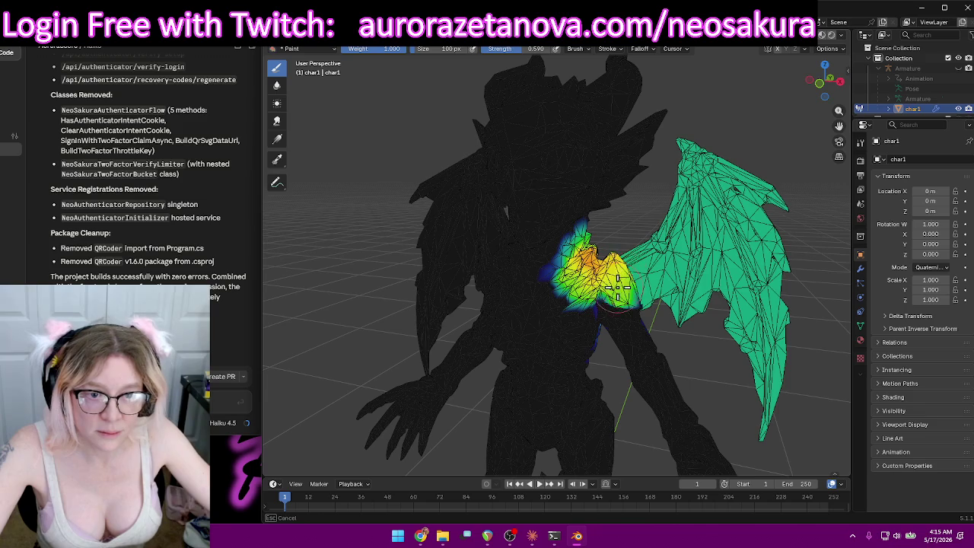
pyautogui.scroll(1, 605, 283)
# Add weight across the chest below the shoulder and onto the shoulder itself.
pyautogui.scroll(1, 616, 280)
pyautogui.scroll(1, 627, 279)
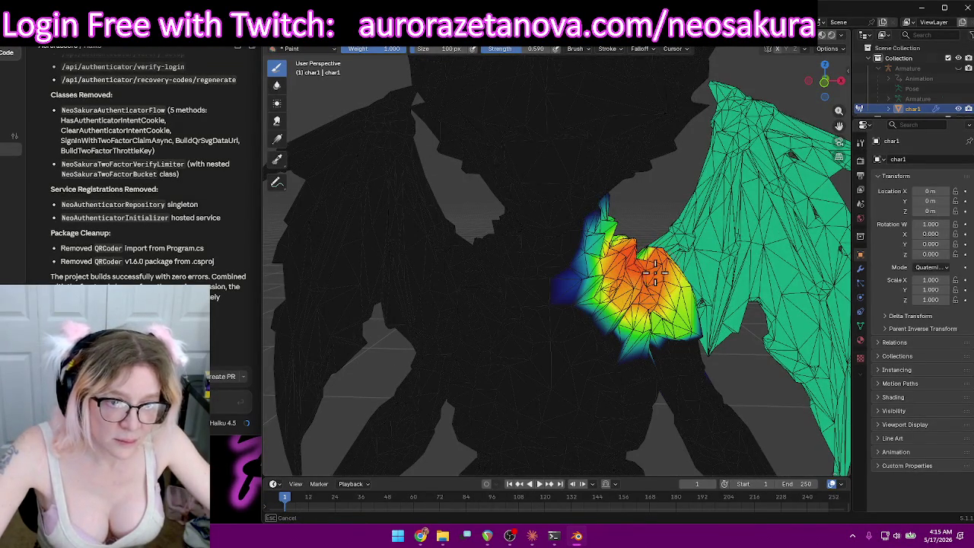
pyautogui.moveTo(654, 272); pyautogui.dragTo(618, 312, button='middle')
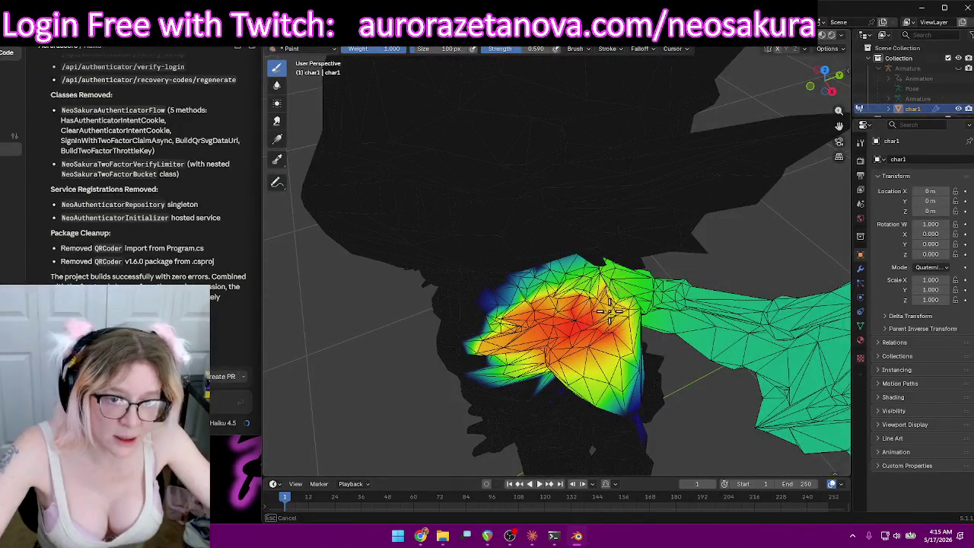
pyautogui.moveTo(587, 294); pyautogui.dragTo(548, 352)
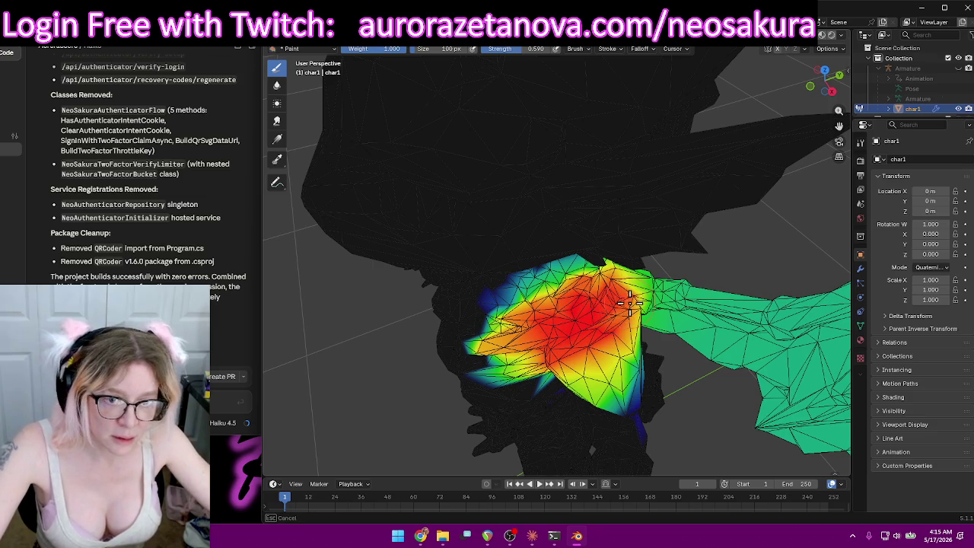
pyautogui.moveTo(578, 346)
pyautogui.mouseDown(button='middle')
pyautogui.moveTo(619, 261)
pyautogui.moveTo(519, 306)
pyautogui.mouseUp(button='middle')
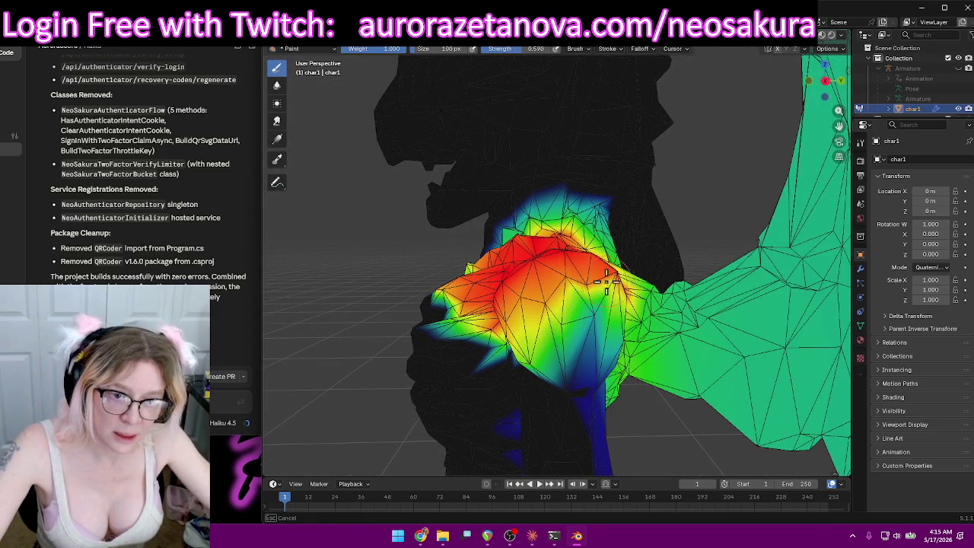
pyautogui.moveTo(620, 288); pyautogui.dragTo(573, 354, button='middle')
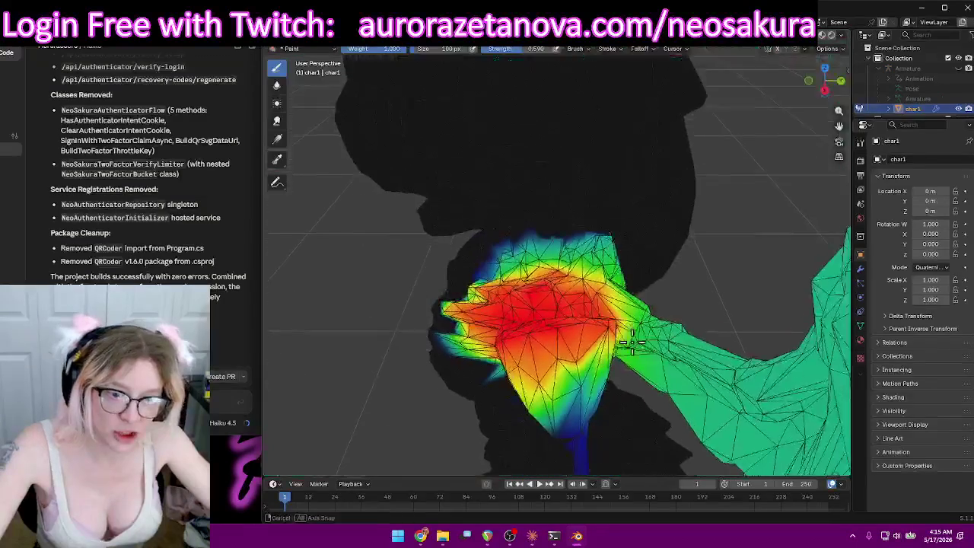
pyautogui.moveTo(573, 354); pyautogui.dragTo(517, 361)
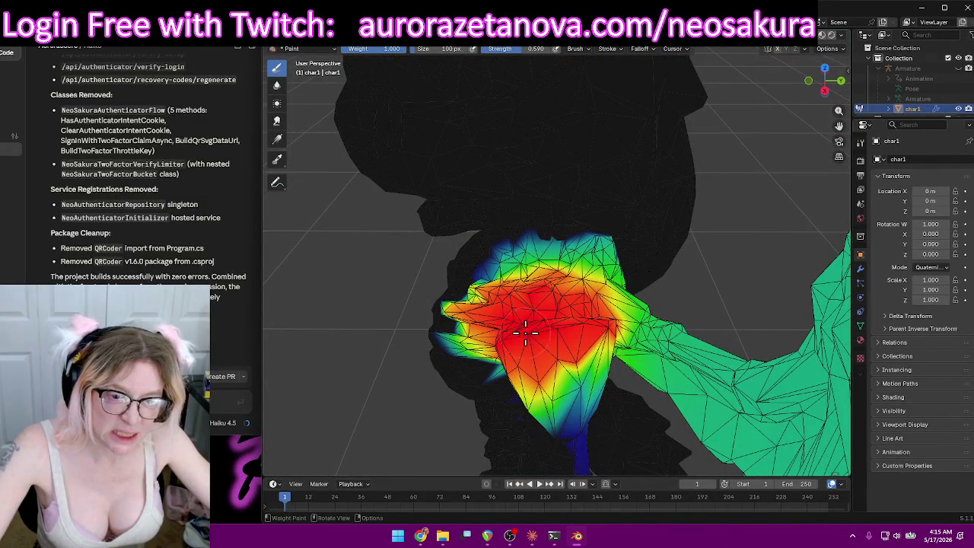
# Inspect the wing from both sides, undoing a stray paint stroke on the wing tip.
pyautogui.moveTo(584, 285); pyautogui.dragTo(614, 339, button='middle')
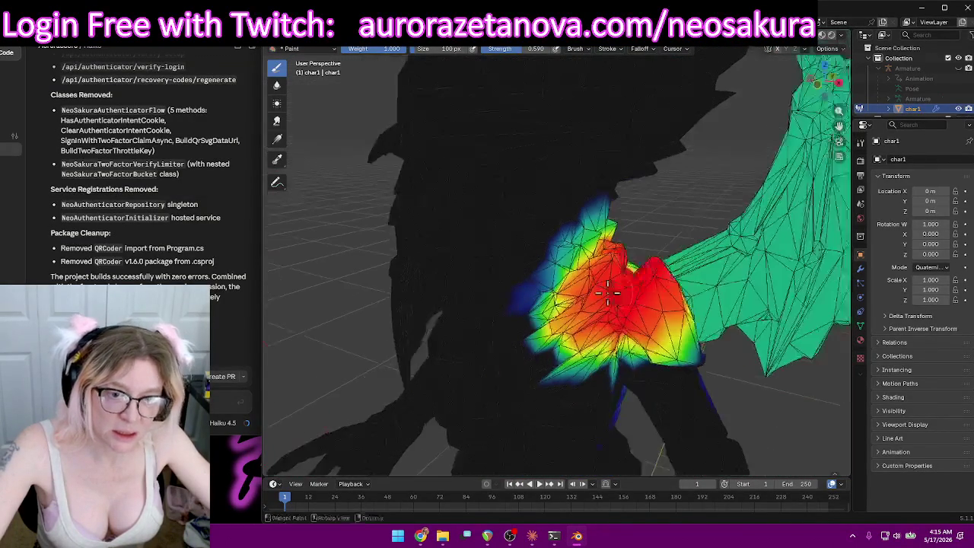
pyautogui.scroll(-6, 615, 338)
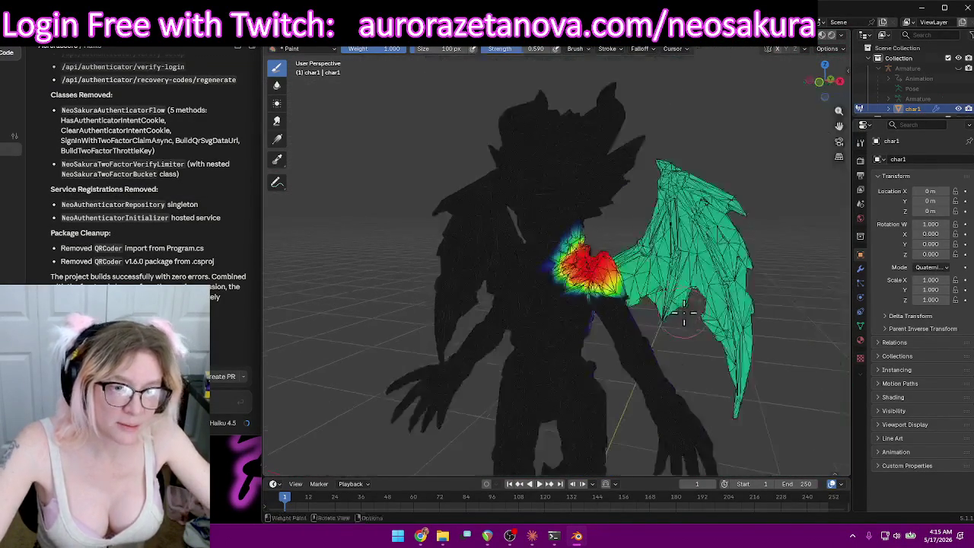
pyautogui.moveTo(614, 339)
pyautogui.mouseDown(button='middle')
pyautogui.moveTo(706, 315)
pyautogui.moveTo(692, 328)
pyautogui.mouseUp(button='middle')
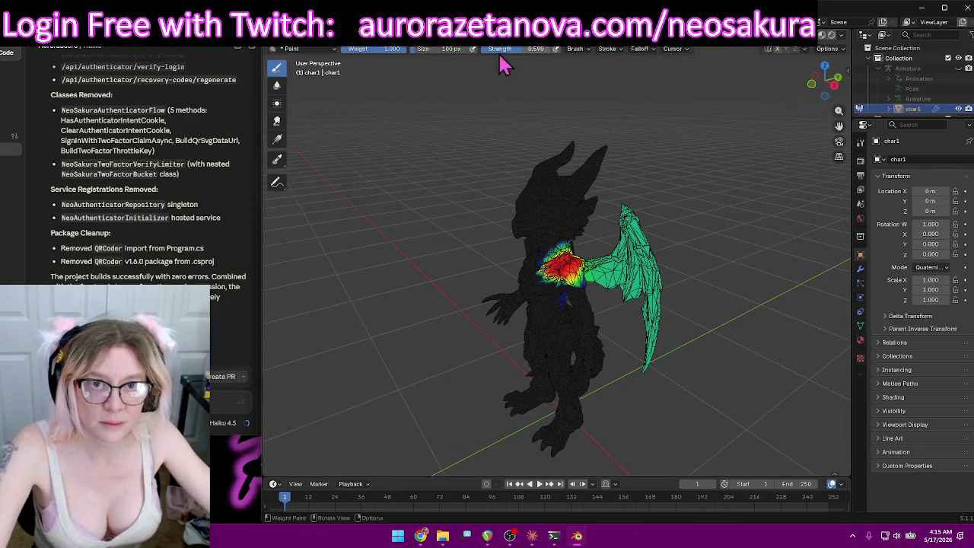
pyautogui.moveTo(646, 369); pyautogui.dragTo(652, 329, button='middle')
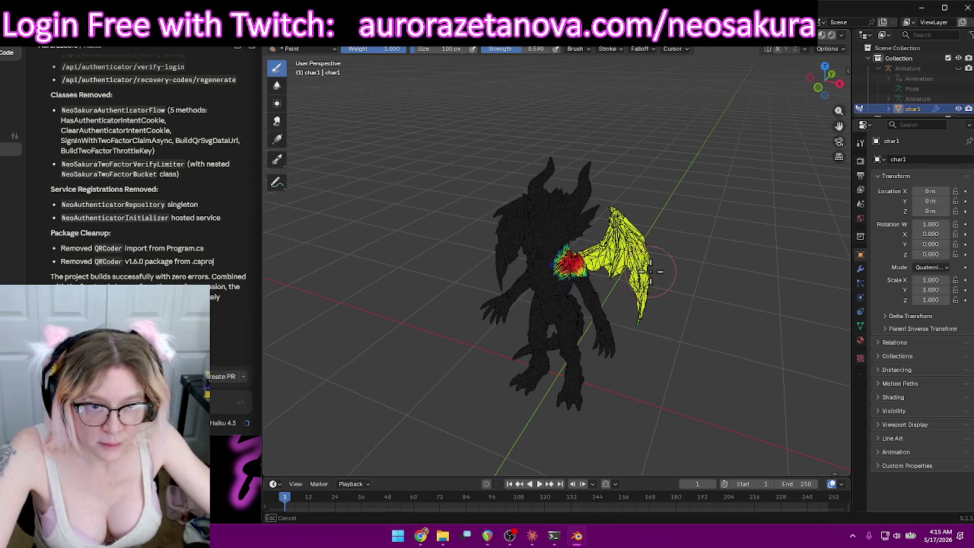
pyautogui.moveTo(727, 224); pyautogui.dragTo(539, 179, button='middle')
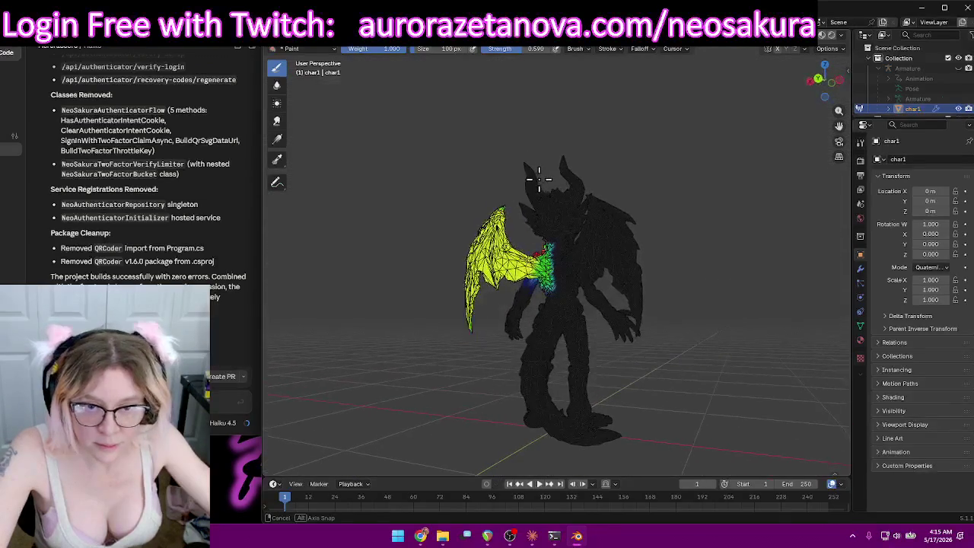
pyautogui.keyDown('ctrl'); pyautogui.moveTo(462, 261); pyautogui.dragTo(533, 309, button='middle'); pyautogui.keyUp('ctrl')
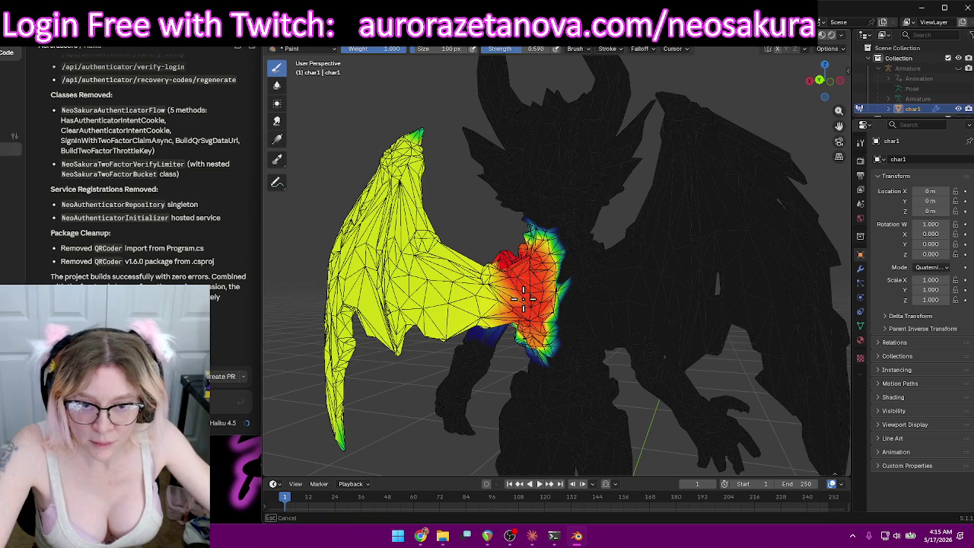
pyautogui.moveTo(479, 297); pyautogui.dragTo(669, 267, button='middle')
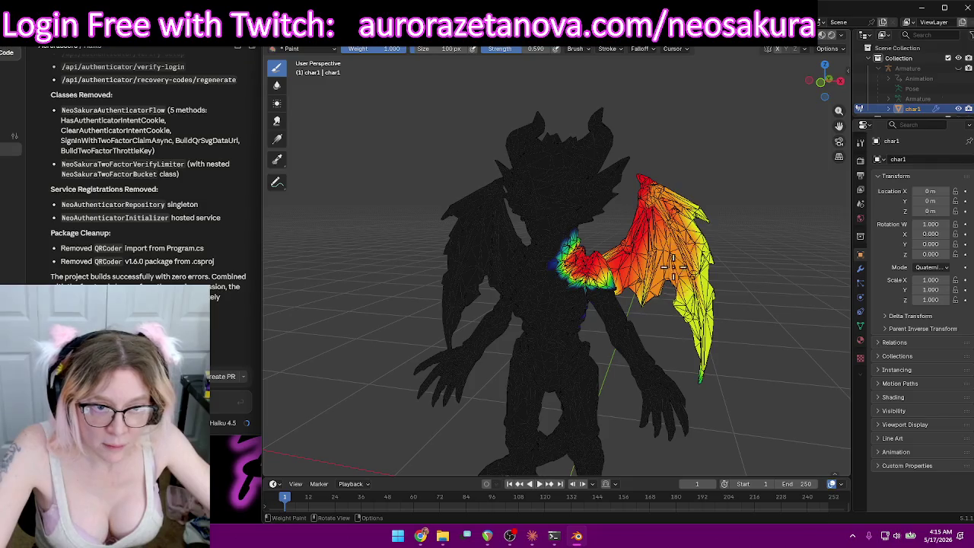
pyautogui.scroll(5, 748, 284)
pyautogui.moveTo(748, 284)
pyautogui.mouseDown(button='middle')
pyautogui.moveTo(592, 238)
pyautogui.moveTo(401, 231)
pyautogui.mouseUp(button='middle')
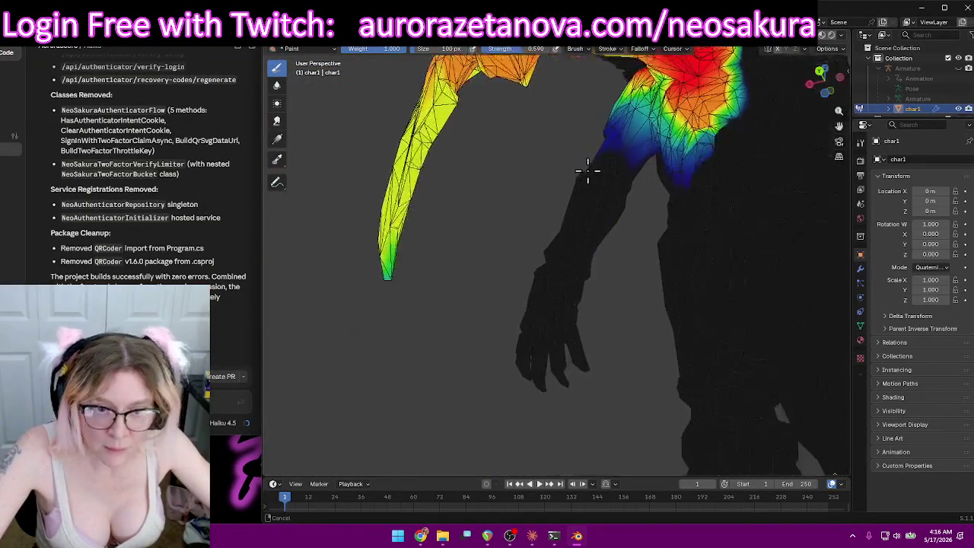
pyautogui.moveTo(401, 231); pyautogui.dragTo(387, 242)
pyautogui.moveTo(408, 244)
pyautogui.mouseDown(button='middle')
pyautogui.moveTo(608, 282)
pyautogui.moveTo(447, 249)
pyautogui.moveTo(643, 217)
pyautogui.moveTo(668, 255)
pyautogui.moveTo(798, 243)
pyautogui.moveTo(843, 258)
pyautogui.moveTo(583, 246)
pyautogui.moveTo(429, 218)
pyautogui.moveTo(395, 240)
pyautogui.moveTo(638, 181)
pyautogui.mouseUp(button='middle')
pyautogui.hotkey('ctrl', 'z')
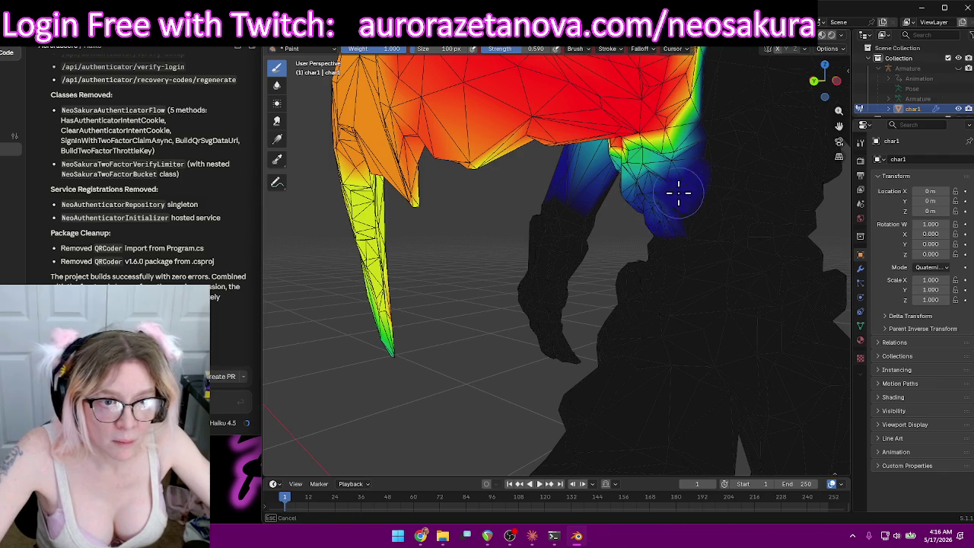
# Erase the stray weight from the front of the chest.
pyautogui.moveTo(638, 181)
pyautogui.mouseDown(button='middle')
pyautogui.moveTo(827, 218)
pyautogui.moveTo(574, 196)
pyautogui.moveTo(550, 226)
pyautogui.mouseUp(button='middle')
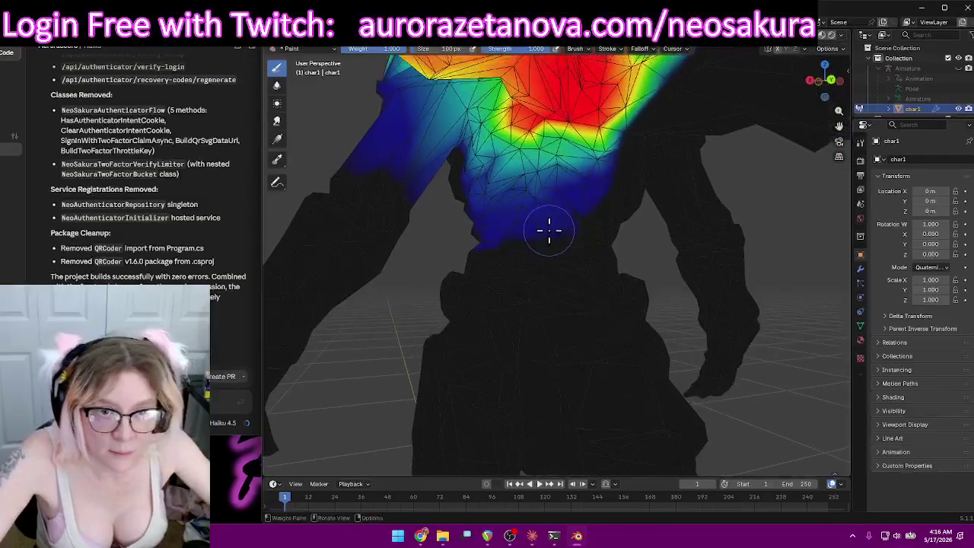
pyautogui.moveTo(515, 191)
pyautogui.mouseDown()
pyautogui.moveTo(591, 187)
pyautogui.moveTo(482, 158)
pyautogui.mouseUp()
pyautogui.moveTo(426, 170)
pyautogui.mouseDown(button='middle')
pyautogui.moveTo(472, 174)
pyautogui.moveTo(495, 196)
pyautogui.moveTo(504, 178)
pyautogui.mouseUp(button='middle')
pyautogui.moveTo(504, 178); pyautogui.dragTo(509, 170)
pyautogui.moveTo(508, 170)
pyautogui.mouseDown(button='middle')
pyautogui.moveTo(537, 204)
pyautogui.moveTo(571, 185)
pyautogui.moveTo(565, 177)
pyautogui.moveTo(580, 191)
pyautogui.moveTo(537, 170)
pyautogui.moveTo(546, 153)
pyautogui.moveTo(555, 155)
pyautogui.moveTo(591, 279)
pyautogui.moveTo(556, 261)
pyautogui.mouseUp(button='middle')
pyautogui.moveTo(515, 237)
pyautogui.mouseDown()
pyautogui.moveTo(496, 207)
pyautogui.moveTo(514, 259)
pyautogui.mouseUp()
# Lower the weights along the shoulder's edges and flap tip so they fade out.
pyautogui.moveTo(503, 289)
pyautogui.mouseDown(button='middle')
pyautogui.moveTo(587, 322)
pyautogui.moveTo(631, 365)
pyautogui.moveTo(674, 348)
pyautogui.moveTo(680, 308)
pyautogui.mouseUp(button='middle')
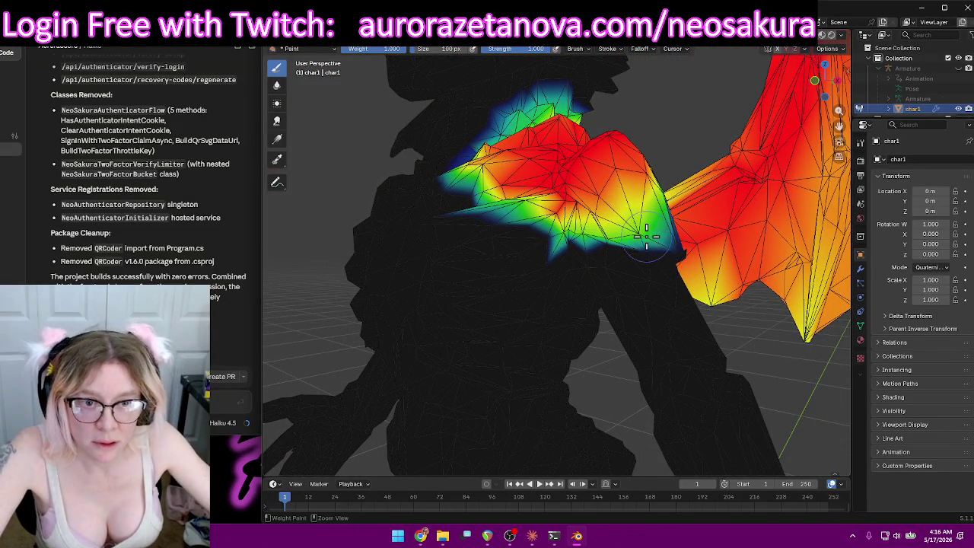
pyautogui.moveTo(646, 236); pyautogui.dragTo(614, 241)
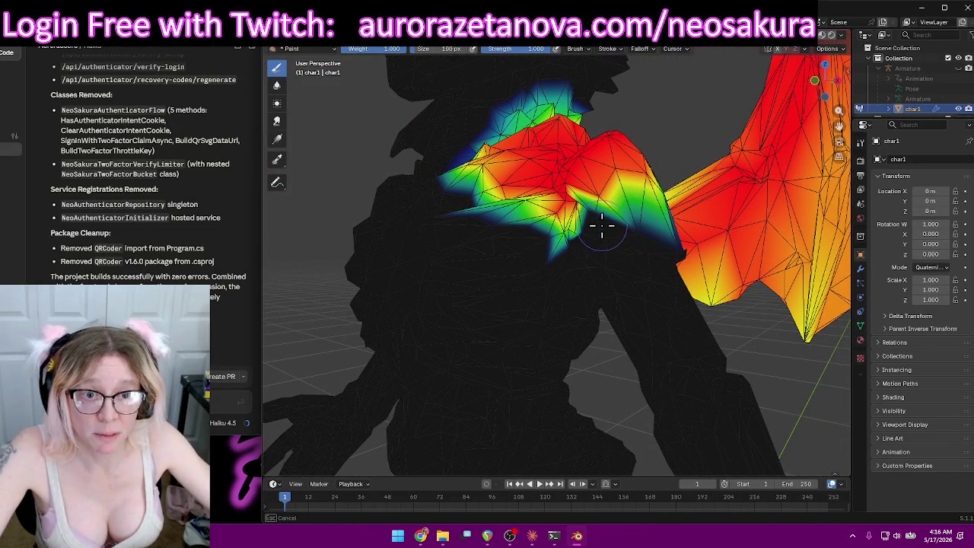
pyautogui.moveTo(628, 253); pyautogui.dragTo(561, 274, button='middle')
pyautogui.moveTo(561, 273); pyautogui.dragTo(559, 266)
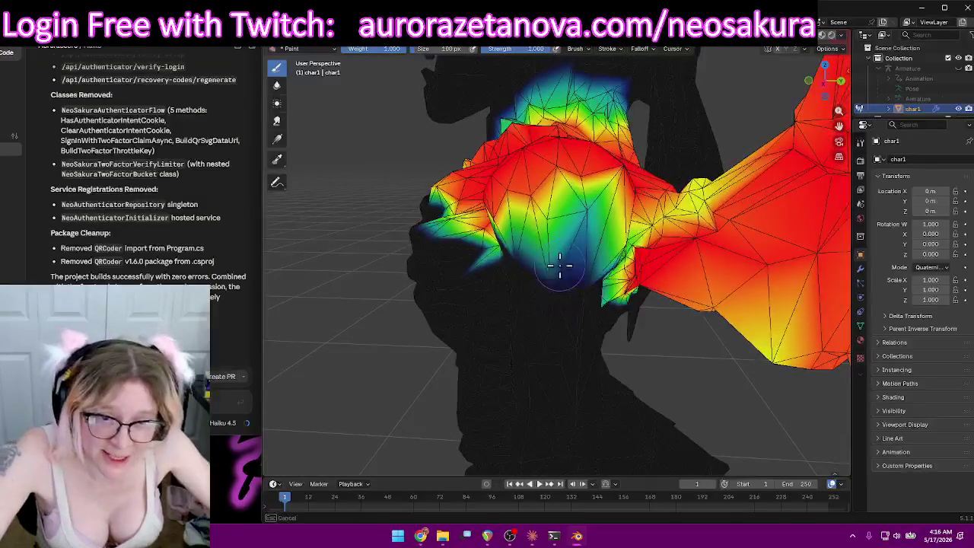
pyautogui.moveTo(552, 232); pyautogui.dragTo(579, 229)
pyautogui.moveTo(544, 228)
pyautogui.mouseDown(button='middle')
pyautogui.moveTo(571, 257)
pyautogui.moveTo(541, 235)
pyautogui.moveTo(559, 220)
pyautogui.moveTo(513, 186)
pyautogui.mouseUp(button='middle')
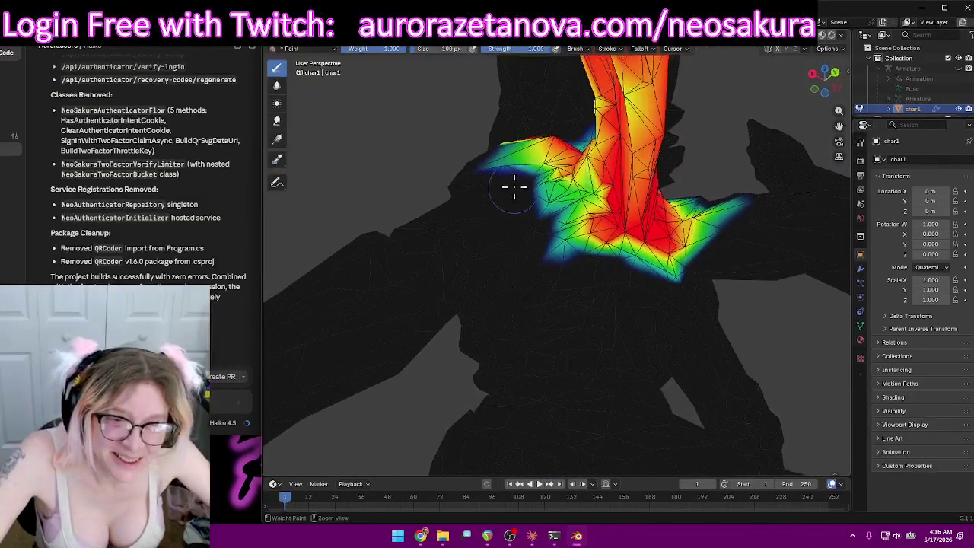
pyautogui.moveTo(540, 164); pyautogui.dragTo(541, 200)
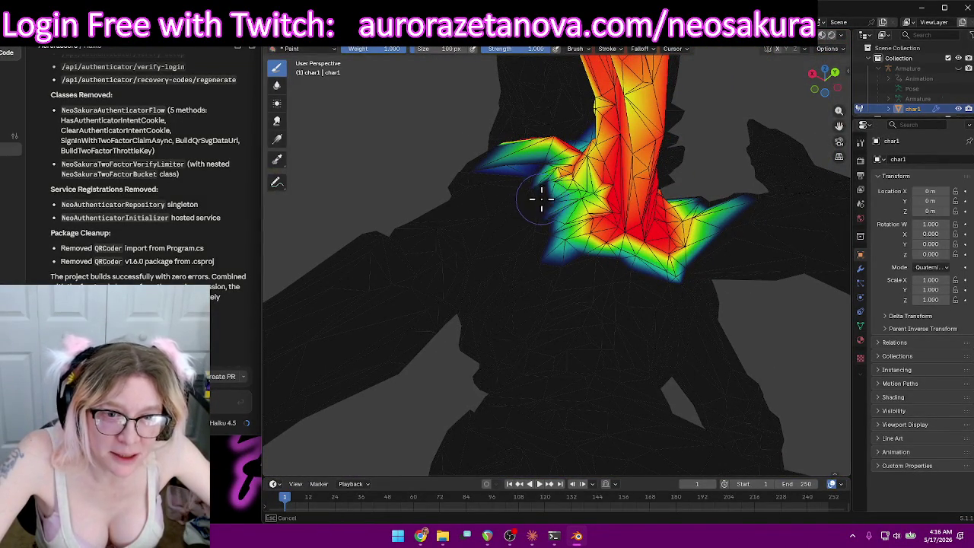
pyautogui.moveTo(548, 272); pyautogui.dragTo(692, 346, button='middle')
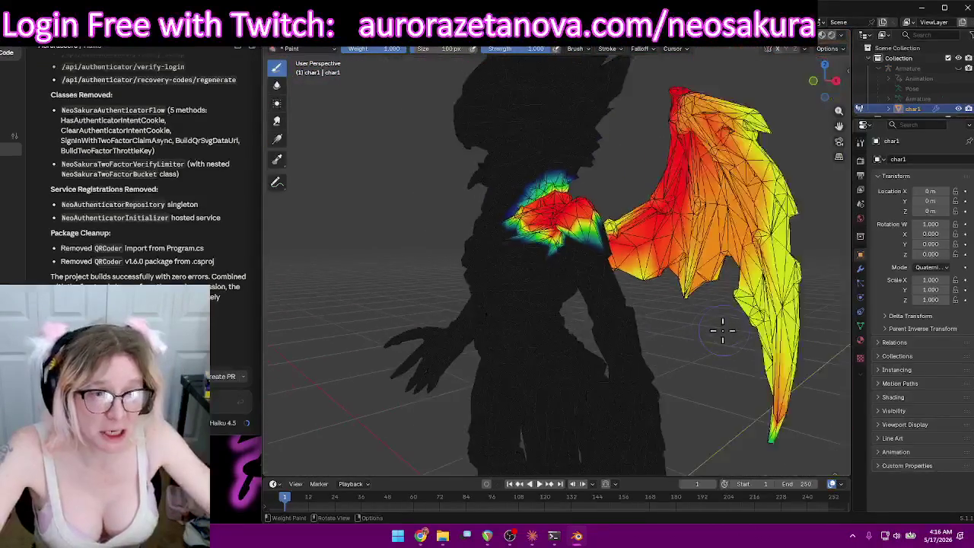
pyautogui.moveTo(692, 346); pyautogui.dragTo(524, 73, button='middle')
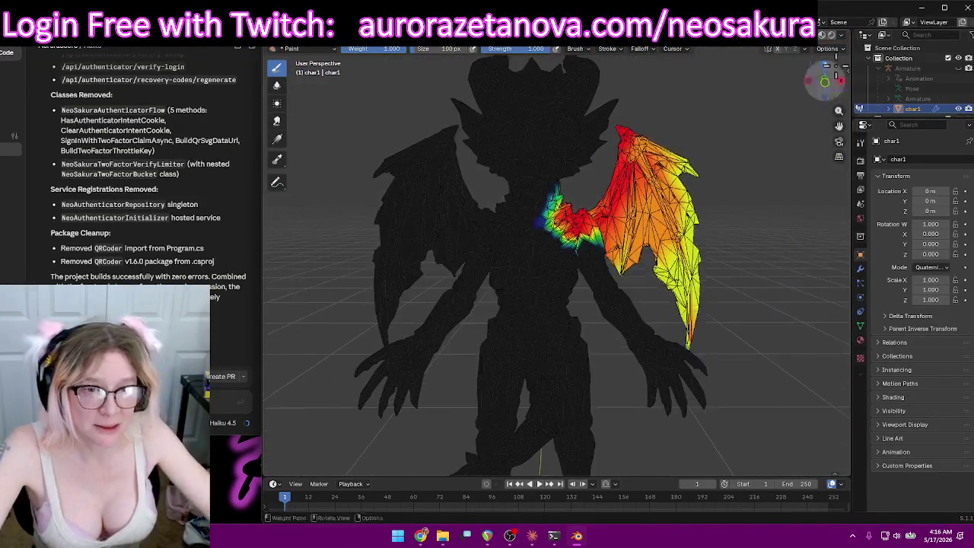
# Make LeftArm active and paint zero weight over the wing, leaving only the upper arm weighted.
pyautogui.click(543, 48)
pyautogui.scroll(-1, 542, 92)
pyautogui.click(516, 89)
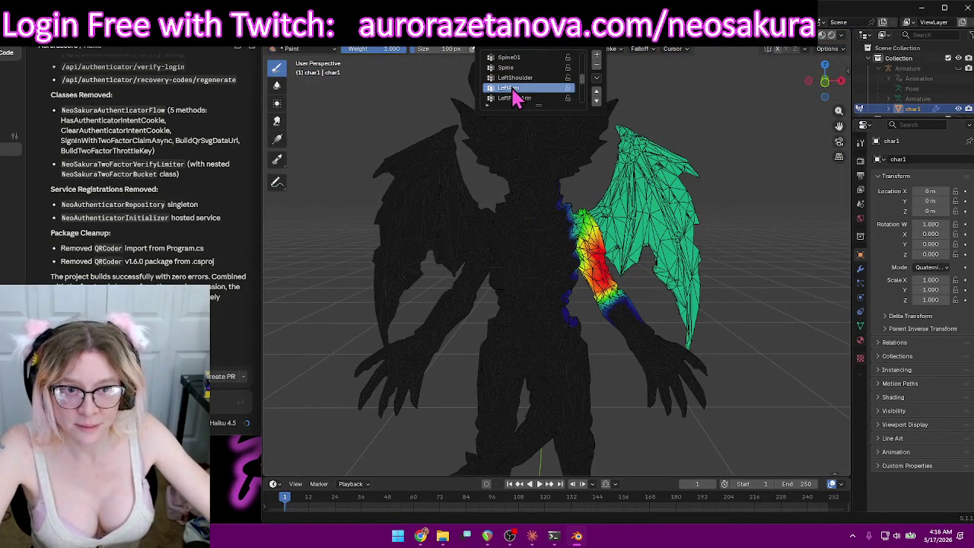
pyautogui.moveTo(732, 393); pyautogui.dragTo(745, 376, button='middle')
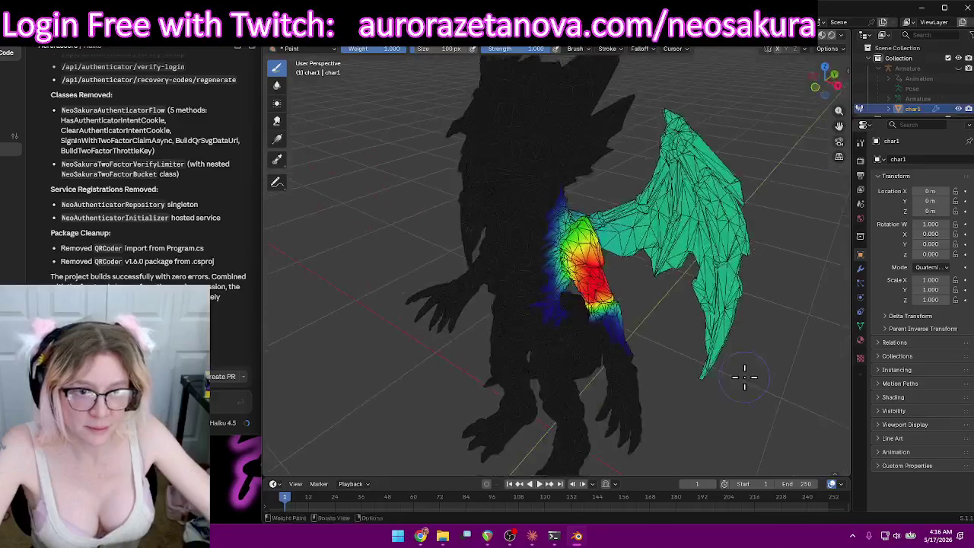
pyautogui.keyDown('ctrl'); pyautogui.moveTo(676, 114); pyautogui.dragTo(716, 376); pyautogui.keyUp('ctrl')
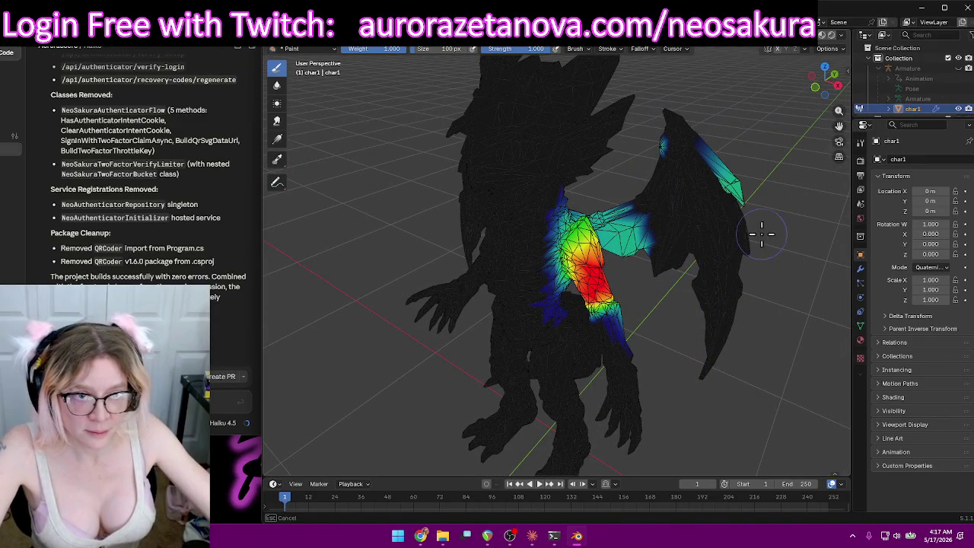
pyautogui.keyDown('ctrl'); pyautogui.moveTo(696, 138); pyautogui.dragTo(703, 156); pyautogui.keyUp('ctrl')
pyautogui.moveTo(721, 153); pyautogui.dragTo(426, 164, button='middle')
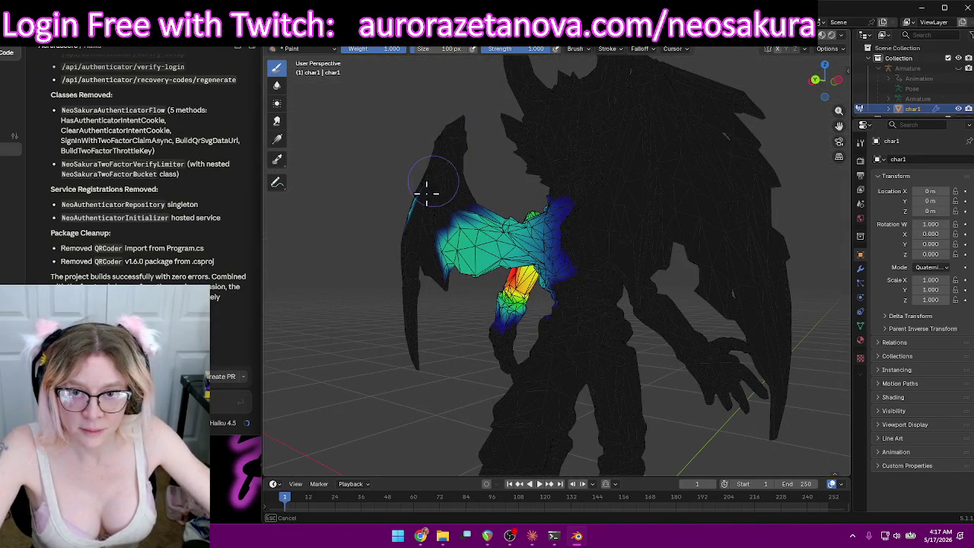
pyautogui.moveTo(447, 201)
pyautogui.keyDown('ctrl'); pyautogui.mouseDown()
pyautogui.moveTo(435, 276)
pyautogui.moveTo(499, 201)
pyautogui.mouseUp(); pyautogui.keyUp('ctrl')
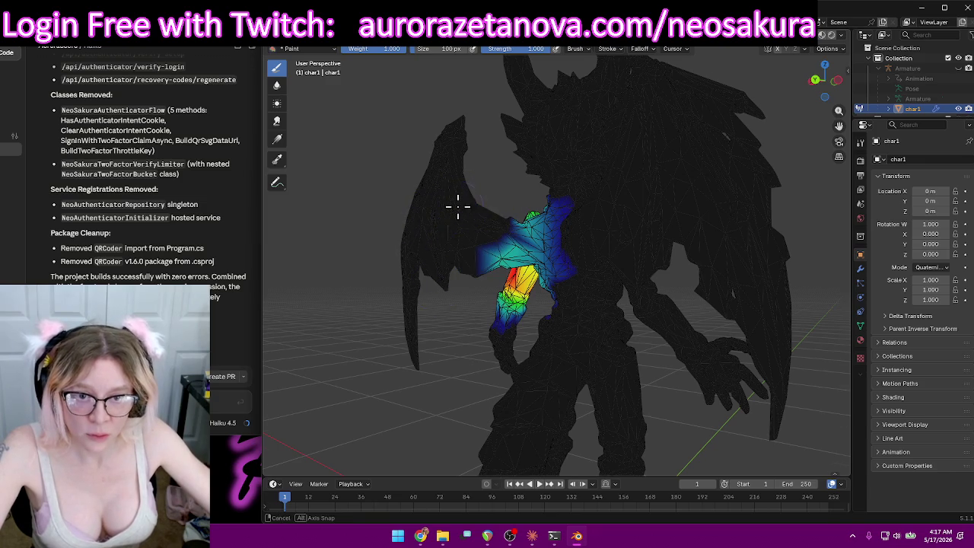
pyautogui.moveTo(458, 206); pyautogui.dragTo(435, 157, button='middle')
pyautogui.moveTo(474, 246)
pyautogui.mouseDown(button='middle')
pyautogui.moveTo(748, 322)
pyautogui.moveTo(745, 251)
pyautogui.mouseUp(button='middle')
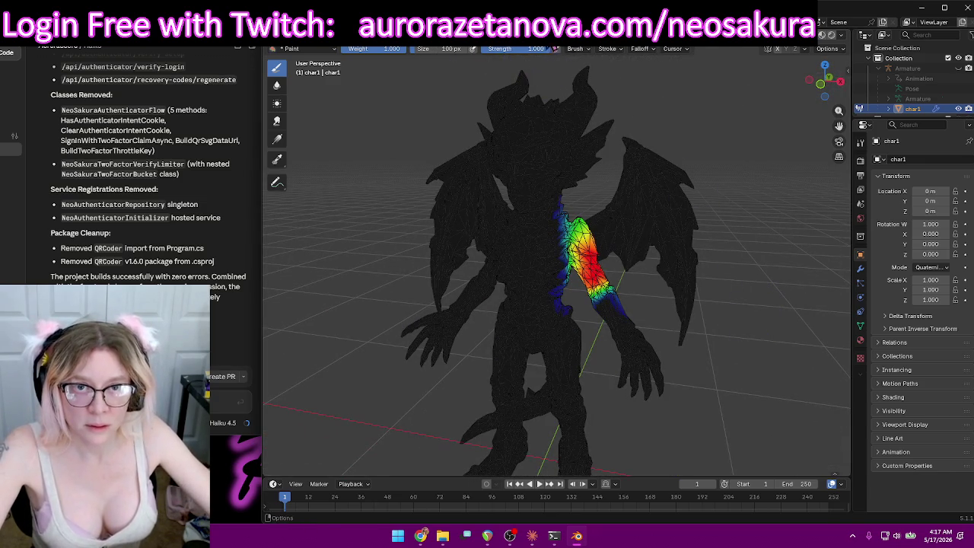
pyautogui.click(546, 48)
# Make LeftForeArm the active vertex group and orbit to review its weights.
pyautogui.scroll(-2, 532, 87)
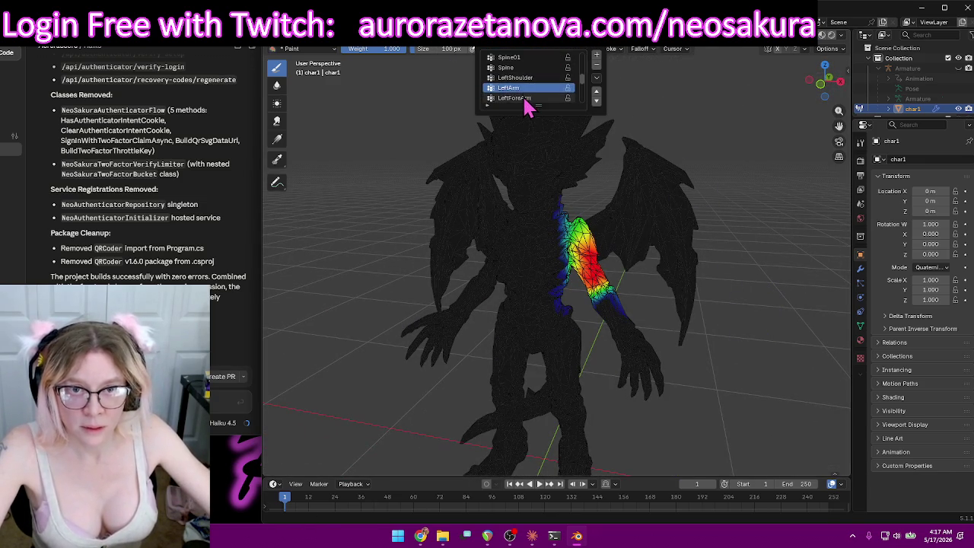
pyautogui.click(525, 99)
pyautogui.moveTo(655, 200)
pyautogui.mouseDown(button='middle')
pyautogui.moveTo(750, 235)
pyautogui.moveTo(655, 364)
pyautogui.mouseUp(button='middle')
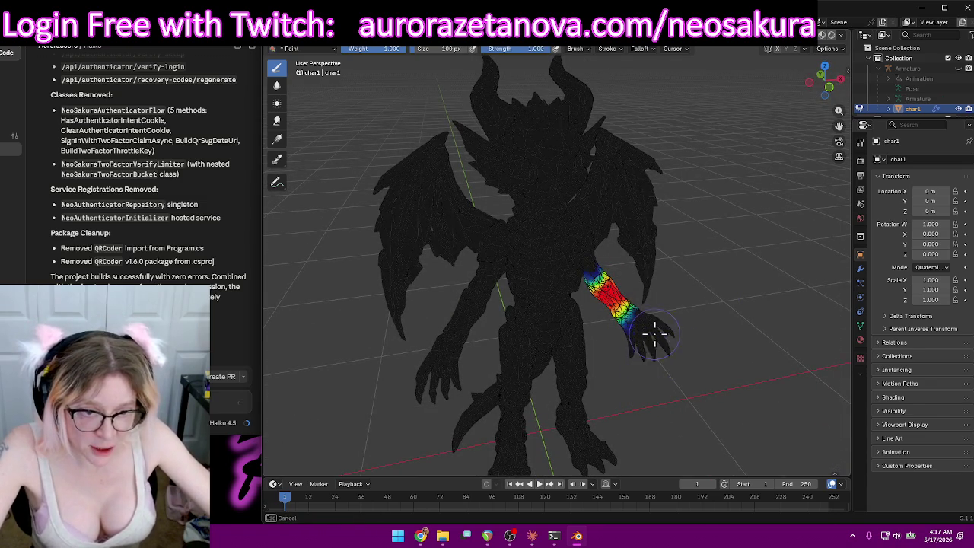
pyautogui.moveTo(698, 325)
pyautogui.mouseDown(button='middle')
pyautogui.moveTo(636, 256)
pyautogui.moveTo(555, 224)
pyautogui.moveTo(556, 261)
pyautogui.moveTo(691, 309)
pyautogui.moveTo(500, 298)
pyautogui.moveTo(748, 355)
pyautogui.moveTo(624, 316)
pyautogui.mouseUp(button='middle')
# Switch to the LeftHand vertex group and check the fully weighted hand.
pyautogui.click(566, 52)
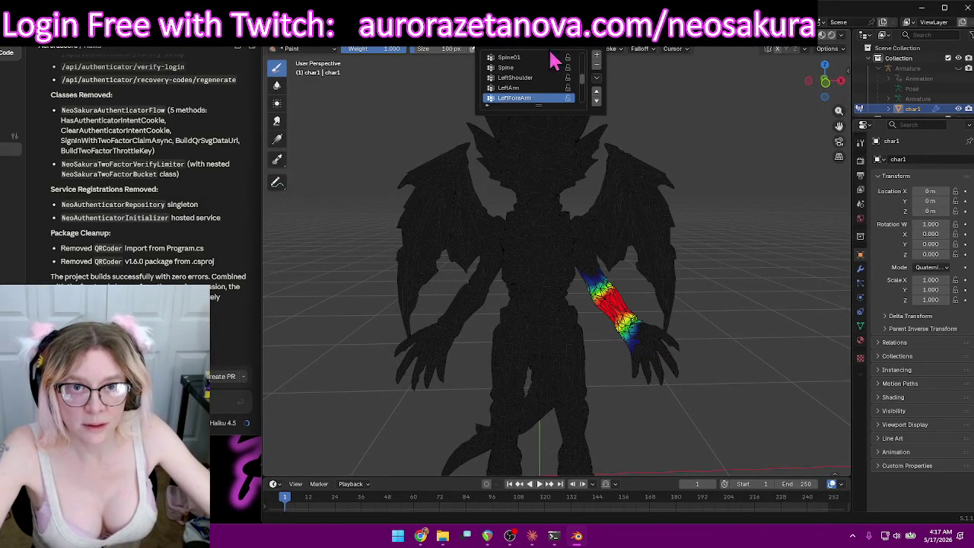
pyautogui.click(524, 78)
pyautogui.moveTo(761, 292)
pyautogui.mouseDown(button='middle')
pyautogui.moveTo(684, 252)
pyautogui.moveTo(624, 165)
pyautogui.moveTo(576, 242)
pyautogui.moveTo(725, 259)
pyautogui.mouseUp(button='middle')
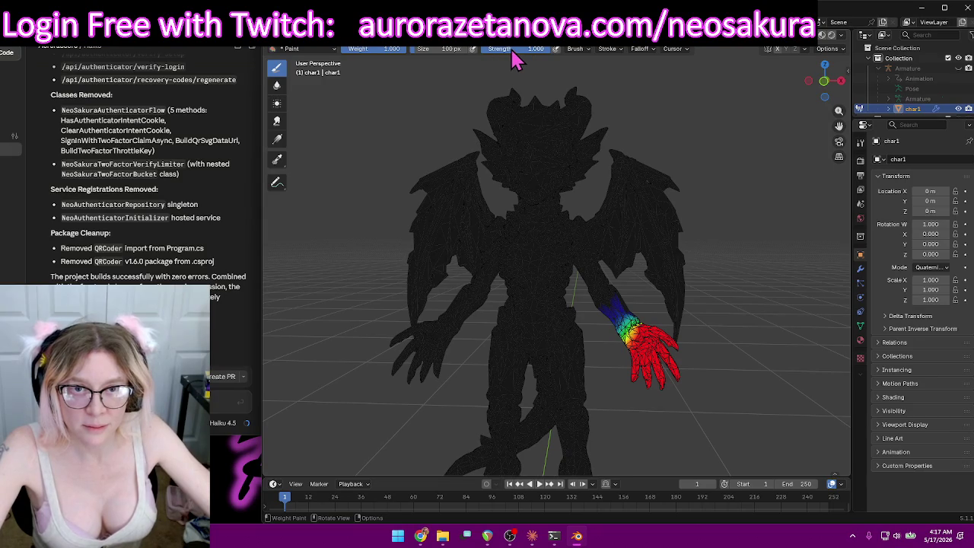
pyautogui.click(541, 49)
# Switch to the wings-and-chest group and clear its weight from the second wing.
pyautogui.scroll(-2, 536, 88)
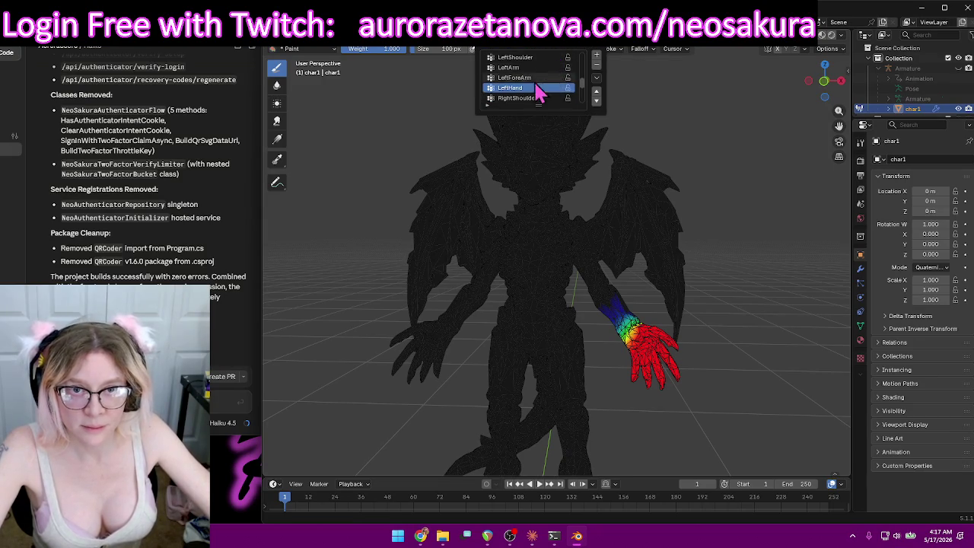
pyautogui.click(528, 109)
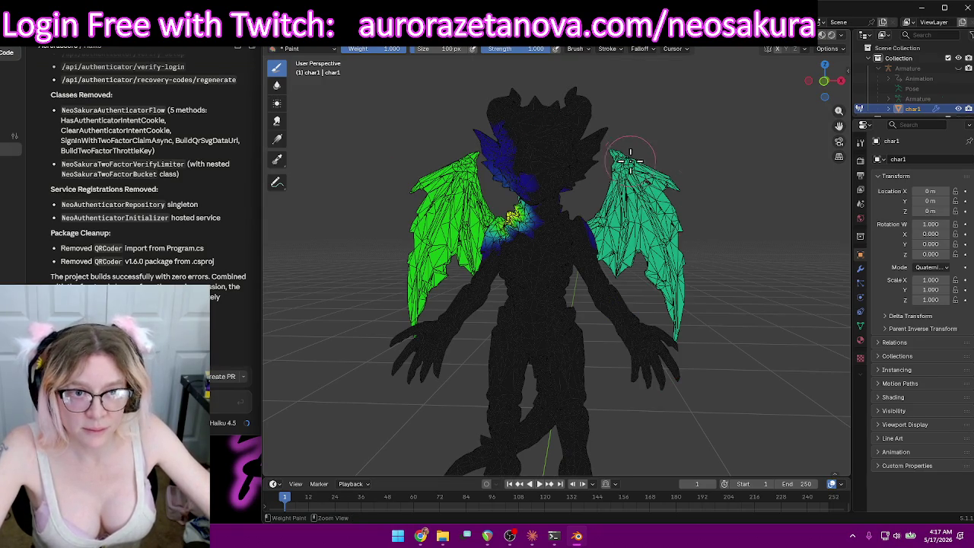
pyautogui.moveTo(630, 160); pyautogui.dragTo(658, 326)
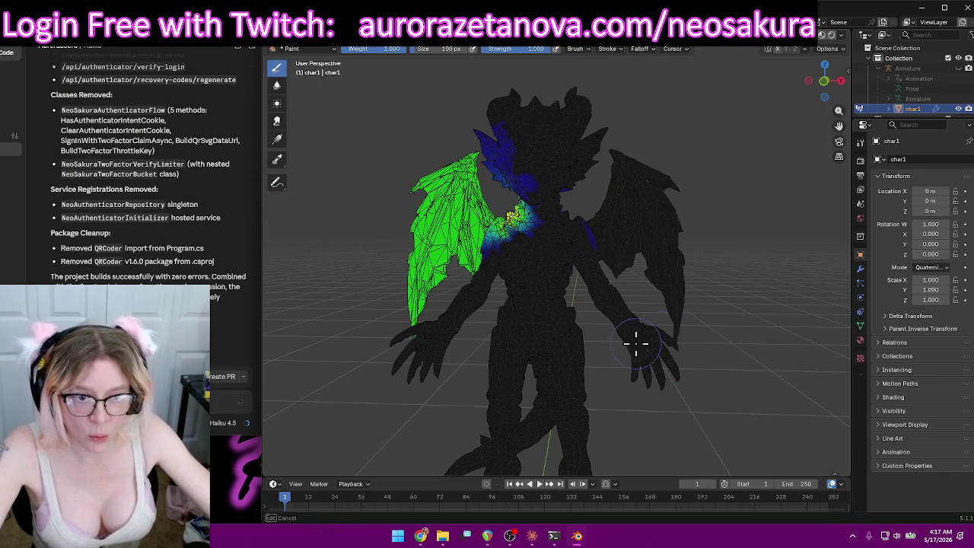
pyautogui.moveTo(680, 196); pyautogui.dragTo(456, 202, button='middle')
pyautogui.moveTo(517, 281); pyautogui.dragTo(579, 312)
# Add this group's weight to the neck and upper torso, and remove it from the head.
pyautogui.moveTo(596, 327)
pyautogui.mouseDown(button='middle')
pyautogui.moveTo(550, 287)
pyautogui.moveTo(535, 235)
pyautogui.mouseUp(button='middle')
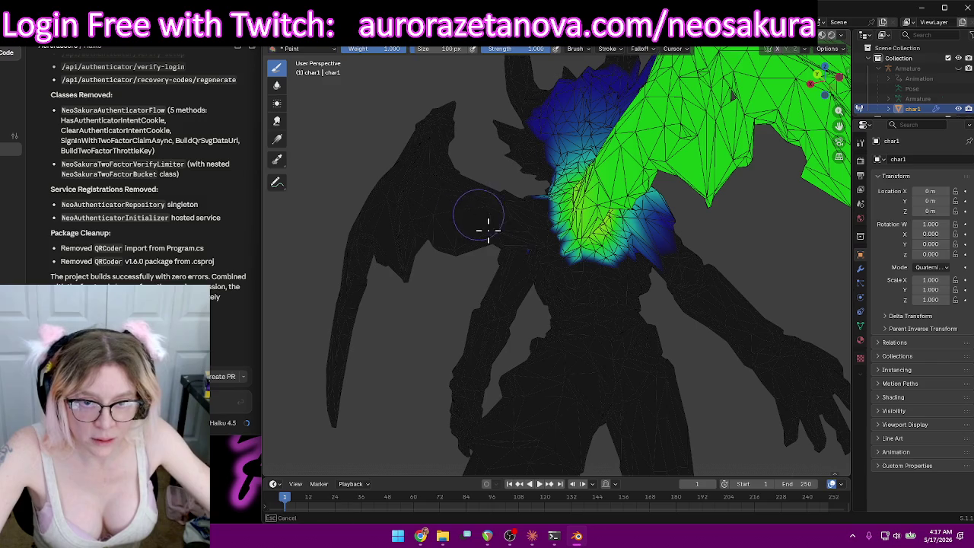
pyautogui.moveTo(530, 257)
pyautogui.mouseDown(button='middle')
pyautogui.moveTo(713, 274)
pyautogui.moveTo(704, 337)
pyautogui.mouseUp(button='middle')
pyautogui.moveTo(704, 337); pyautogui.dragTo(703, 249)
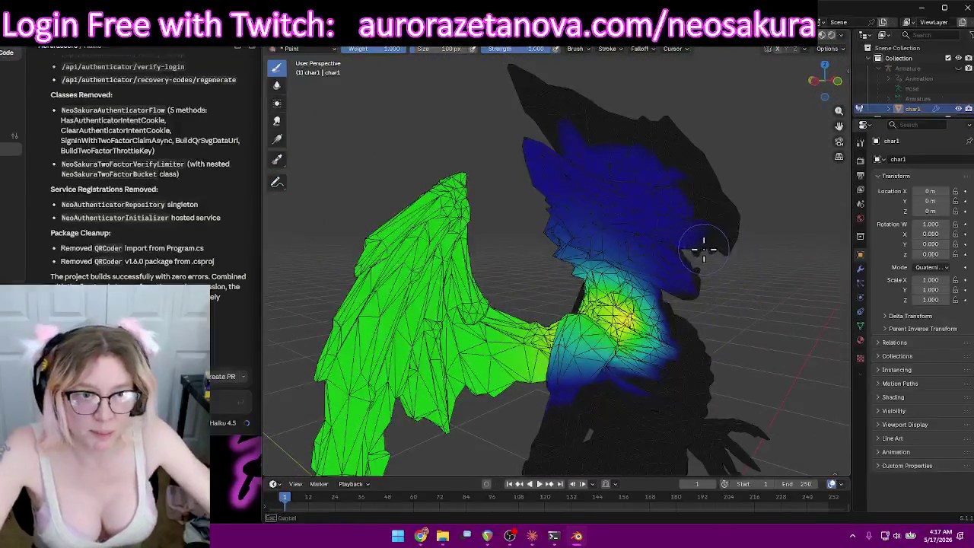
pyautogui.moveTo(576, 139)
pyautogui.keyDown('ctrl'); pyautogui.mouseDown()
pyautogui.moveTo(587, 217)
pyautogui.moveTo(578, 166)
pyautogui.mouseUp(); pyautogui.keyUp('ctrl')
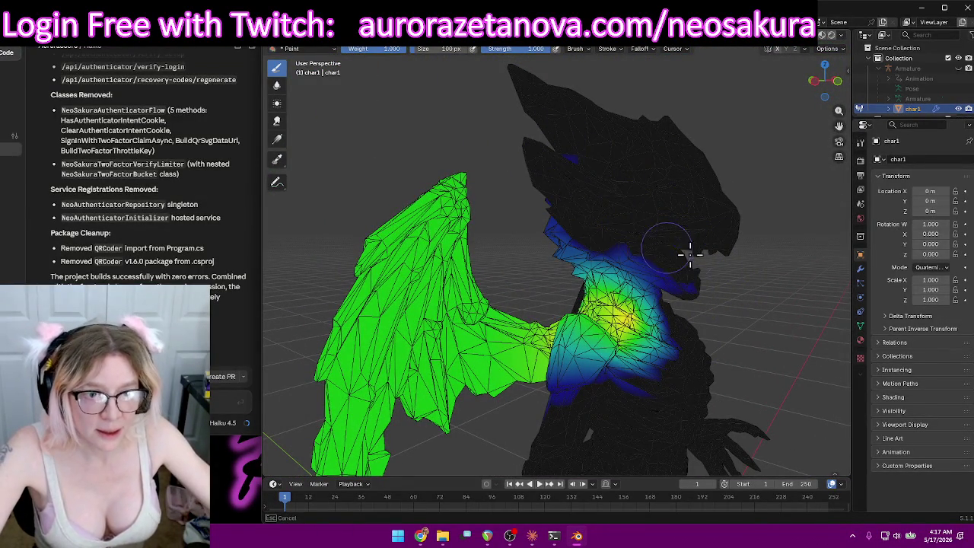
pyautogui.moveTo(566, 154); pyautogui.dragTo(735, 196, button='middle')
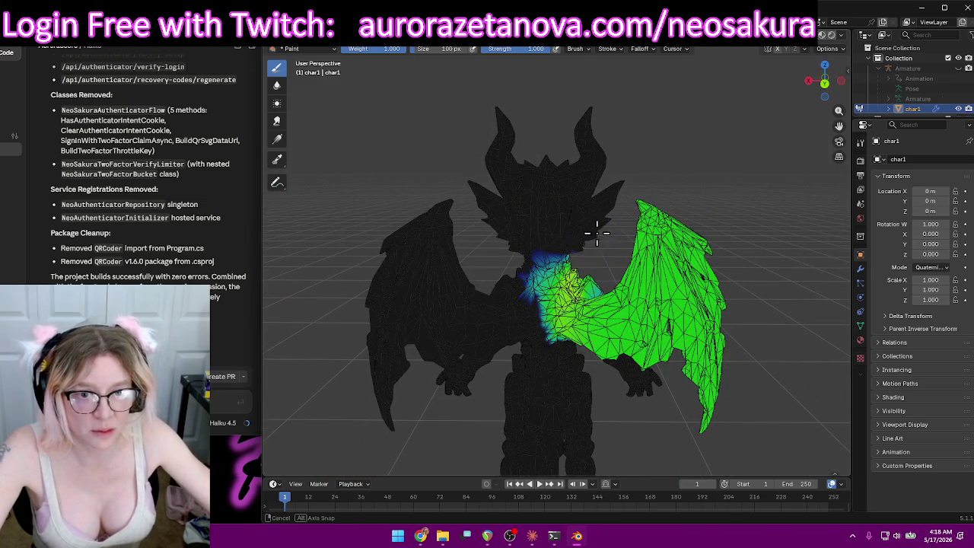
# Orbit and zoom around the dragon to check the weights on the wing and shoulder.
pyautogui.moveTo(597, 233); pyautogui.dragTo(678, 191, button='middle')
pyautogui.scroll(2, 738, 190)
pyautogui.moveTo(738, 190)
pyautogui.mouseDown(button='middle')
pyautogui.moveTo(583, 202)
pyautogui.moveTo(623, 241)
pyautogui.moveTo(594, 310)
pyautogui.mouseUp(button='middle')
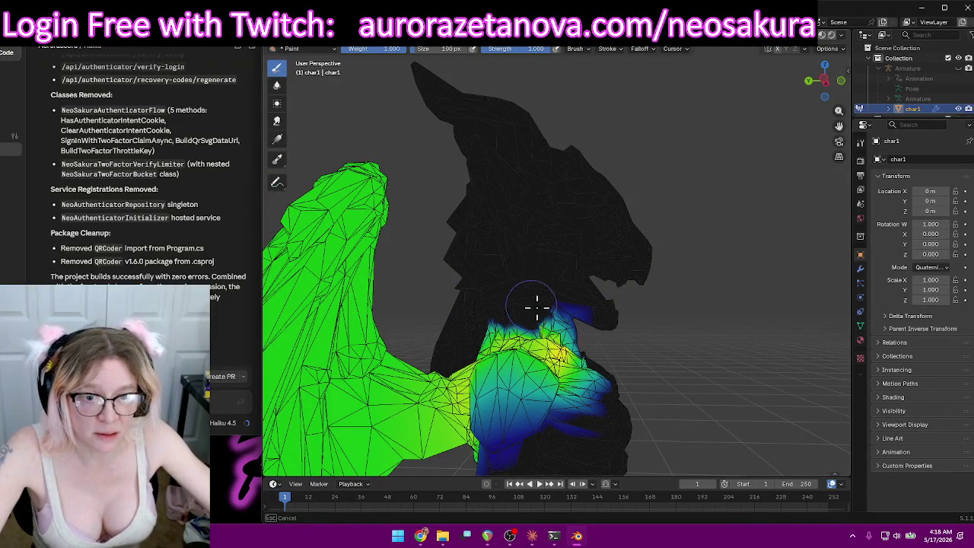
pyautogui.moveTo(704, 333)
pyautogui.mouseDown(button='middle')
pyautogui.moveTo(624, 337)
pyautogui.moveTo(539, 358)
pyautogui.moveTo(631, 337)
pyautogui.moveTo(578, 347)
pyautogui.mouseUp(button='middle')
pyautogui.moveTo(613, 312)
pyautogui.mouseDown(button='middle')
pyautogui.moveTo(670, 306)
pyautogui.moveTo(604, 326)
pyautogui.moveTo(395, 323)
pyautogui.moveTo(665, 321)
pyautogui.moveTo(617, 337)
pyautogui.moveTo(653, 329)
pyautogui.moveTo(624, 365)
pyautogui.mouseUp(button='middle')
pyautogui.scroll(-3, 601, 319)
pyautogui.scroll(2, 608, 395)
pyautogui.moveTo(602, 411)
pyautogui.mouseDown(button='middle')
pyautogui.moveTo(644, 284)
pyautogui.moveTo(654, 288)
pyautogui.moveTo(638, 290)
pyautogui.mouseUp(button='middle')
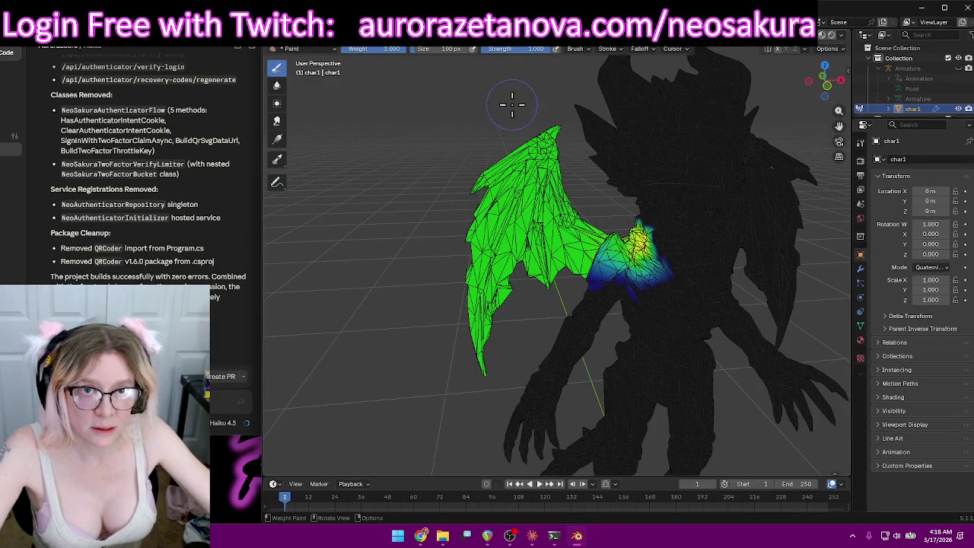
pyautogui.moveTo(598, 201)
pyautogui.mouseDown(button='middle')
pyautogui.moveTo(632, 244)
pyautogui.moveTo(733, 324)
pyautogui.moveTo(671, 340)
pyautogui.moveTo(582, 250)
pyautogui.moveTo(601, 310)
pyautogui.moveTo(702, 304)
pyautogui.moveTo(680, 282)
pyautogui.moveTo(650, 339)
pyautogui.moveTo(515, 254)
pyautogui.mouseUp(button='middle')
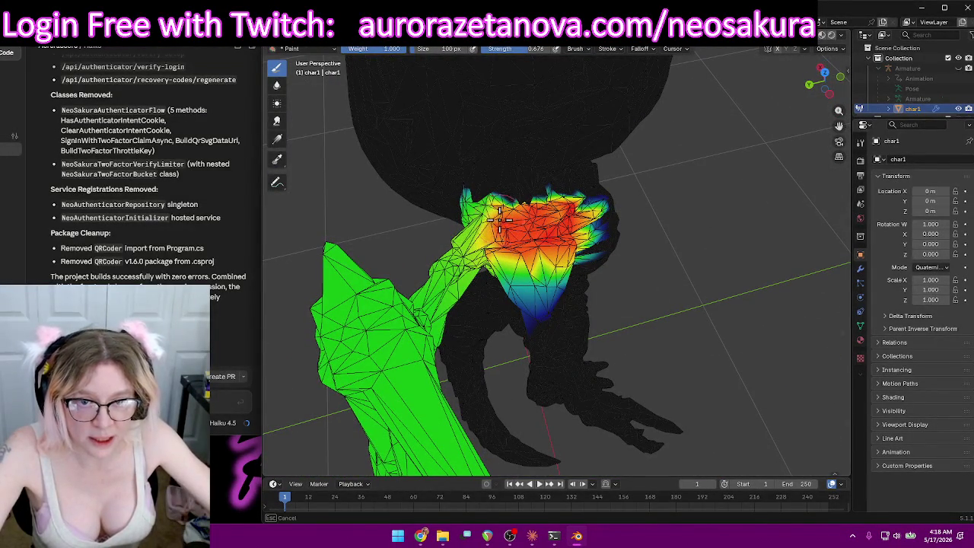
# Finish and strengthen the weights across the shoulder where it meets the wing.
pyautogui.moveTo(484, 247); pyautogui.dragTo(489, 242)
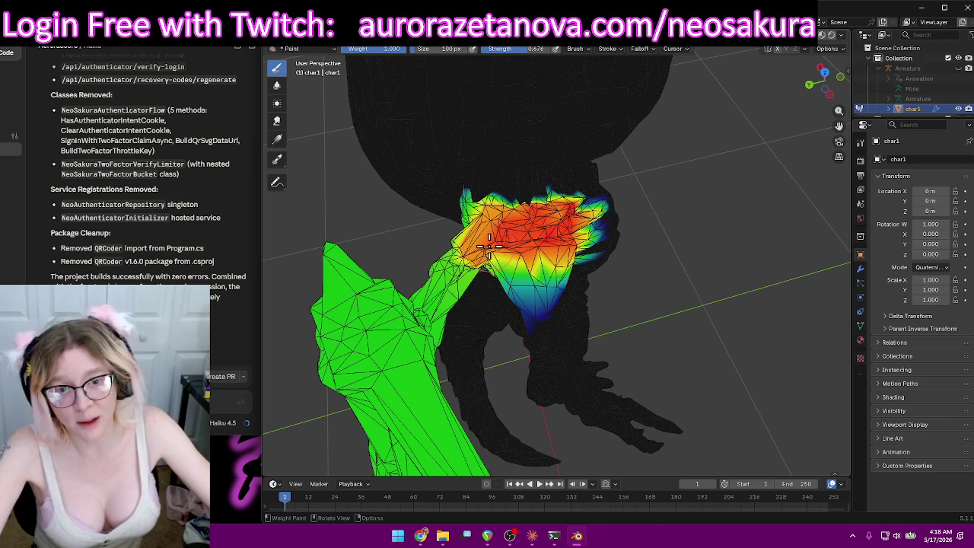
pyautogui.moveTo(520, 259)
pyautogui.mouseDown(button='middle')
pyautogui.moveTo(588, 305)
pyautogui.moveTo(618, 342)
pyautogui.mouseUp(button='middle')
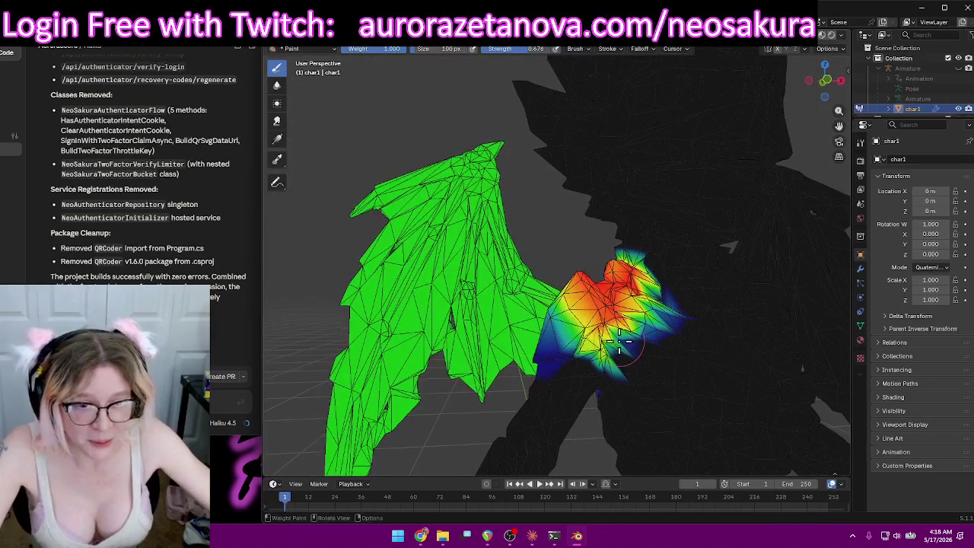
pyautogui.moveTo(597, 346)
pyautogui.mouseDown()
pyautogui.moveTo(616, 318)
pyautogui.moveTo(636, 314)
pyautogui.mouseUp()
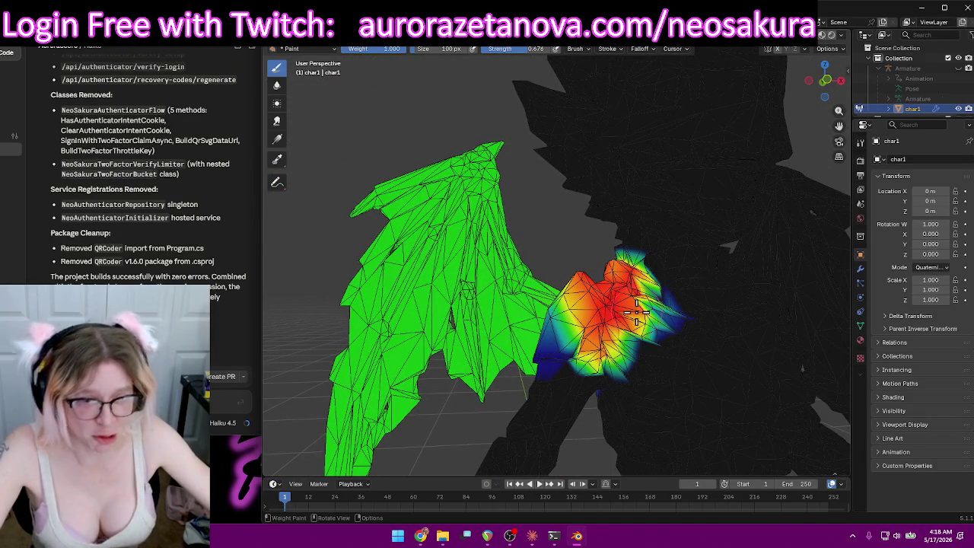
pyautogui.moveTo(626, 289)
pyautogui.mouseDown(button='middle')
pyautogui.moveTo(684, 310)
pyautogui.moveTo(662, 317)
pyautogui.mouseUp(button='middle')
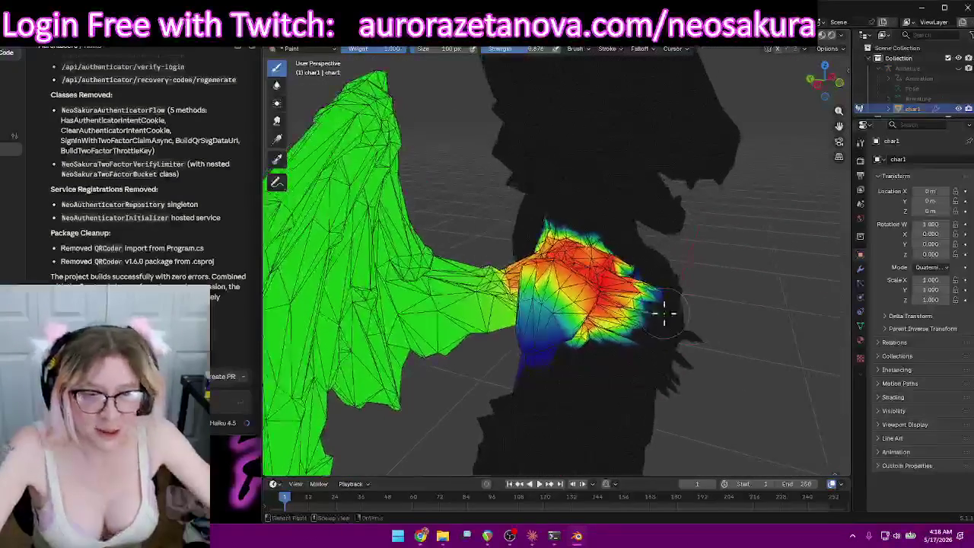
pyautogui.moveTo(542, 292); pyautogui.dragTo(555, 280, button='middle')
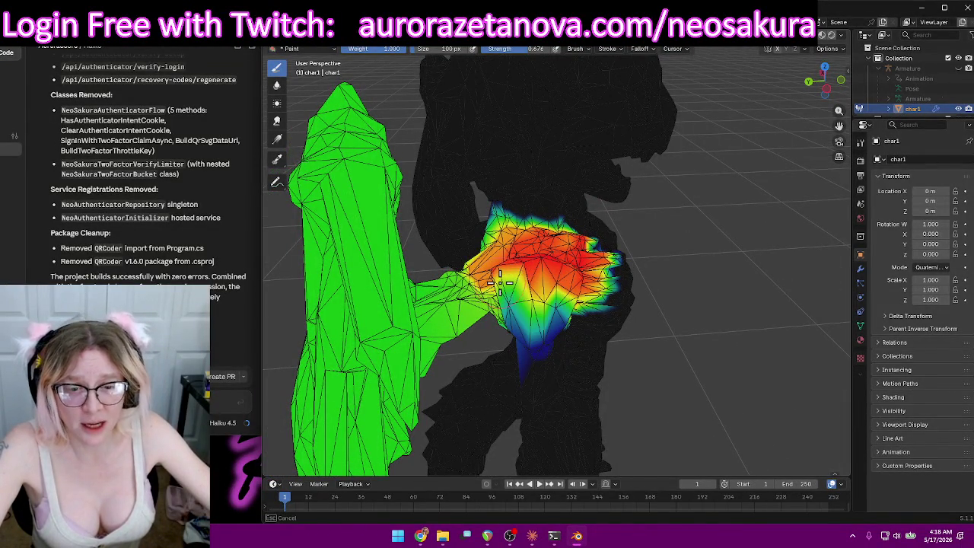
pyautogui.moveTo(580, 278); pyautogui.dragTo(604, 347, button='middle')
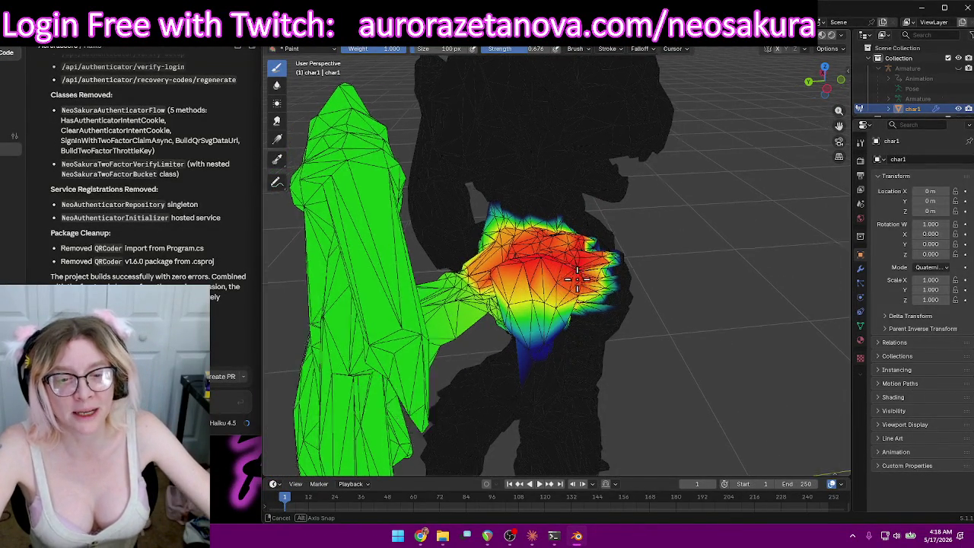
pyautogui.moveTo(554, 376)
pyautogui.mouseDown(button='middle')
pyautogui.moveTo(583, 280)
pyautogui.moveTo(543, 278)
pyautogui.mouseUp(button='middle')
# Paint full weight down the upper shoulder and spread it across the shoulder mesh.
pyautogui.moveTo(588, 248); pyautogui.dragTo(506, 330)
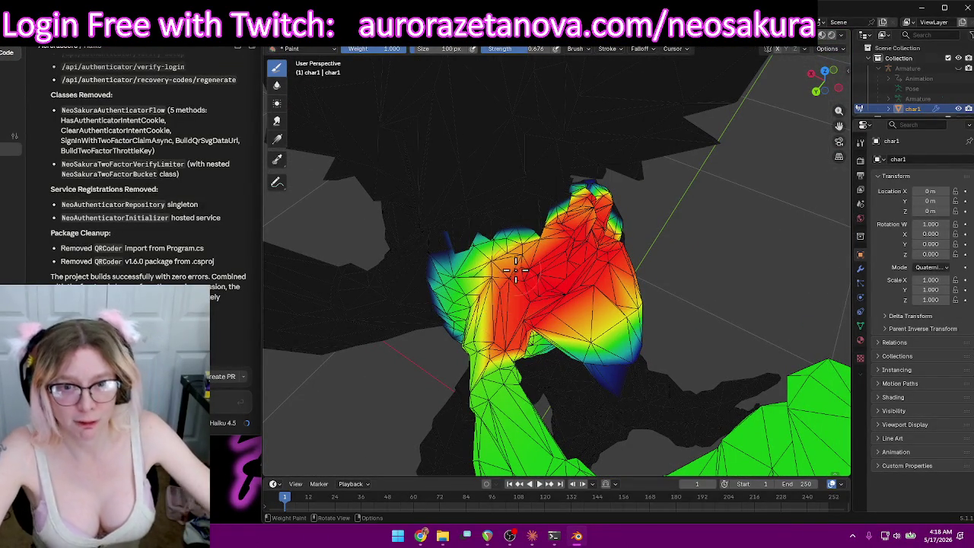
pyautogui.moveTo(516, 269); pyautogui.dragTo(456, 282)
pyautogui.moveTo(457, 282)
pyautogui.mouseDown(button='middle')
pyautogui.moveTo(590, 279)
pyautogui.moveTo(594, 214)
pyautogui.mouseUp(button='middle')
pyautogui.moveTo(594, 213); pyautogui.dragTo(488, 201)
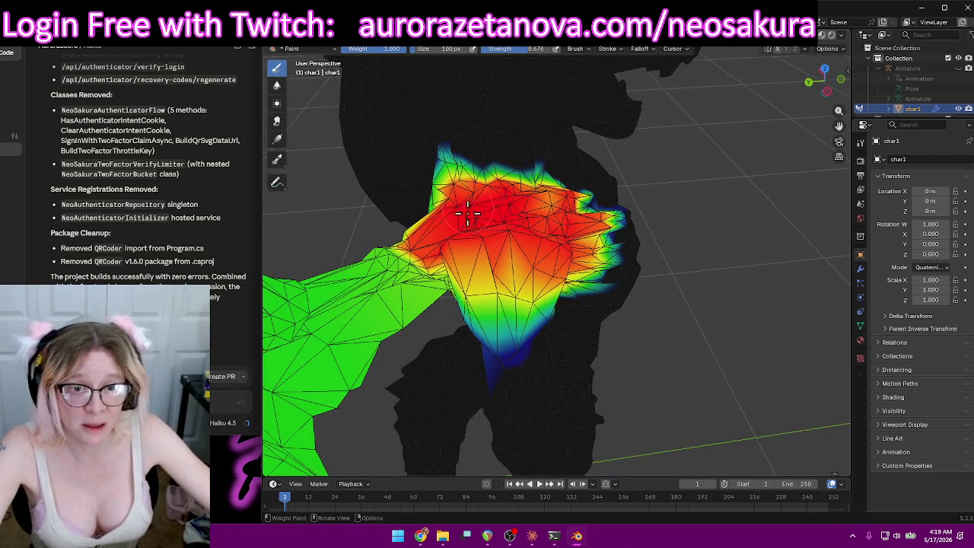
pyautogui.moveTo(468, 213); pyautogui.dragTo(511, 206, button='middle')
pyautogui.moveTo(510, 206); pyautogui.dragTo(553, 196)
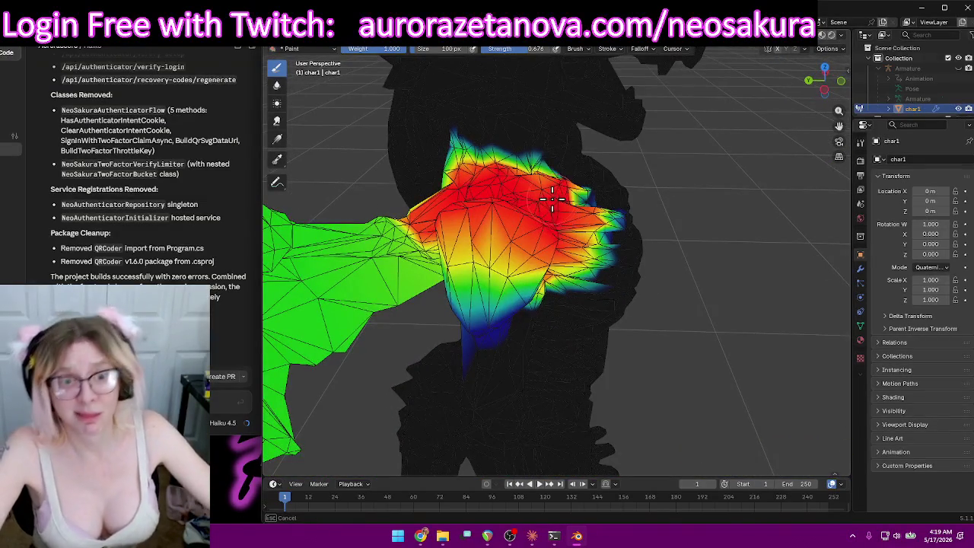
pyautogui.moveTo(552, 196)
pyautogui.mouseDown(button='middle')
pyautogui.moveTo(476, 218)
pyautogui.moveTo(714, 242)
pyautogui.mouseUp(button='middle')
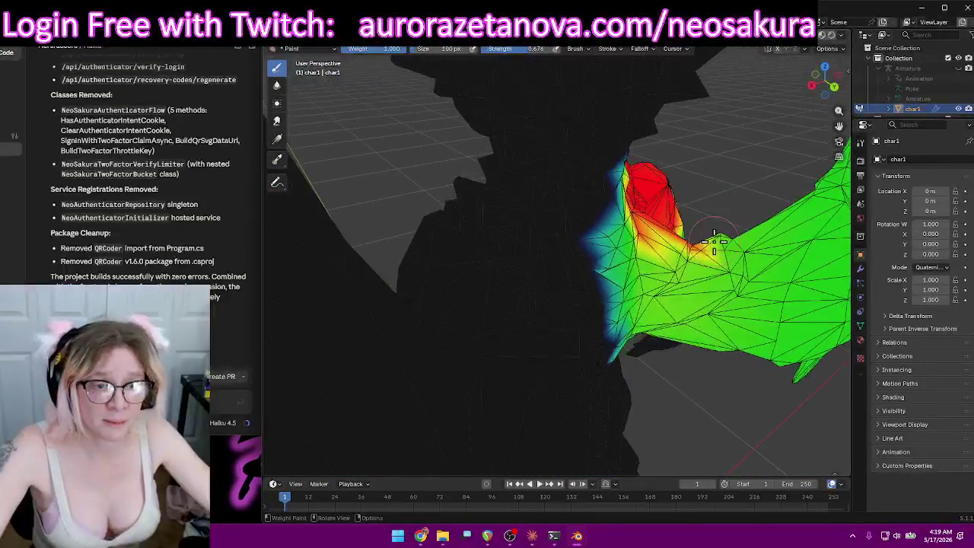
# Cover the back of the shoulder and remaining orange-yellow areas with strong weight.
pyautogui.moveTo(634, 238)
pyautogui.mouseDown()
pyautogui.moveTo(669, 249)
pyautogui.moveTo(689, 275)
pyautogui.moveTo(624, 249)
pyautogui.mouseUp()
pyautogui.moveTo(640, 206); pyautogui.dragTo(560, 275, button='middle')
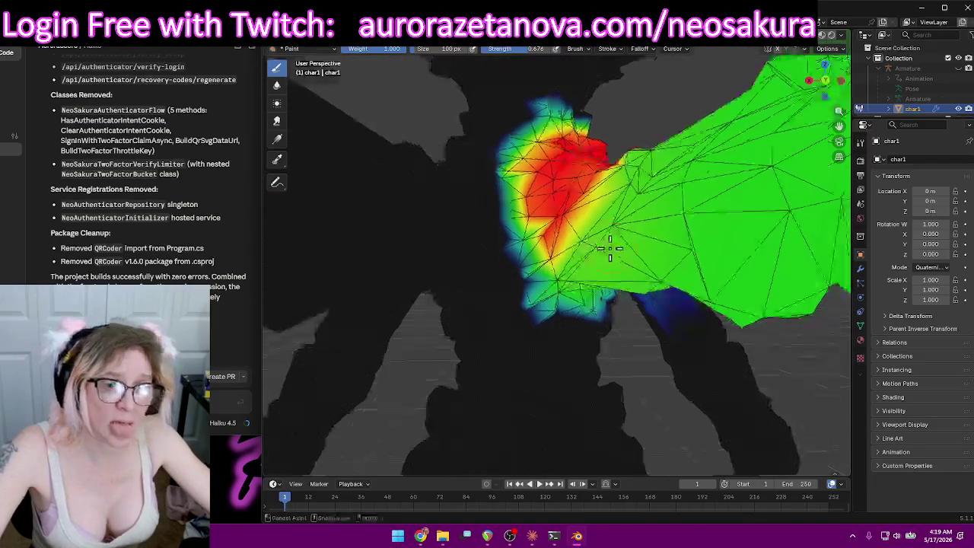
pyautogui.moveTo(560, 275); pyautogui.dragTo(640, 163)
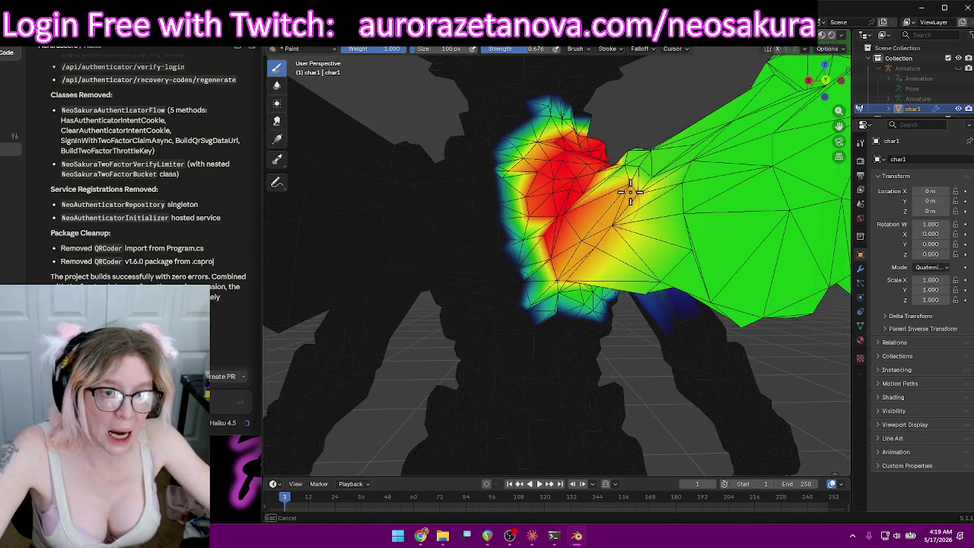
pyautogui.moveTo(640, 163)
pyautogui.mouseDown(button='middle')
pyautogui.moveTo(698, 289)
pyautogui.moveTo(682, 324)
pyautogui.mouseUp(button='middle')
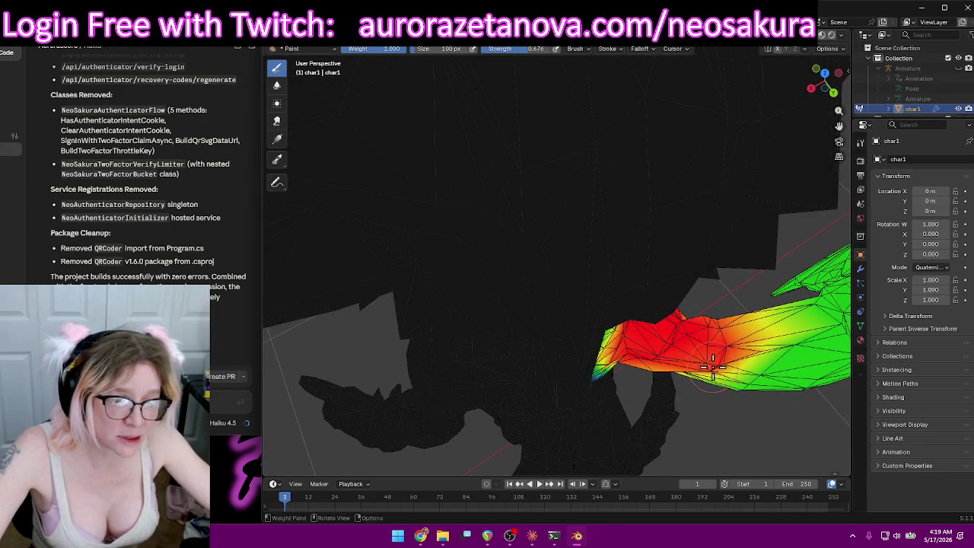
pyautogui.moveTo(737, 337); pyautogui.dragTo(713, 249, button='middle')
pyautogui.moveTo(713, 248); pyautogui.dragTo(744, 214)
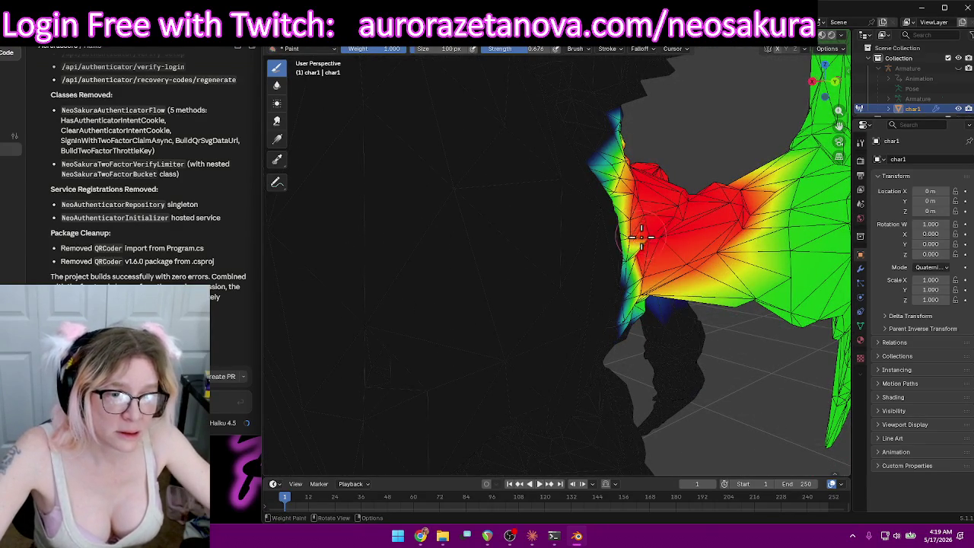
pyautogui.moveTo(654, 247); pyautogui.dragTo(660, 154, button='middle')
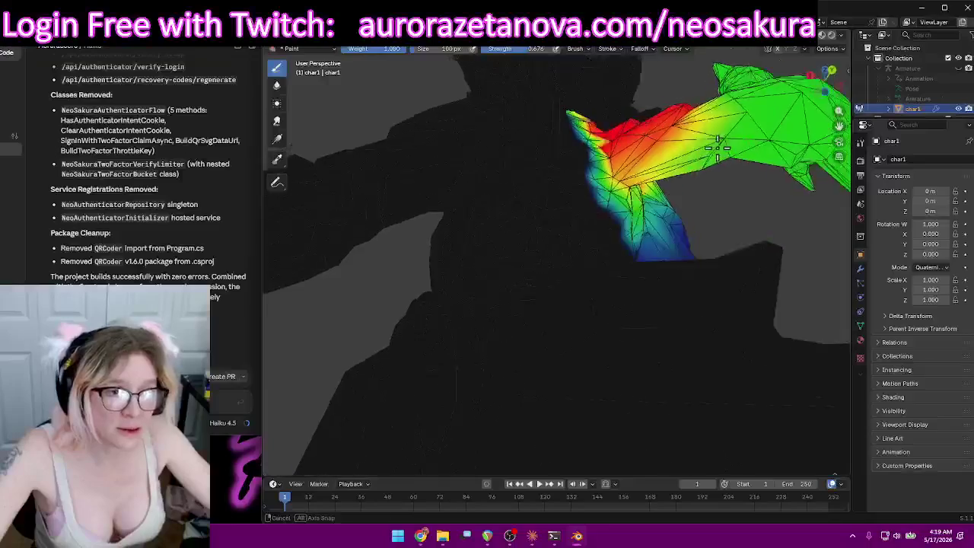
pyautogui.moveTo(661, 154); pyautogui.dragTo(587, 180, button='middle')
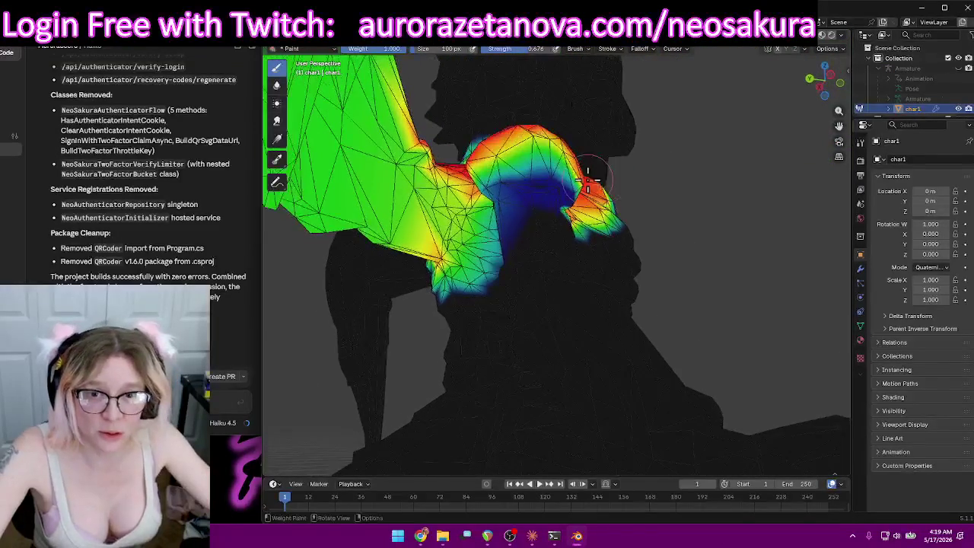
pyautogui.moveTo(442, 193); pyautogui.dragTo(435, 225)
pyautogui.moveTo(436, 225)
pyautogui.mouseDown(button='middle')
pyautogui.moveTo(451, 259)
pyautogui.moveTo(636, 210)
pyautogui.mouseUp(button='middle')
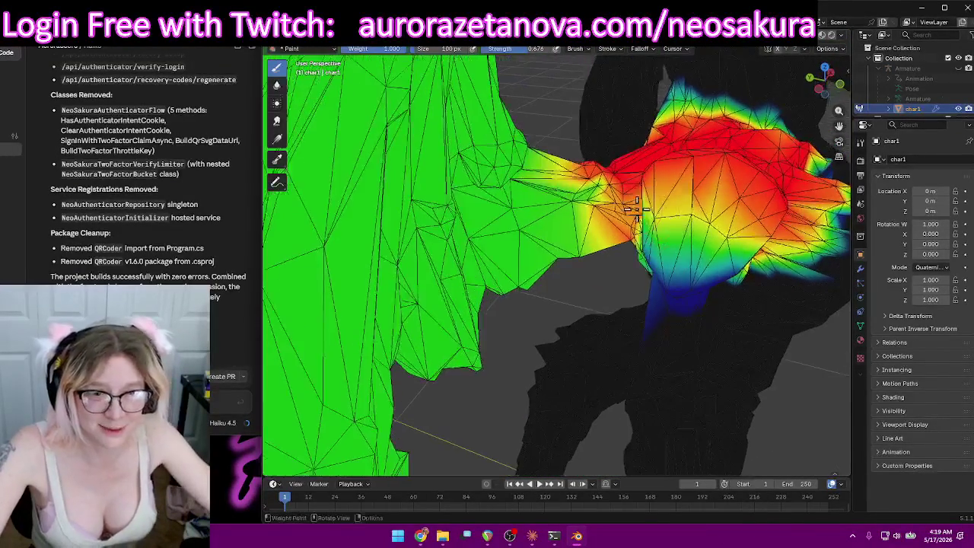
# Shrink the weight-paint brush size to 70 px.
pyautogui.rightClick(636, 210)
pyautogui.scroll(-3, 542, 186)
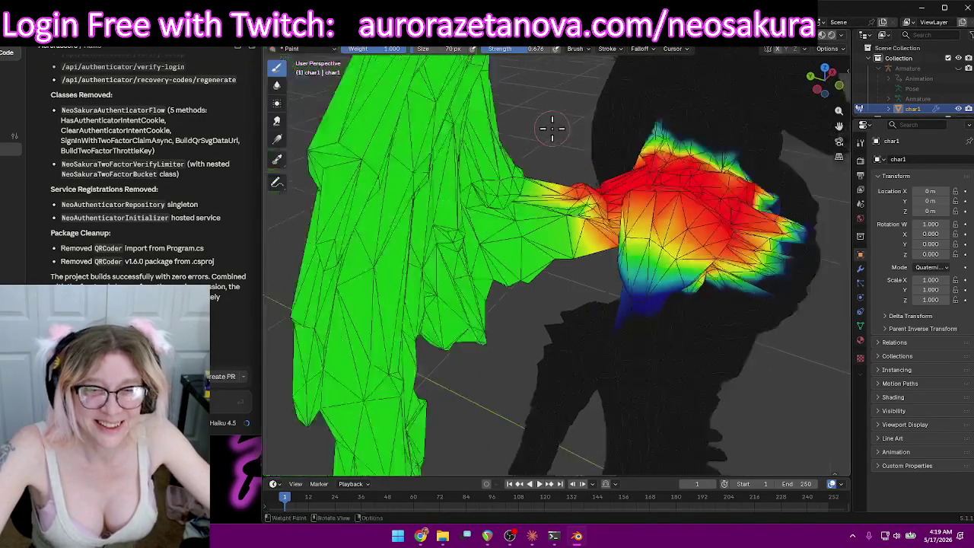
pyautogui.scroll(-3, 542, 186)
pyautogui.scroll(-2, 542, 186)
# Paint full weight onto the wing base and leading edge near the shoulder.
pyautogui.moveTo(542, 187); pyautogui.dragTo(539, 258)
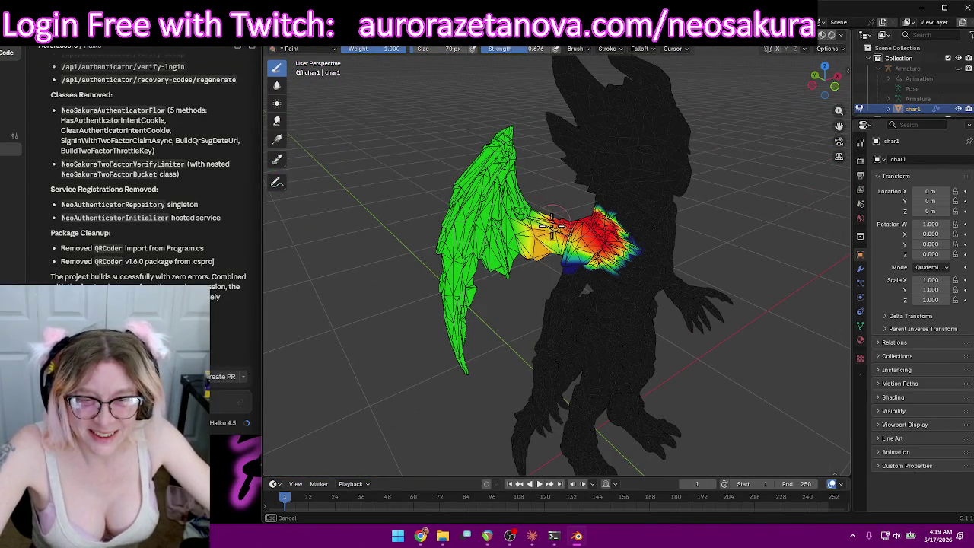
pyautogui.moveTo(530, 204)
pyautogui.mouseDown()
pyautogui.moveTo(511, 156)
pyautogui.moveTo(472, 171)
pyautogui.moveTo(503, 210)
pyautogui.moveTo(457, 327)
pyautogui.moveTo(460, 283)
pyautogui.mouseUp()
pyautogui.moveTo(486, 285); pyautogui.dragTo(610, 251, button='middle')
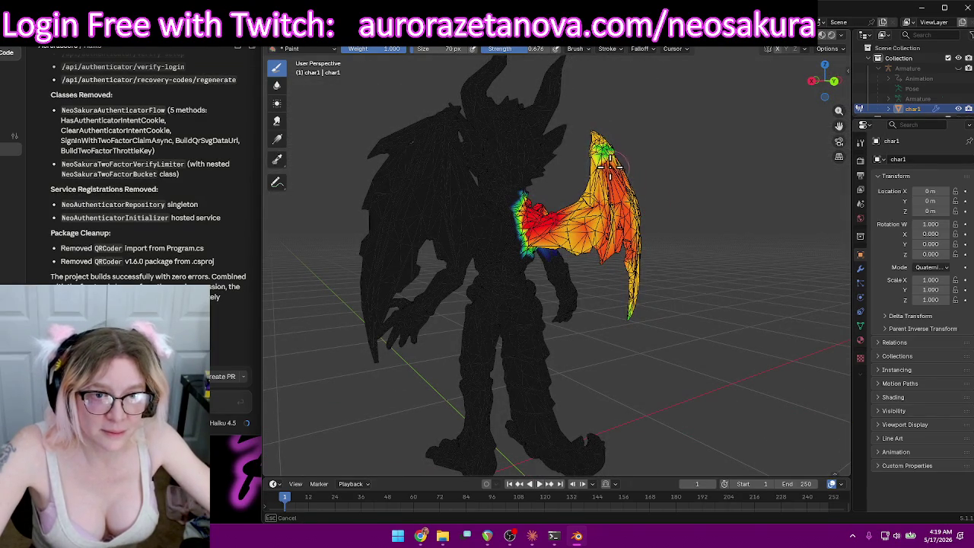
pyautogui.moveTo(623, 133)
pyautogui.mouseDown(button='middle')
pyautogui.moveTo(765, 255)
pyautogui.moveTo(742, 236)
pyautogui.mouseUp(button='middle')
pyautogui.moveTo(549, 234)
pyautogui.mouseDown()
pyautogui.moveTo(588, 195)
pyautogui.moveTo(584, 248)
pyautogui.mouseUp()
pyautogui.moveTo(584, 248)
pyautogui.mouseDown(button='middle')
pyautogui.moveTo(465, 198)
pyautogui.moveTo(496, 131)
pyautogui.moveTo(711, 224)
pyautogui.mouseUp(button='middle')
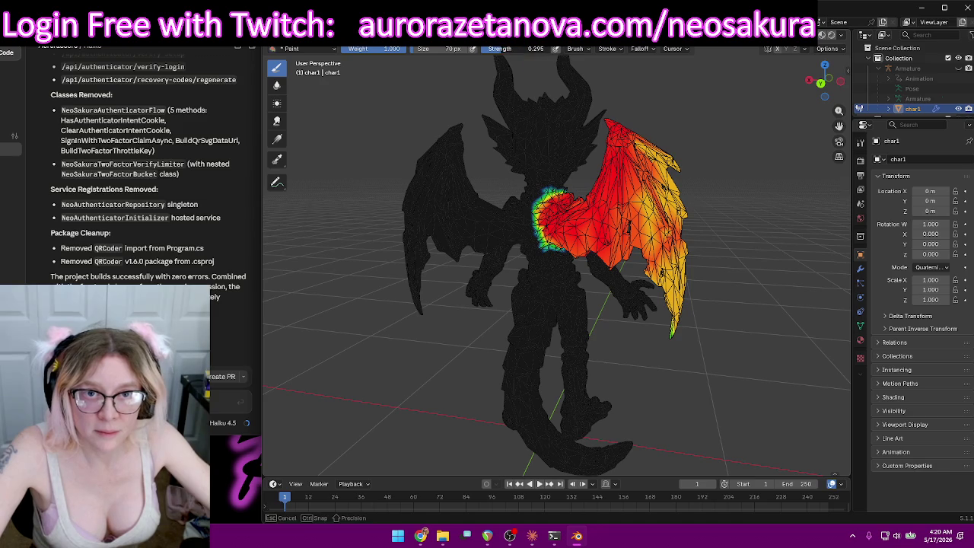
# Lighten the upper wing's weight toward yellow, undoing one stroke with Ctrl+Z.
pyautogui.moveTo(783, 179); pyautogui.dragTo(819, 186, button='middle')
pyautogui.moveTo(613, 112); pyautogui.dragTo(646, 319)
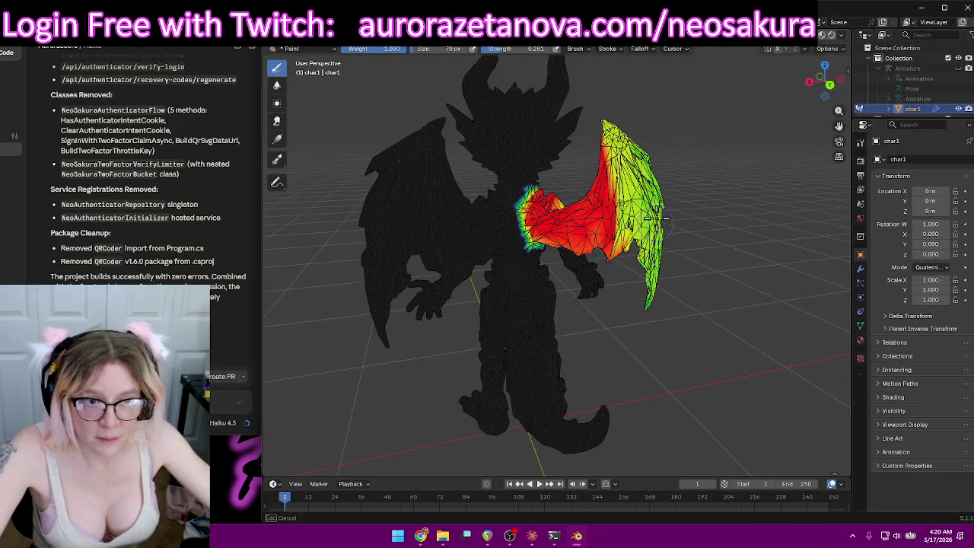
pyautogui.moveTo(619, 186); pyautogui.dragTo(693, 174)
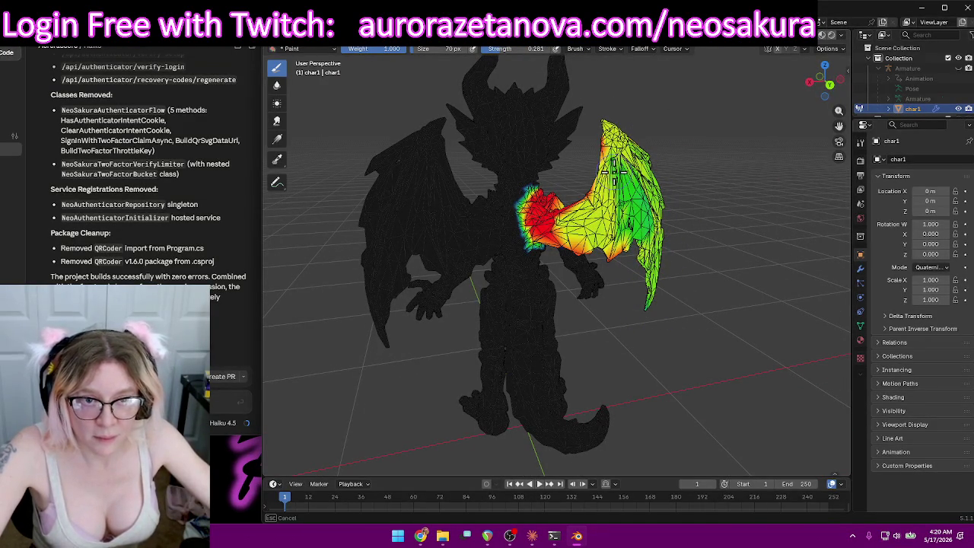
pyautogui.hotkey('ctrl', 'z')
pyautogui.hotkey('ctrl', 'z')
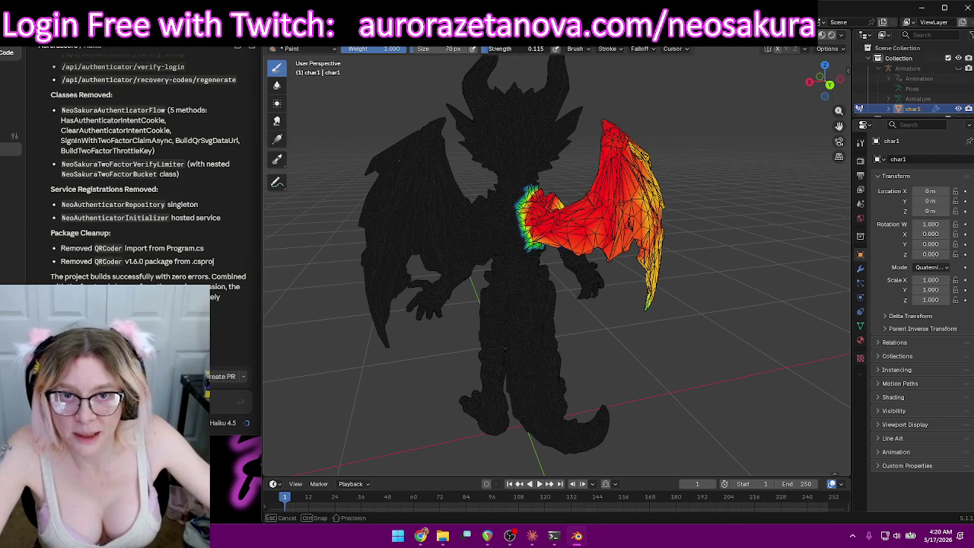
# Fade the upper wing weights to orange and yellow and adjust the wing root.
pyautogui.moveTo(611, 122); pyautogui.dragTo(638, 267)
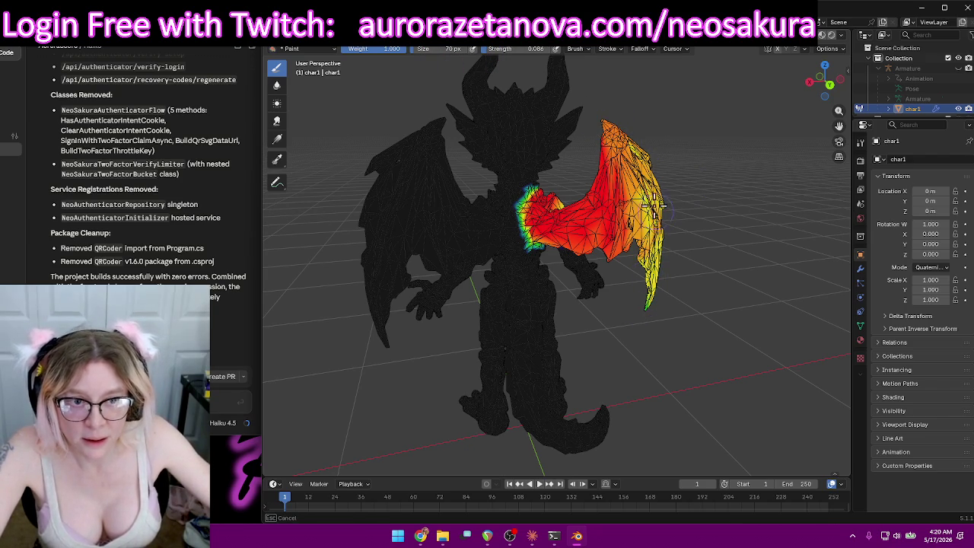
pyautogui.moveTo(654, 205); pyautogui.dragTo(607, 222)
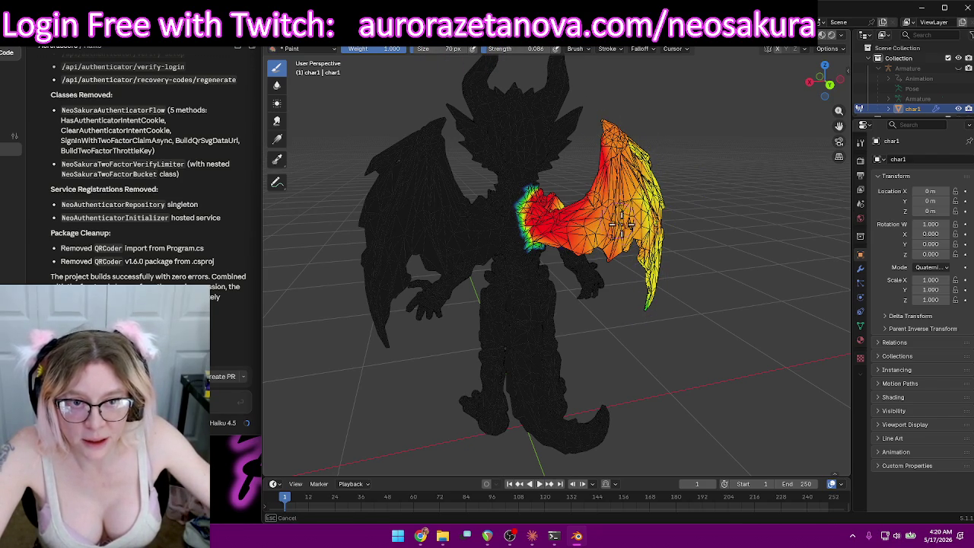
pyautogui.moveTo(661, 248)
pyautogui.mouseDown(button='middle')
pyautogui.moveTo(536, 173)
pyautogui.moveTo(620, 228)
pyautogui.mouseUp(button='middle')
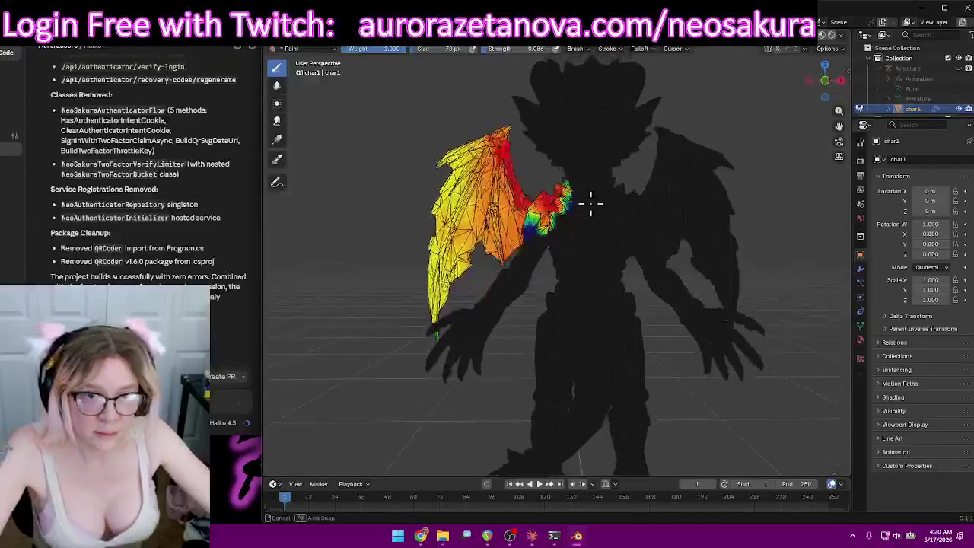
pyautogui.moveTo(591, 251); pyautogui.dragTo(608, 243)
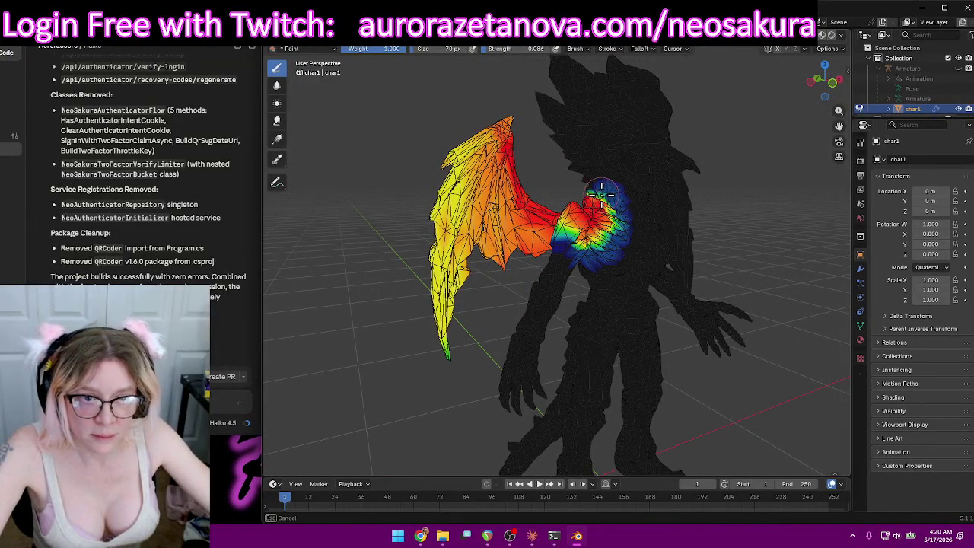
pyautogui.moveTo(619, 197); pyautogui.dragTo(531, 189, button='middle')
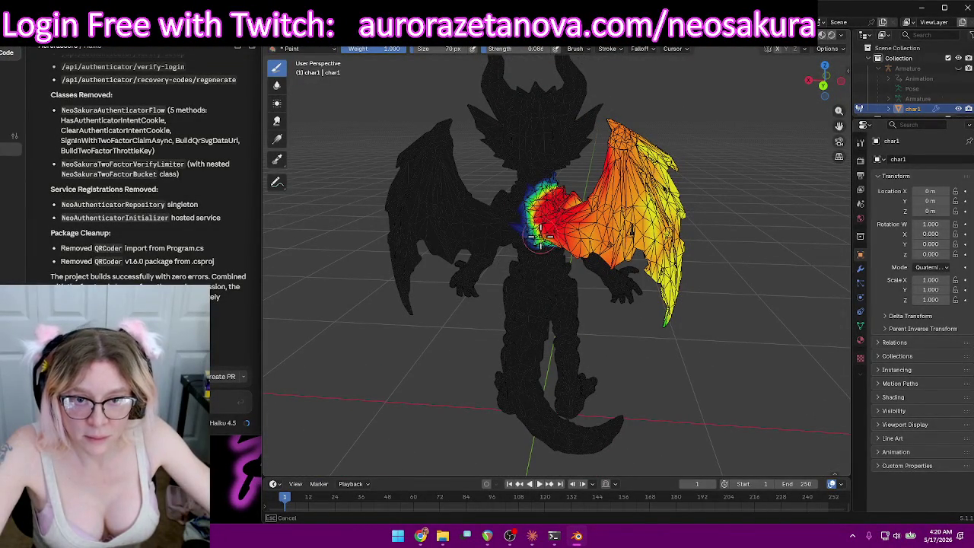
pyautogui.moveTo(554, 251); pyautogui.dragTo(410, 219, button='middle')
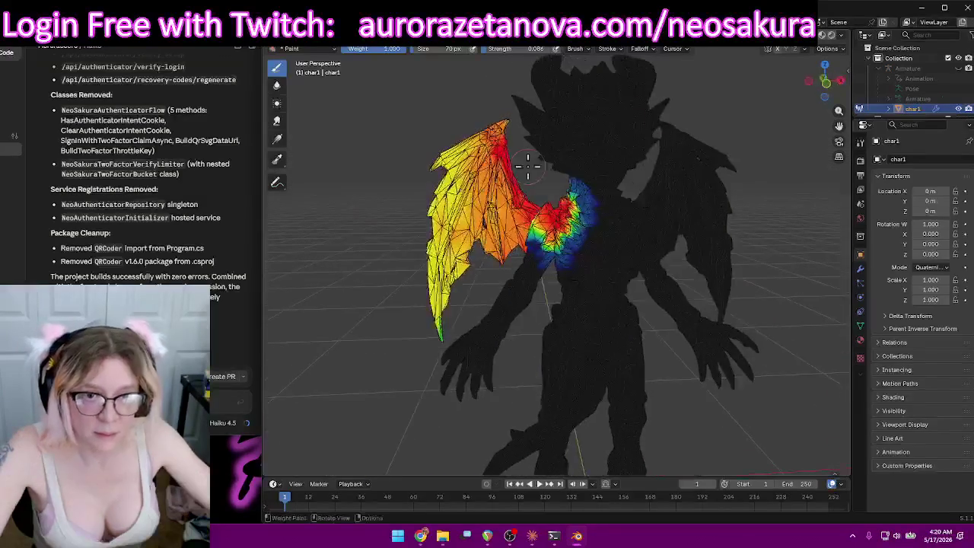
pyautogui.click(563, 49)
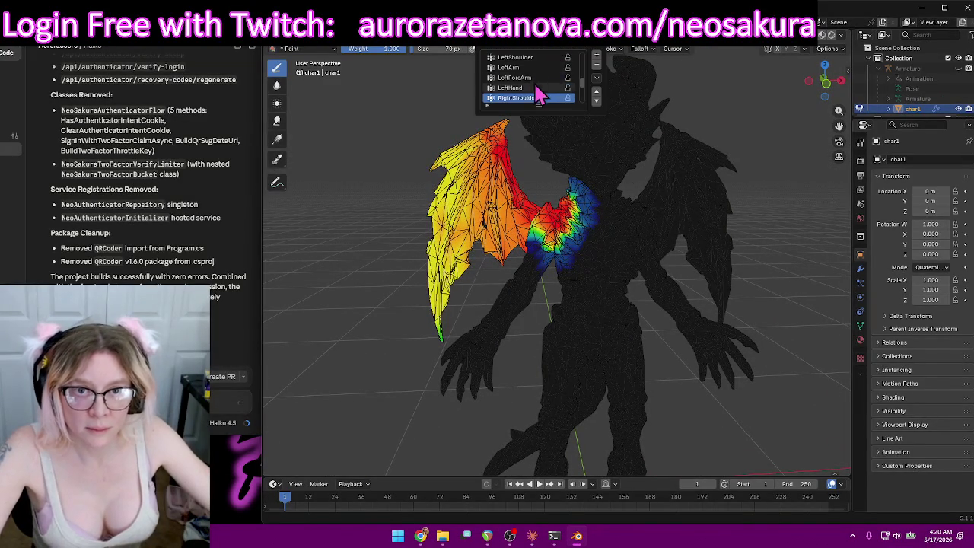
# Switch to the RightArm vertex group and frame the arm in a side view.
pyautogui.click(524, 99)
pyautogui.moveTo(487, 174); pyautogui.dragTo(639, 141, button='middle')
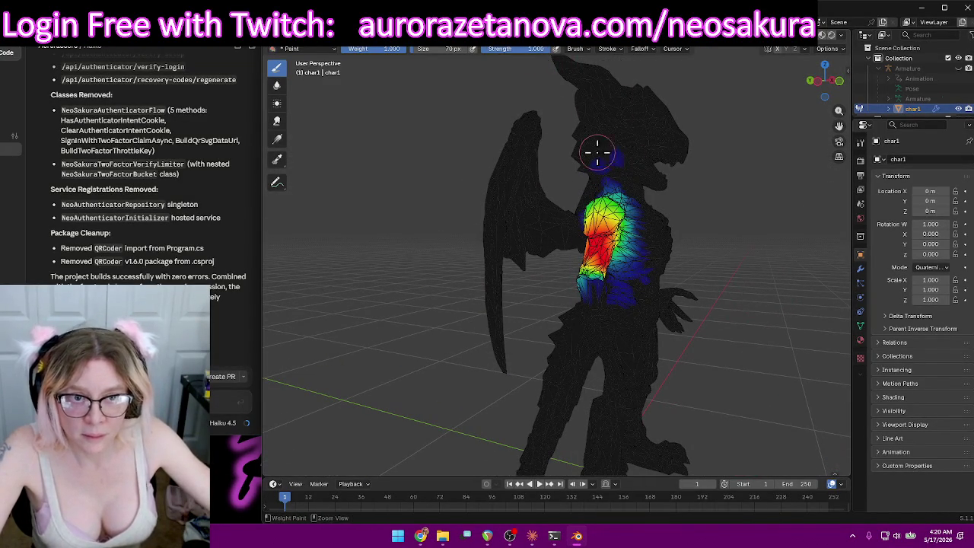
pyautogui.scroll(3, 739, 167)
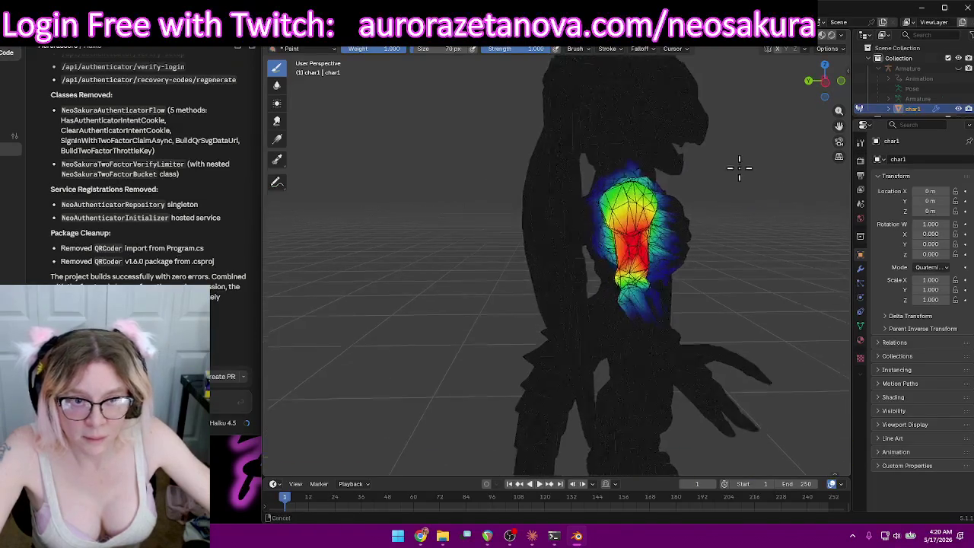
pyautogui.scroll(2, 761, 191)
pyautogui.moveTo(760, 190)
pyautogui.mouseDown(button='middle')
pyautogui.moveTo(697, 177)
pyautogui.moveTo(609, 281)
pyautogui.mouseUp(button='middle')
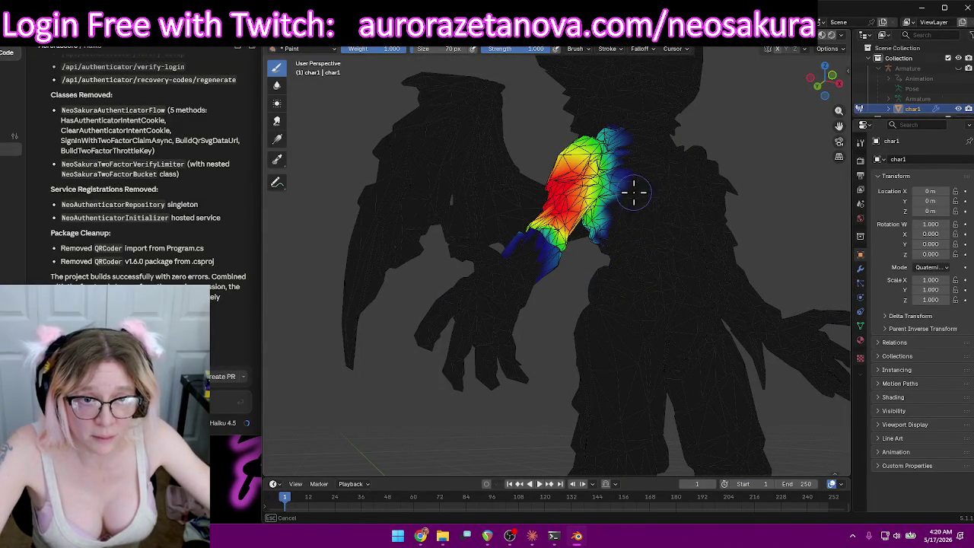
pyautogui.moveTo(598, 249)
pyautogui.mouseDown(button='middle')
pyautogui.moveTo(691, 243)
pyautogui.moveTo(654, 259)
pyautogui.moveTo(687, 304)
pyautogui.moveTo(613, 307)
pyautogui.mouseUp(button='middle')
pyautogui.scroll(-5, 614, 308)
pyautogui.moveTo(624, 272)
pyautogui.mouseDown(button='middle')
pyautogui.moveTo(561, 265)
pyautogui.moveTo(635, 282)
pyautogui.mouseUp(button='middle')
pyautogui.scroll(5, 647, 311)
pyautogui.scroll(3, 646, 311)
# Paint the RightArm weights to full near the elbow and blend the upper arm.
pyautogui.moveTo(521, 303); pyautogui.dragTo(560, 323)
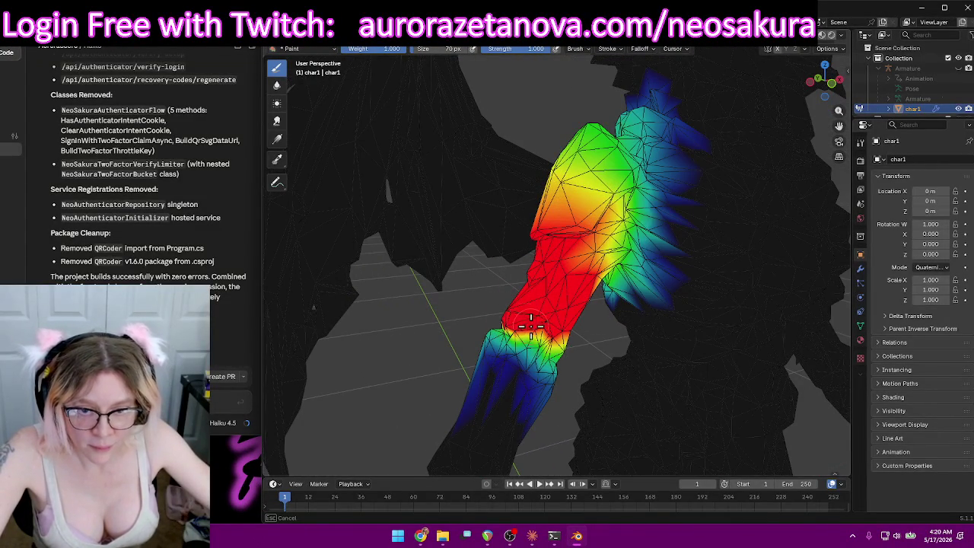
pyautogui.moveTo(565, 316)
pyautogui.mouseDown(button='middle')
pyautogui.moveTo(662, 286)
pyautogui.moveTo(507, 289)
pyautogui.moveTo(512, 234)
pyautogui.mouseUp(button='middle')
pyautogui.moveTo(539, 292)
pyautogui.mouseDown(button='middle')
pyautogui.moveTo(533, 153)
pyautogui.moveTo(682, 108)
pyautogui.moveTo(724, 146)
pyautogui.mouseUp(button='middle')
pyautogui.moveTo(628, 363); pyautogui.dragTo(611, 346)
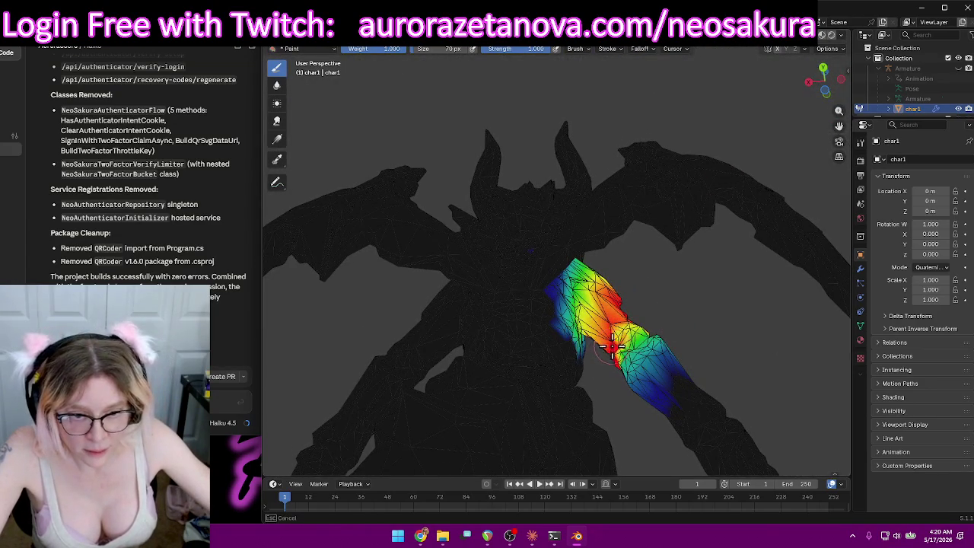
pyautogui.moveTo(639, 326)
pyautogui.mouseDown(button='middle')
pyautogui.moveTo(667, 322)
pyautogui.moveTo(551, 291)
pyautogui.moveTo(601, 284)
pyautogui.moveTo(535, 281)
pyautogui.moveTo(505, 326)
pyautogui.moveTo(668, 255)
pyautogui.moveTo(737, 240)
pyautogui.moveTo(652, 271)
pyautogui.moveTo(662, 298)
pyautogui.moveTo(633, 346)
pyautogui.moveTo(548, 352)
pyautogui.moveTo(601, 322)
pyautogui.moveTo(525, 315)
pyautogui.moveTo(569, 322)
pyautogui.moveTo(563, 287)
pyautogui.mouseUp(button='middle')
pyautogui.moveTo(547, 186)
pyautogui.mouseDown(button='middle')
pyautogui.moveTo(559, 228)
pyautogui.moveTo(717, 159)
pyautogui.mouseUp(button='middle')
pyautogui.scroll(5, 588, 233)
pyautogui.moveTo(718, 160)
pyautogui.mouseDown()
pyautogui.moveTo(678, 169)
pyautogui.moveTo(711, 185)
pyautogui.mouseUp()
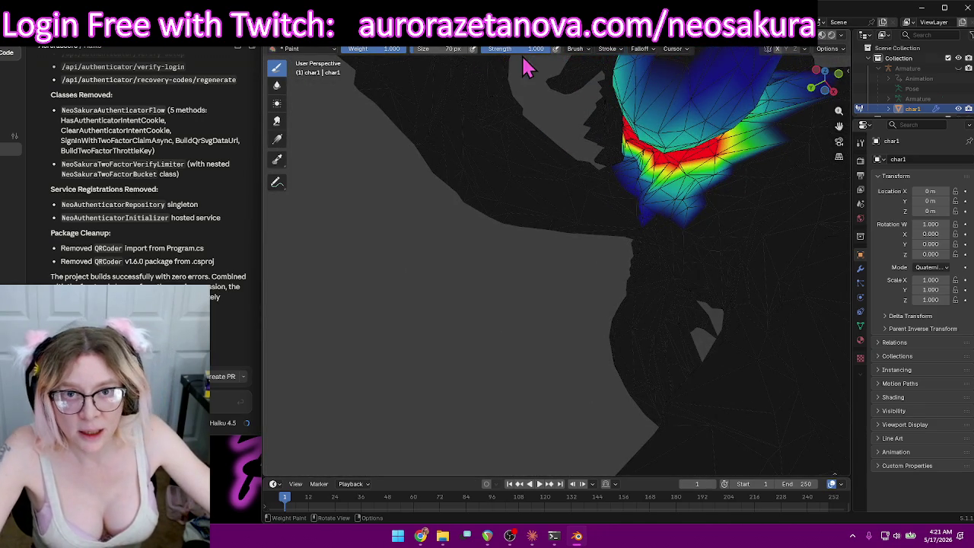
# Lower brush strength to 0.129 and softly blend the shoulder band.
pyautogui.click(756, 191)
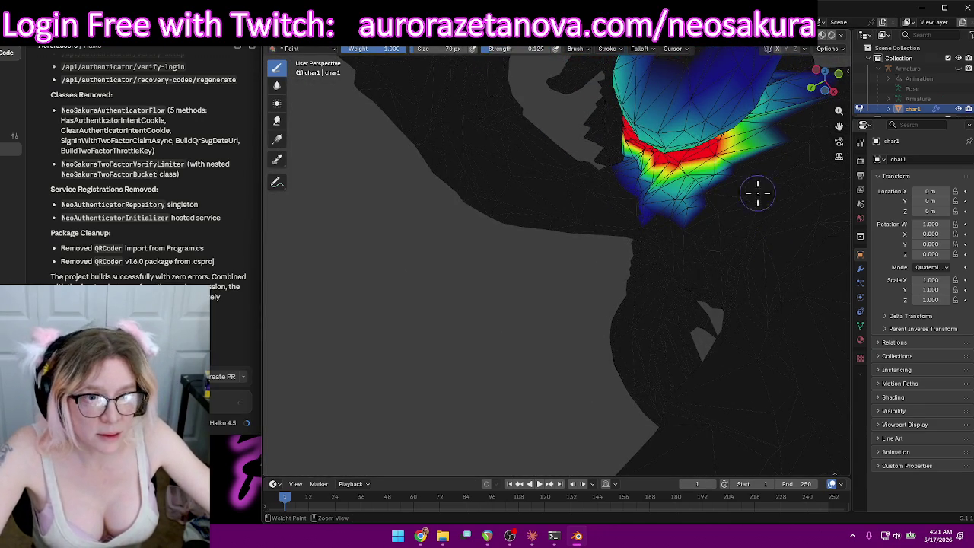
pyautogui.moveTo(756, 191); pyautogui.dragTo(701, 175)
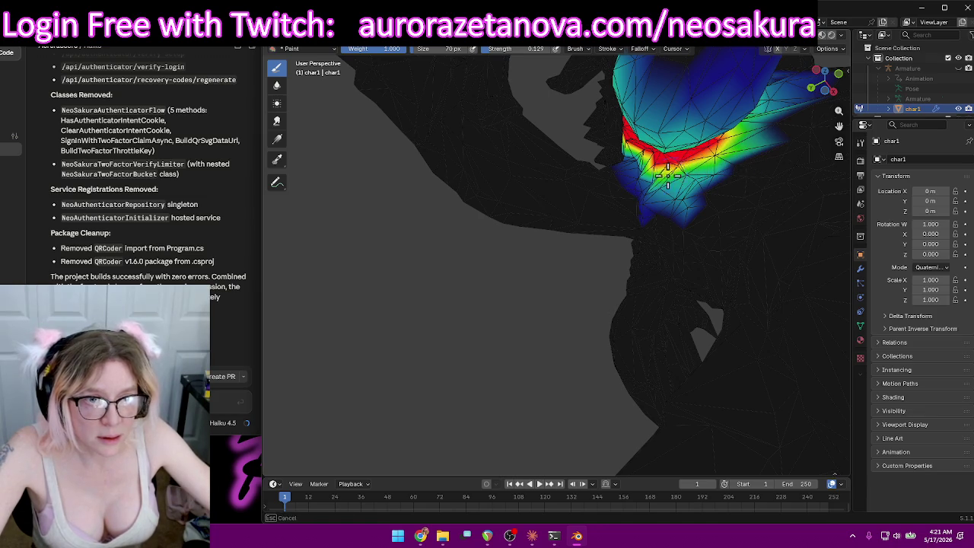
pyautogui.scroll(-3, 726, 164)
pyautogui.scroll(-3, 685, 198)
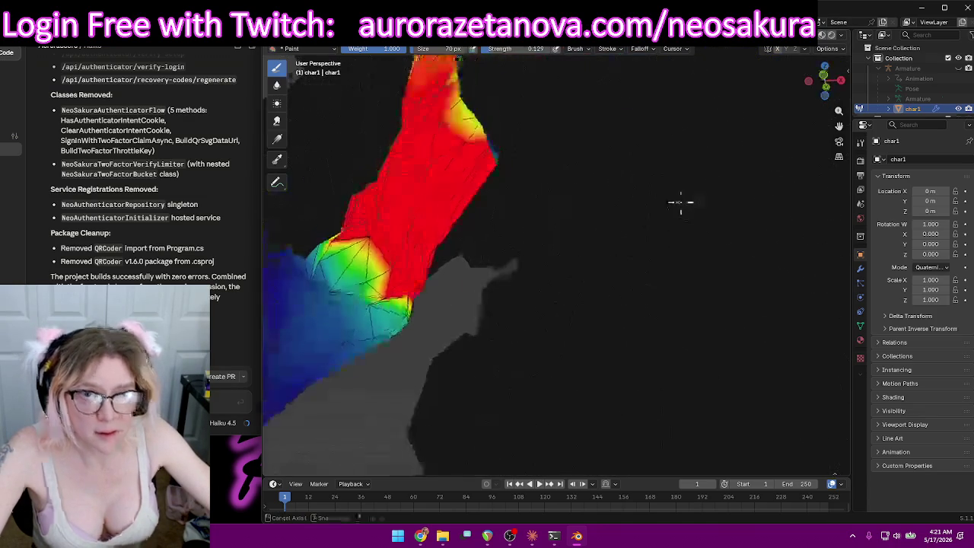
pyautogui.scroll(-4, 631, 221)
pyautogui.scroll(-2, 578, 182)
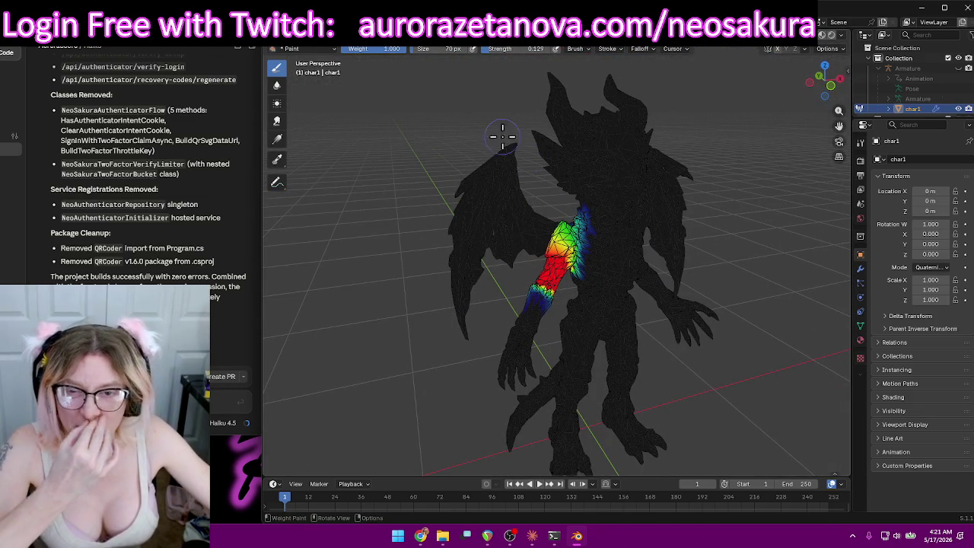
pyautogui.click(560, 49)
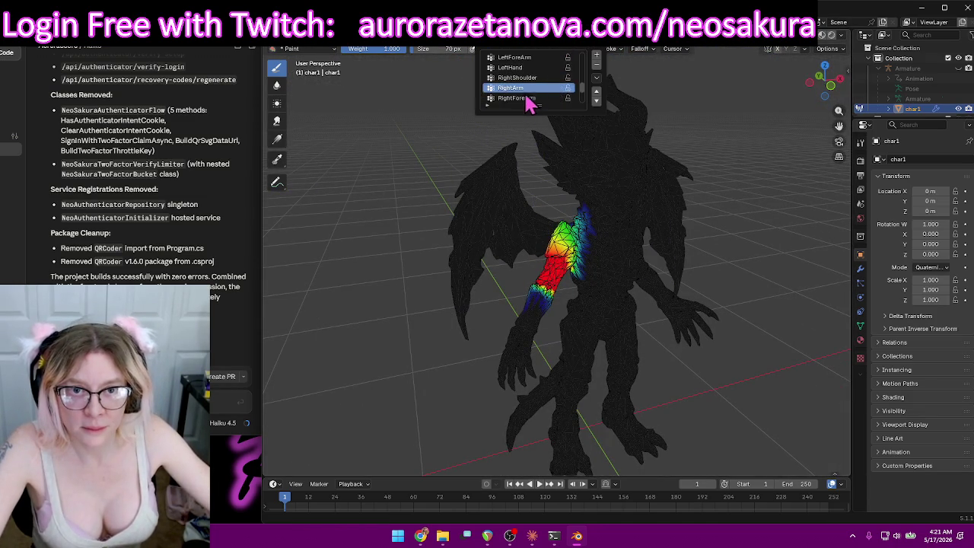
# Inspect the RightForeArm and RightHand vertex group weights by orbiting around each.
pyautogui.click(525, 97)
pyautogui.moveTo(446, 235)
pyautogui.mouseDown(button='middle')
pyautogui.moveTo(437, 211)
pyautogui.moveTo(518, 61)
pyautogui.mouseUp(button='middle')
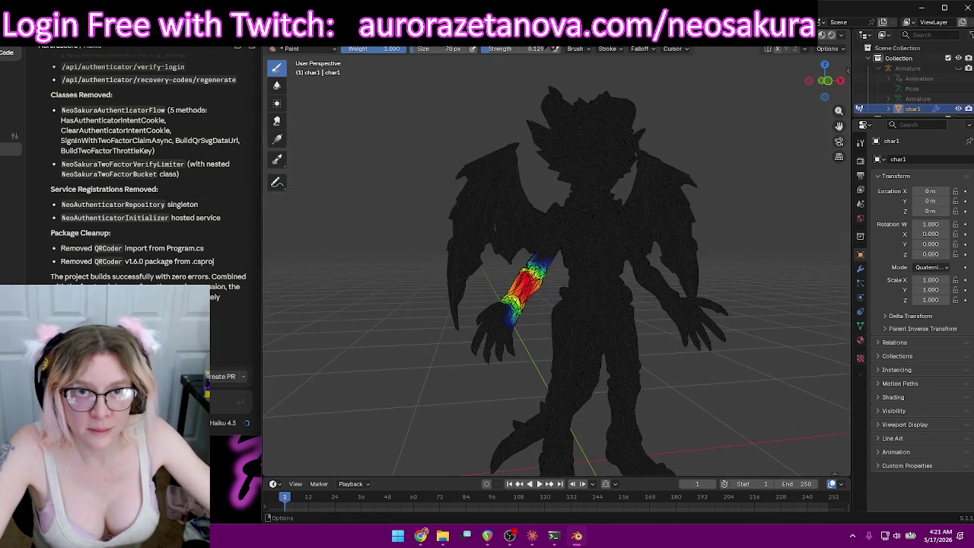
pyautogui.click(556, 49)
pyautogui.click(536, 76)
pyautogui.moveTo(516, 257)
pyautogui.mouseDown(button='middle')
pyautogui.moveTo(605, 228)
pyautogui.moveTo(434, 261)
pyautogui.moveTo(561, 67)
pyautogui.mouseUp(button='middle')
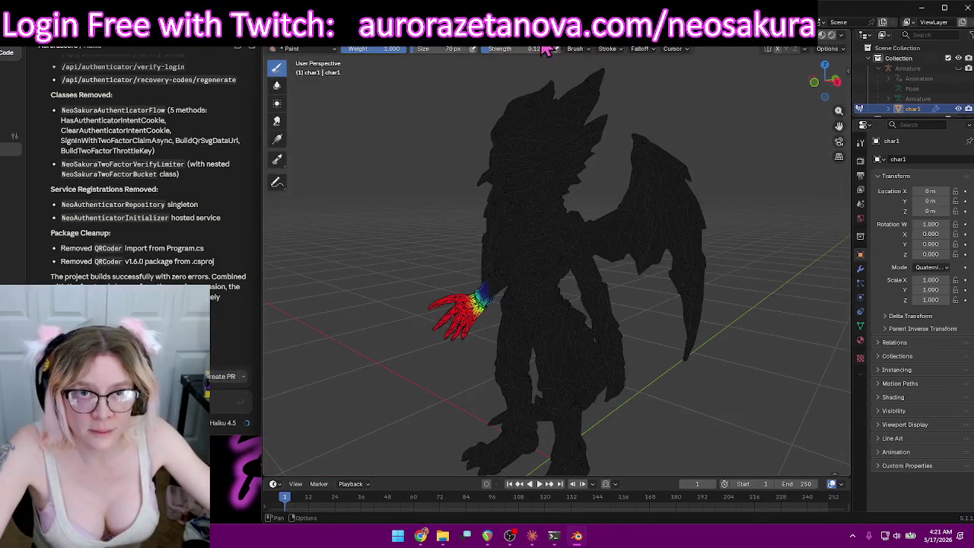
# Switch to a torso spine vertex group and orbit to a back view.
pyautogui.click(549, 49)
pyautogui.click(524, 98)
pyautogui.moveTo(420, 199)
pyautogui.mouseDown(button='middle')
pyautogui.moveTo(474, 174)
pyautogui.moveTo(689, 211)
pyautogui.moveTo(680, 338)
pyautogui.moveTo(716, 261)
pyautogui.moveTo(652, 240)
pyautogui.mouseUp(button='middle')
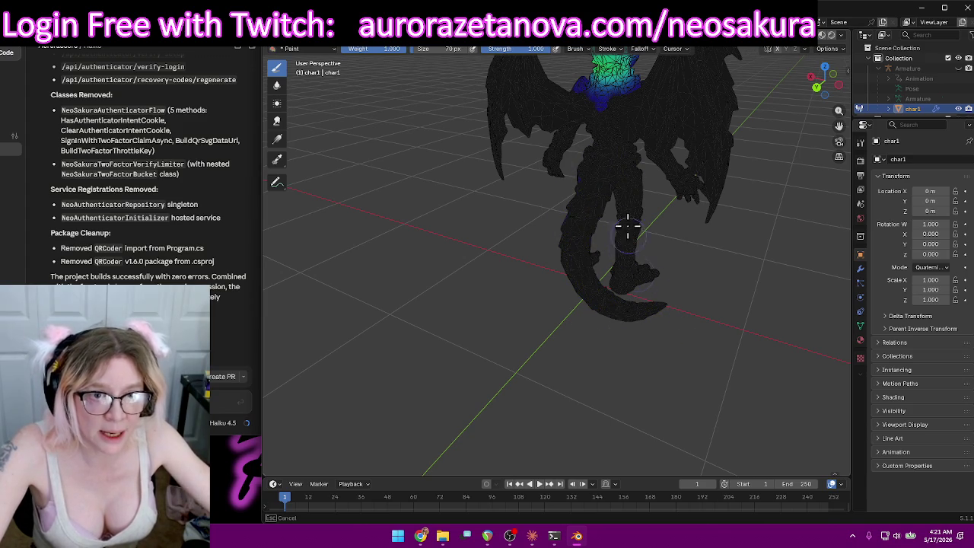
# Inspect the tail and legs, then undo the stray weight spot on the head.
pyautogui.moveTo(581, 183)
pyautogui.mouseDown(button='middle')
pyautogui.moveTo(533, 256)
pyautogui.moveTo(683, 228)
pyautogui.moveTo(506, 314)
pyautogui.mouseUp(button='middle')
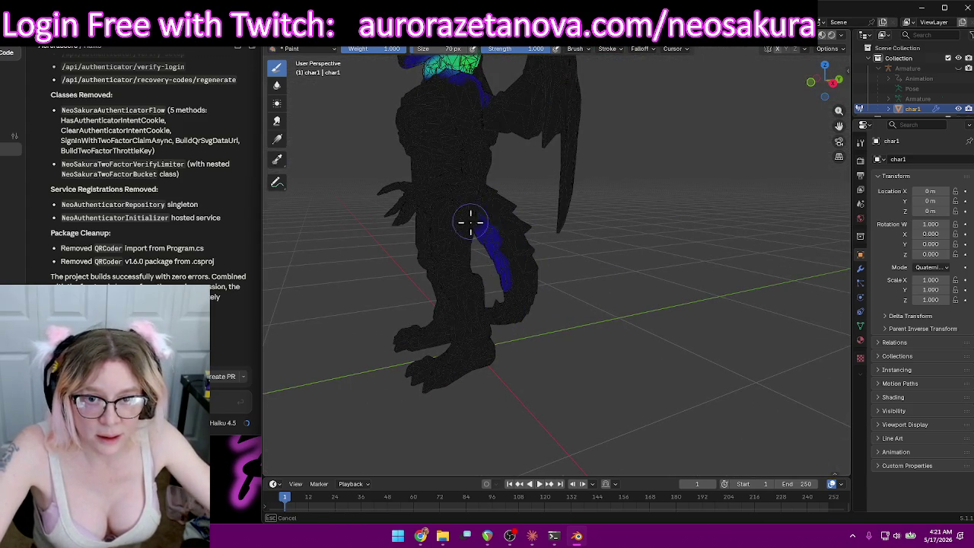
pyautogui.moveTo(493, 272)
pyautogui.mouseDown(button='middle')
pyautogui.moveTo(540, 254)
pyautogui.moveTo(598, 256)
pyautogui.moveTo(577, 241)
pyautogui.moveTo(702, 200)
pyautogui.moveTo(561, 191)
pyautogui.moveTo(573, 204)
pyautogui.mouseUp(button='middle')
pyautogui.moveTo(469, 158); pyautogui.dragTo(568, 198, button='middle')
pyautogui.scroll(-3, 569, 206)
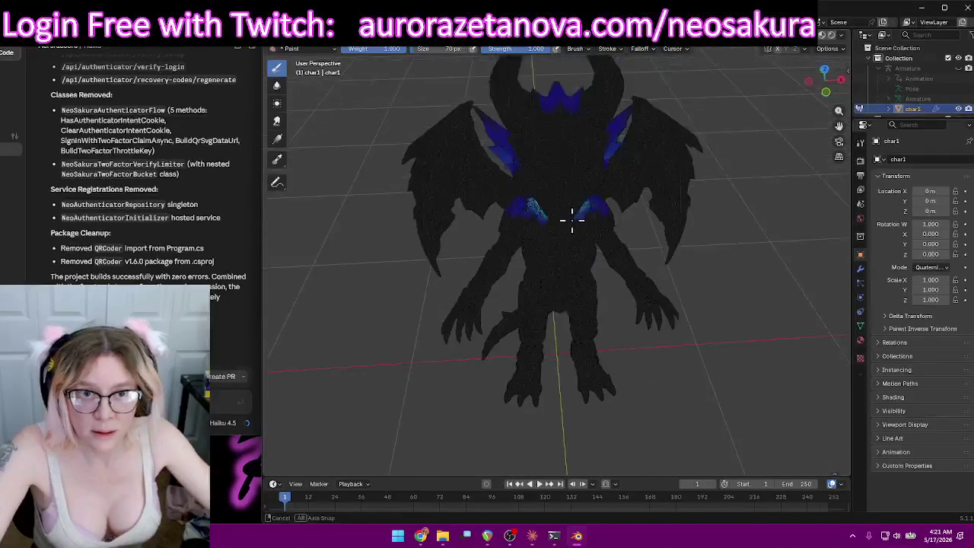
pyautogui.moveTo(570, 218)
pyautogui.mouseDown(button='middle')
pyautogui.moveTo(426, 229)
pyautogui.moveTo(376, 196)
pyautogui.moveTo(624, 233)
pyautogui.moveTo(634, 342)
pyautogui.moveTo(627, 244)
pyautogui.moveTo(601, 181)
pyautogui.mouseUp(button='middle')
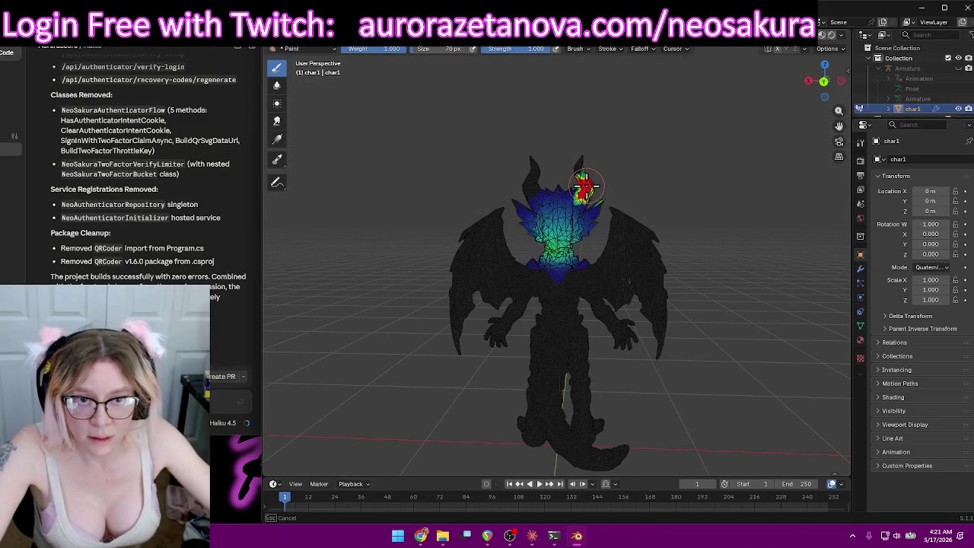
pyautogui.hotkey('ctrl', 'z')
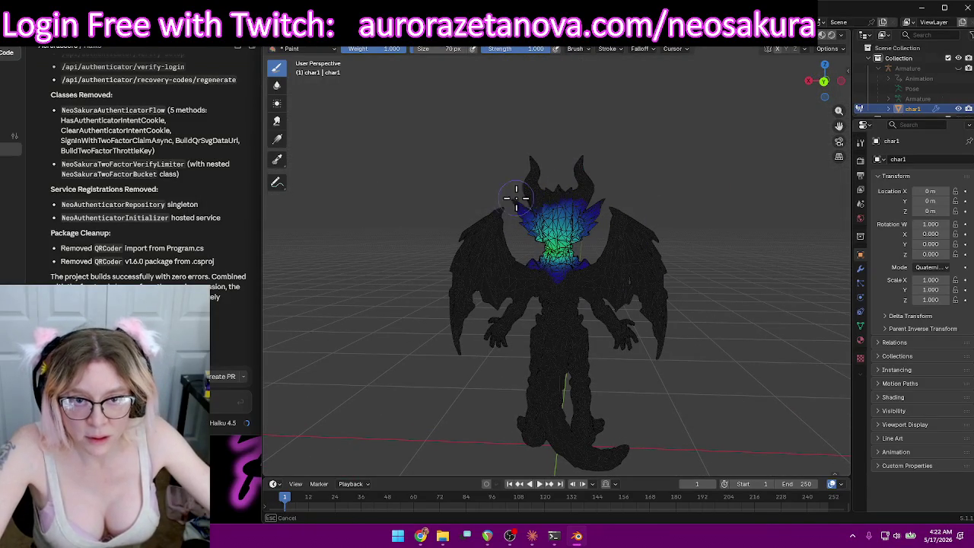
# Paint full weight onto the neck base and along the shoulder.
pyautogui.moveTo(540, 213)
pyautogui.mouseDown(button='middle')
pyautogui.moveTo(750, 186)
pyautogui.moveTo(582, 173)
pyautogui.mouseUp(button='middle')
pyautogui.moveTo(517, 211)
pyautogui.mouseDown(button='middle')
pyautogui.moveTo(555, 185)
pyautogui.moveTo(727, 200)
pyautogui.mouseUp(button='middle')
pyautogui.moveTo(634, 193)
pyautogui.mouseDown(button='middle')
pyautogui.moveTo(657, 206)
pyautogui.moveTo(613, 192)
pyautogui.mouseUp(button='middle')
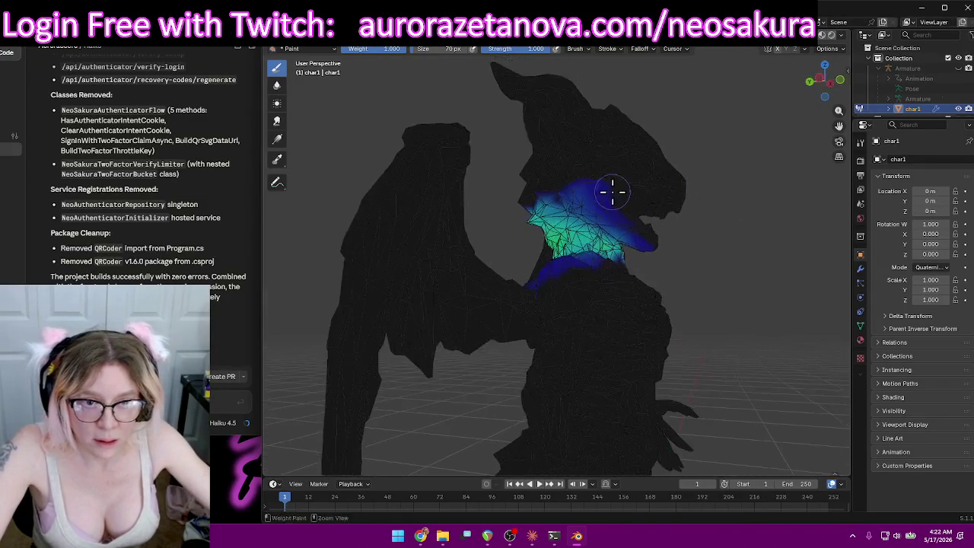
pyautogui.moveTo(715, 204)
pyautogui.mouseDown(button='middle')
pyautogui.moveTo(614, 191)
pyautogui.moveTo(630, 203)
pyautogui.moveTo(630, 178)
pyautogui.moveTo(559, 183)
pyautogui.mouseUp(button='middle')
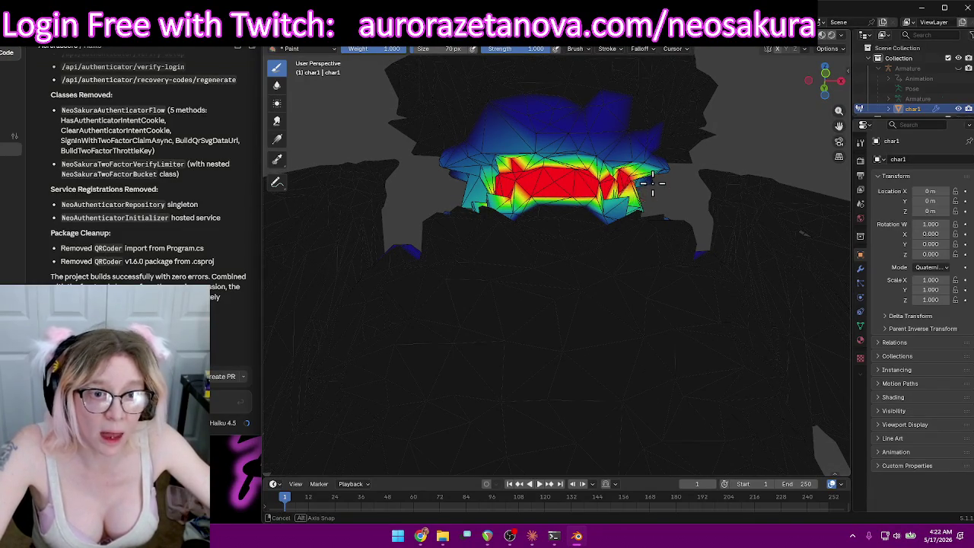
pyautogui.moveTo(652, 182); pyautogui.dragTo(482, 266, button='middle')
pyautogui.moveTo(483, 266)
pyautogui.mouseDown()
pyautogui.moveTo(449, 278)
pyautogui.moveTo(440, 265)
pyautogui.moveTo(478, 228)
pyautogui.mouseUp()
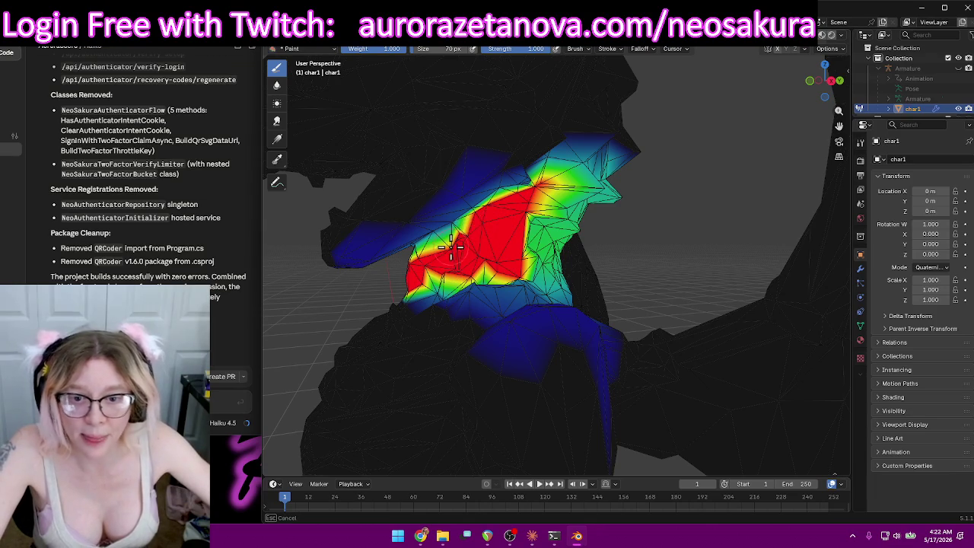
pyautogui.moveTo(439, 268); pyautogui.dragTo(443, 283)
pyautogui.moveTo(485, 268); pyautogui.dragTo(496, 269, button='middle')
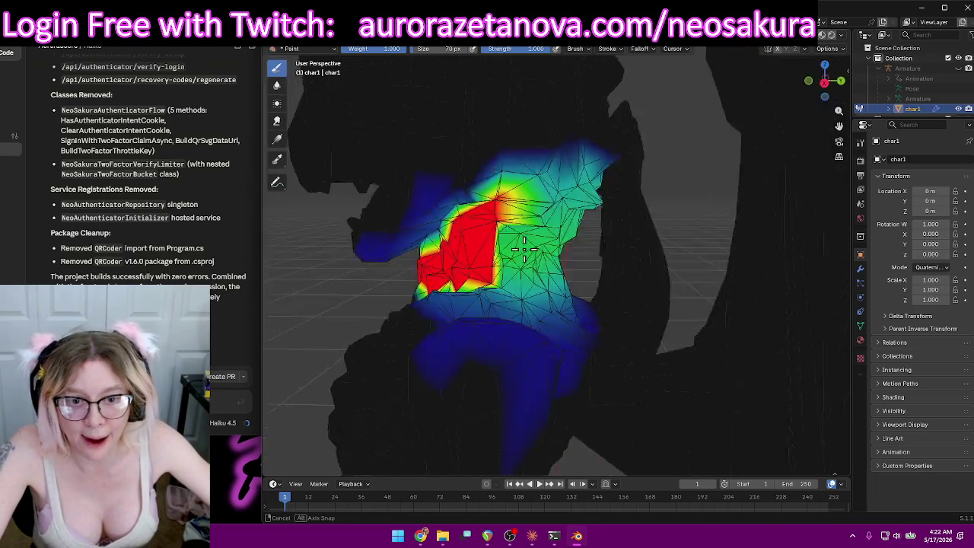
pyautogui.moveTo(497, 269); pyautogui.dragTo(516, 246)
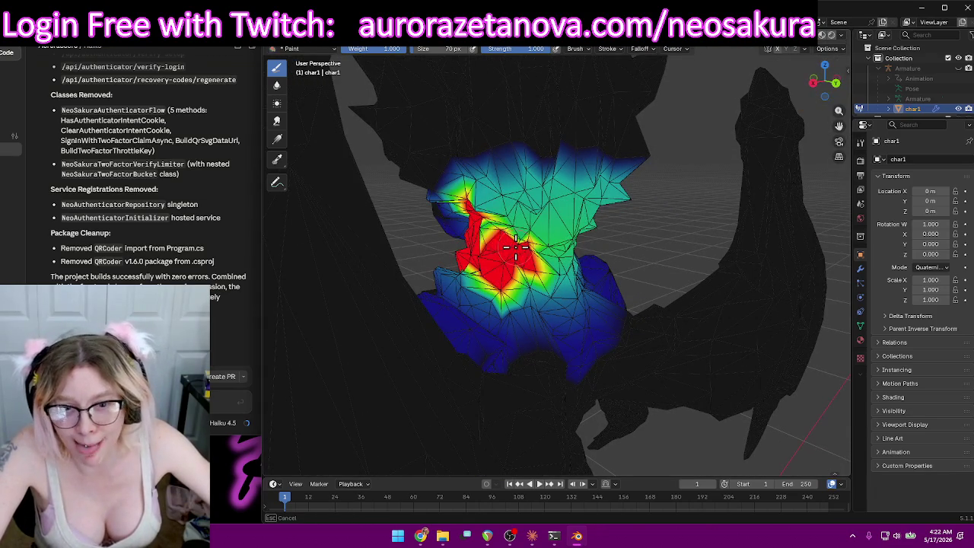
# Extend full weight further down and across the front of the neck.
pyautogui.moveTo(516, 250)
pyautogui.mouseDown(button='middle')
pyautogui.moveTo(624, 254)
pyautogui.moveTo(692, 243)
pyautogui.moveTo(645, 255)
pyautogui.moveTo(651, 268)
pyautogui.mouseUp(button='middle')
pyautogui.moveTo(651, 268)
pyautogui.mouseDown()
pyautogui.moveTo(652, 278)
pyautogui.moveTo(701, 295)
pyautogui.mouseUp()
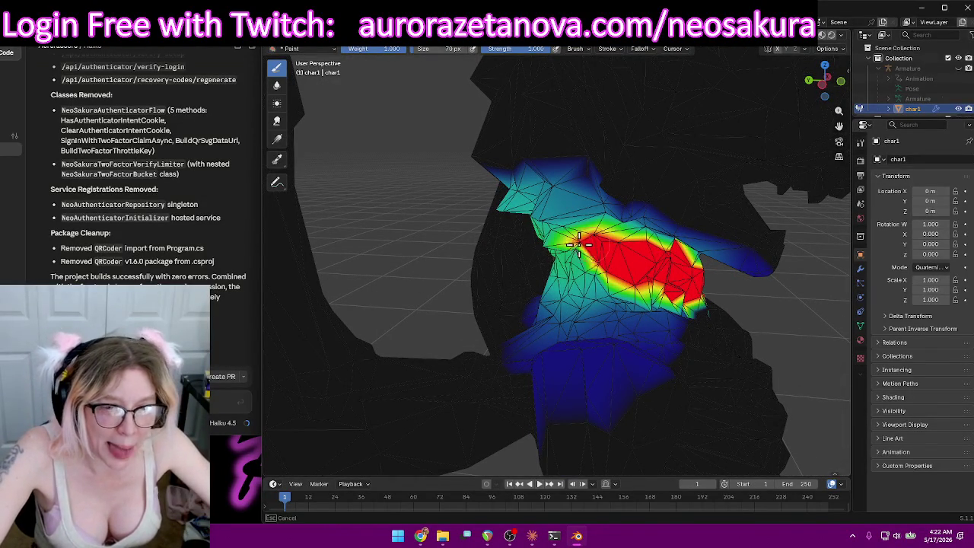
pyautogui.moveTo(586, 255)
pyautogui.mouseDown(button='middle')
pyautogui.moveTo(633, 255)
pyautogui.moveTo(663, 218)
pyautogui.moveTo(624, 250)
pyautogui.mouseUp(button='middle')
pyautogui.moveTo(624, 251); pyautogui.dragTo(551, 255)
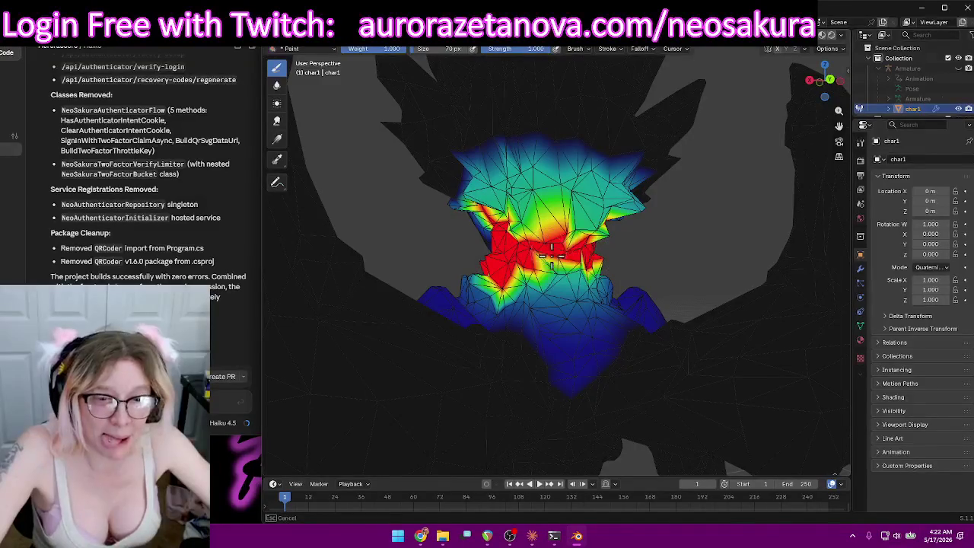
pyautogui.moveTo(533, 229); pyautogui.dragTo(579, 251, button='middle')
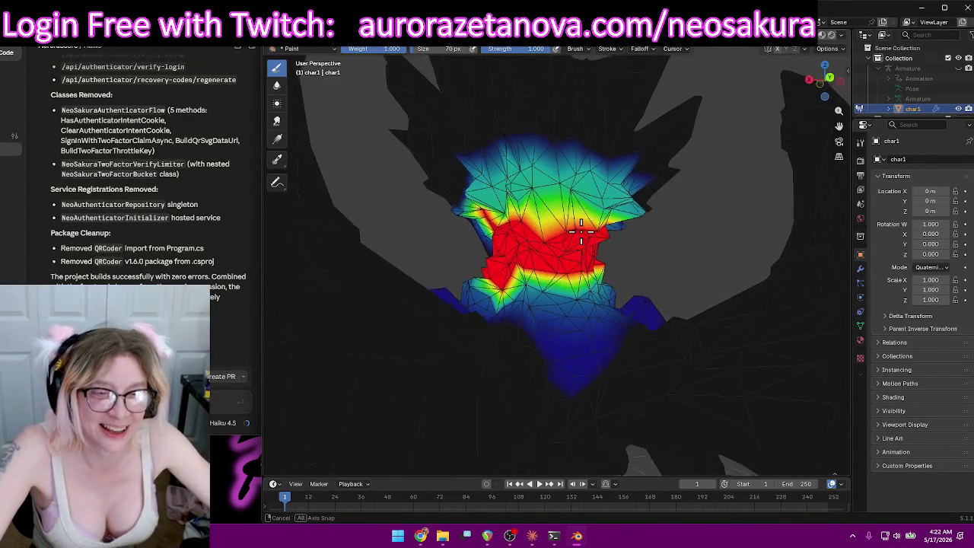
pyautogui.moveTo(523, 270)
pyautogui.mouseDown(button='middle')
pyautogui.moveTo(565, 305)
pyautogui.moveTo(631, 312)
pyautogui.moveTo(667, 291)
pyautogui.moveTo(683, 265)
pyautogui.moveTo(713, 254)
pyautogui.moveTo(570, 218)
pyautogui.moveTo(600, 213)
pyautogui.moveTo(594, 202)
pyautogui.moveTo(615, 191)
pyautogui.moveTo(547, 256)
pyautogui.moveTo(526, 240)
pyautogui.mouseUp(button='middle')
# Blend the neck weights and check them from the front view.
pyautogui.moveTo(508, 250); pyautogui.dragTo(508, 252)
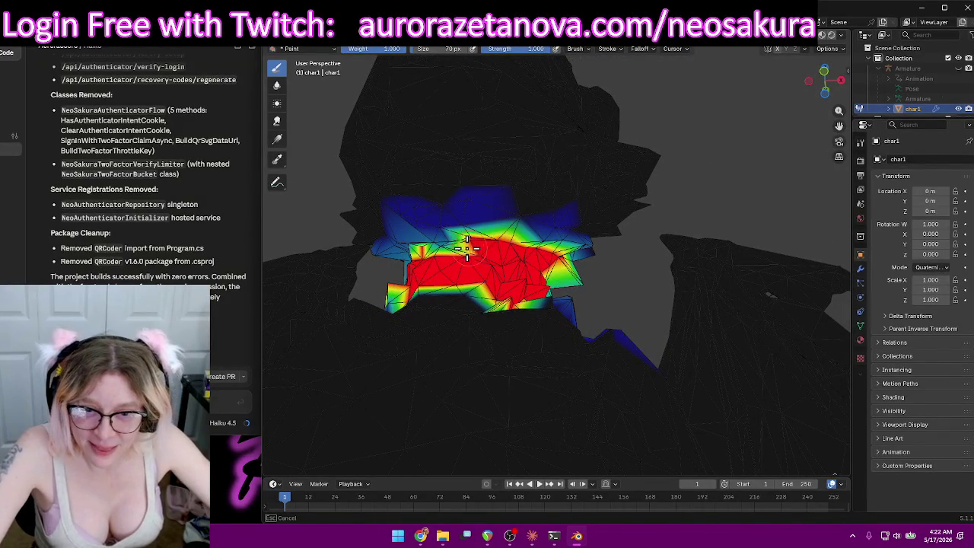
pyautogui.moveTo(426, 253); pyautogui.dragTo(426, 254)
pyautogui.moveTo(426, 254)
pyautogui.mouseDown(button='middle')
pyautogui.moveTo(554, 233)
pyautogui.moveTo(597, 244)
pyautogui.moveTo(525, 263)
pyautogui.moveTo(476, 258)
pyautogui.mouseUp(button='middle')
pyautogui.press('KP_1')
pyautogui.moveTo(539, 406)
pyautogui.mouseDown(button='middle')
pyautogui.moveTo(563, 385)
pyautogui.moveTo(568, 363)
pyautogui.moveTo(526, 372)
pyautogui.moveTo(598, 376)
pyautogui.moveTo(595, 384)
pyautogui.moveTo(521, 385)
pyautogui.moveTo(461, 373)
pyautogui.moveTo(526, 370)
pyautogui.moveTo(414, 361)
pyautogui.moveTo(651, 352)
pyautogui.mouseUp(button='middle')
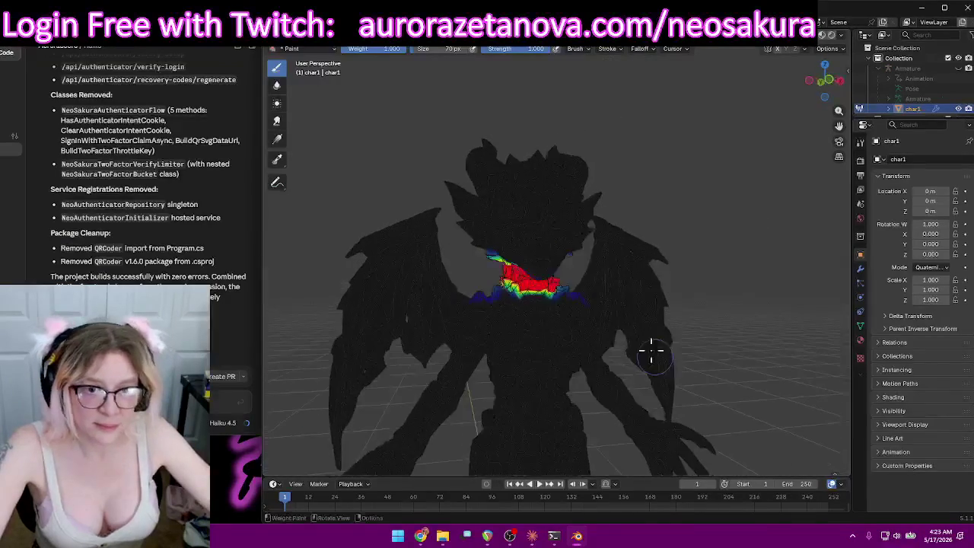
pyautogui.click(576, 50)
# Select the Head vertex group and paint full weight below the horns.
pyautogui.scroll(-2, 532, 88)
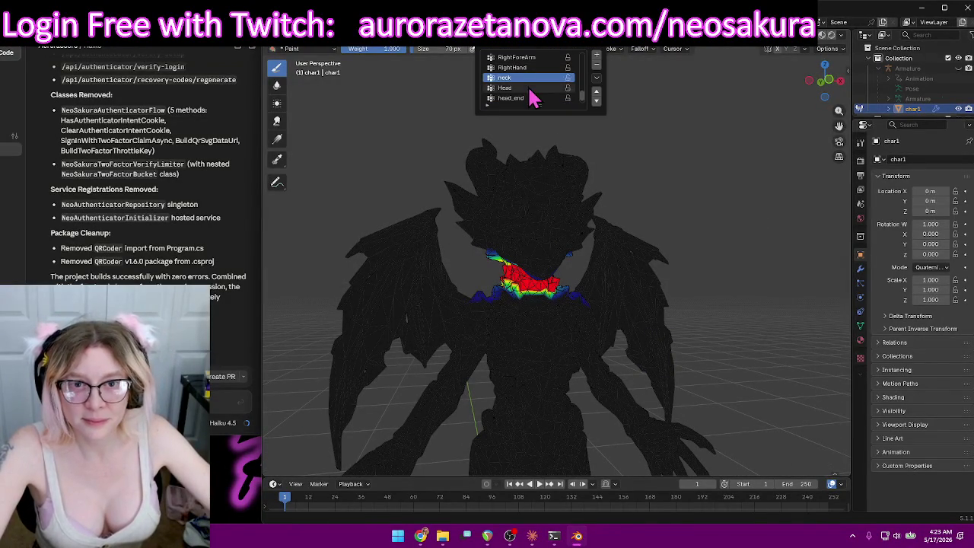
pyautogui.click(528, 95)
pyautogui.moveTo(689, 220)
pyautogui.mouseDown(button='middle')
pyautogui.moveTo(697, 210)
pyautogui.moveTo(561, 206)
pyautogui.moveTo(487, 218)
pyautogui.moveTo(599, 195)
pyautogui.mouseUp(button='middle')
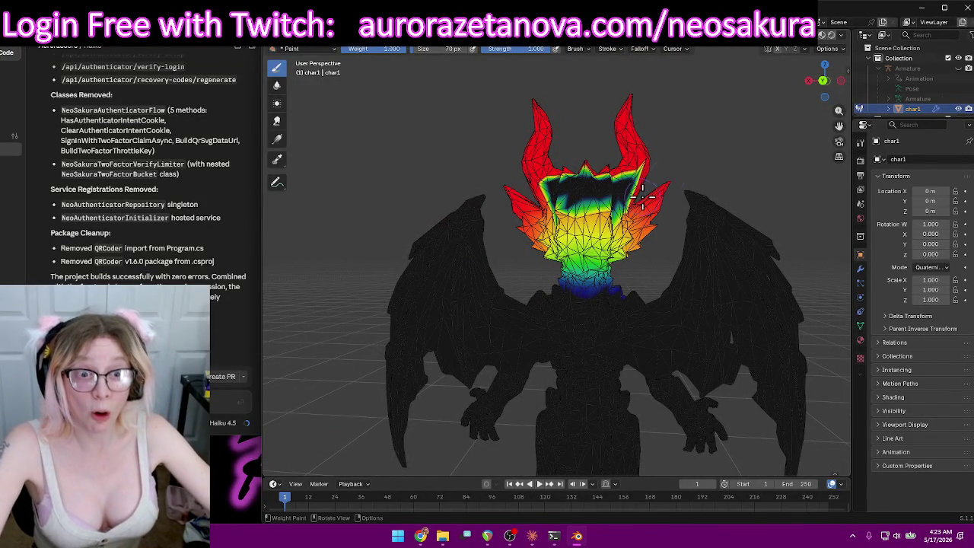
pyautogui.moveTo(653, 184); pyautogui.dragTo(524, 187)
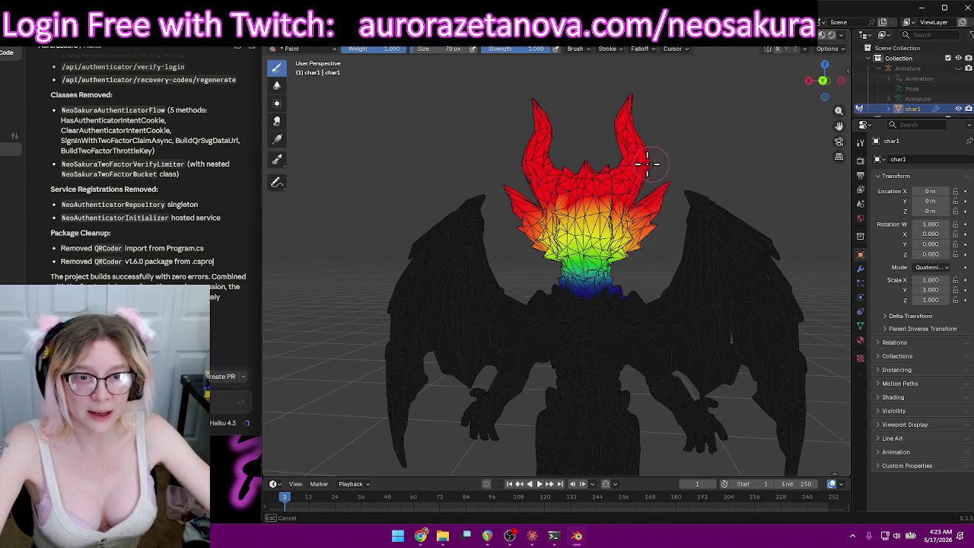
pyautogui.moveTo(643, 223); pyautogui.dragTo(596, 218)
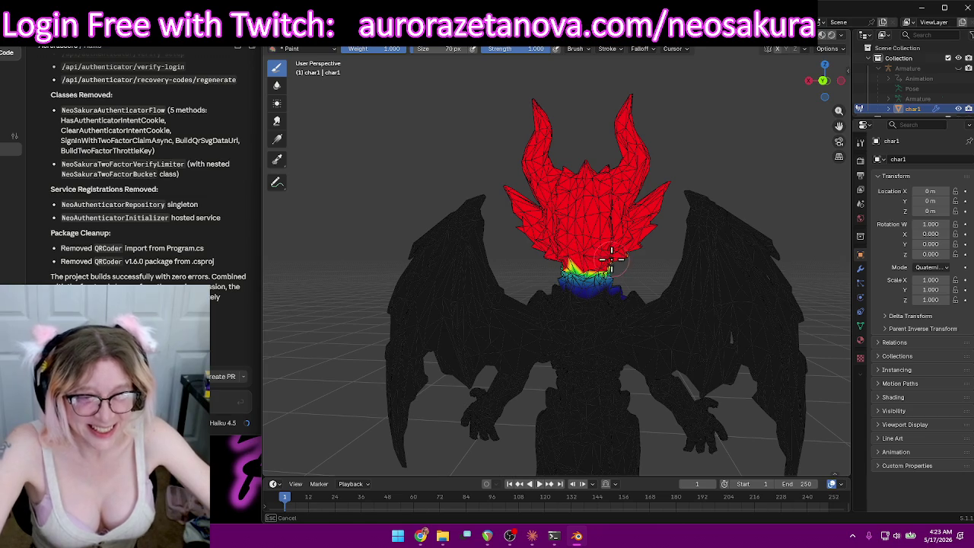
# Adjust the brush size and paint full weight over the rest of the head.
pyautogui.moveTo(622, 251); pyautogui.dragTo(592, 244, button='middle')
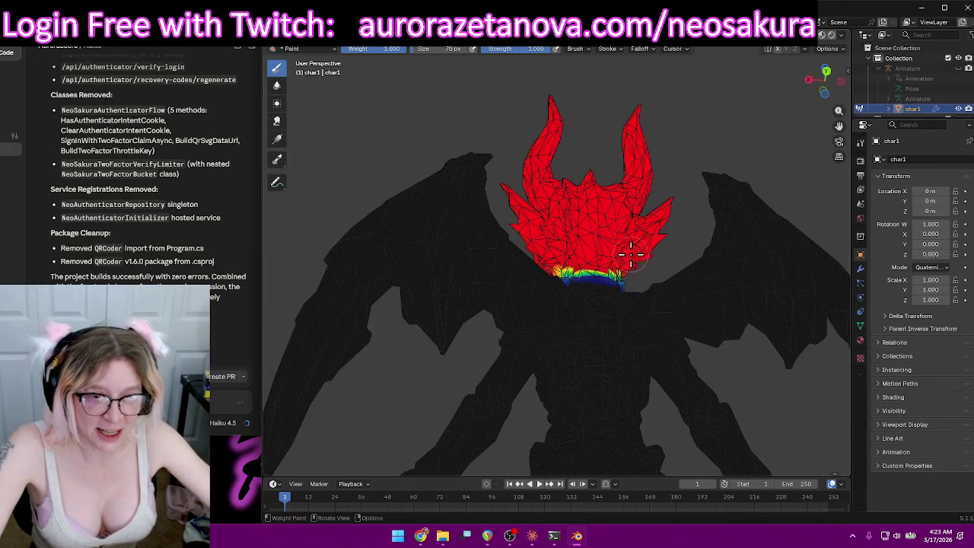
pyautogui.moveTo(630, 254); pyautogui.dragTo(566, 250, button='middle')
pyautogui.rightClick(567, 249)
pyautogui.press('Return')
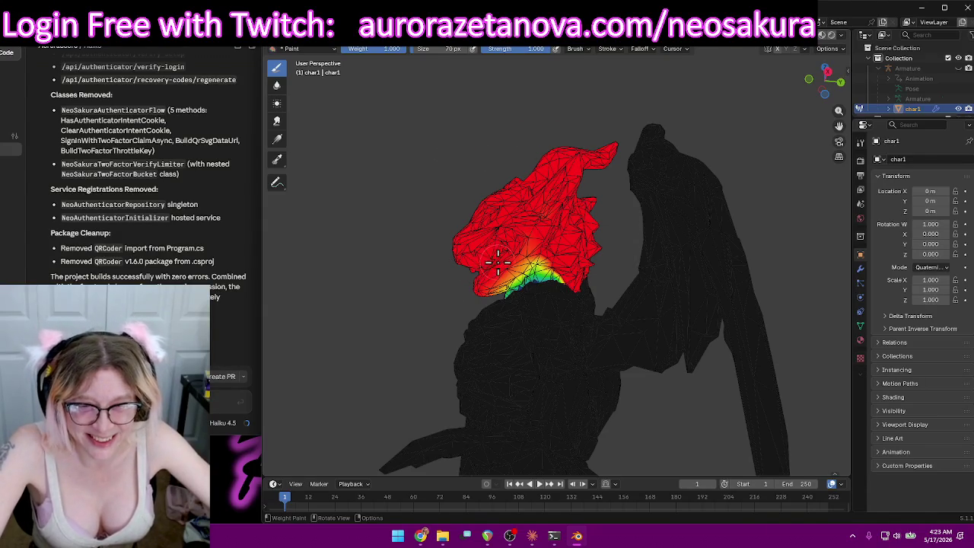
pyautogui.moveTo(569, 256)
pyautogui.mouseDown(button='middle')
pyautogui.moveTo(665, 225)
pyautogui.moveTo(602, 231)
pyautogui.mouseUp(button='middle')
pyautogui.moveTo(580, 228); pyautogui.dragTo(540, 200)
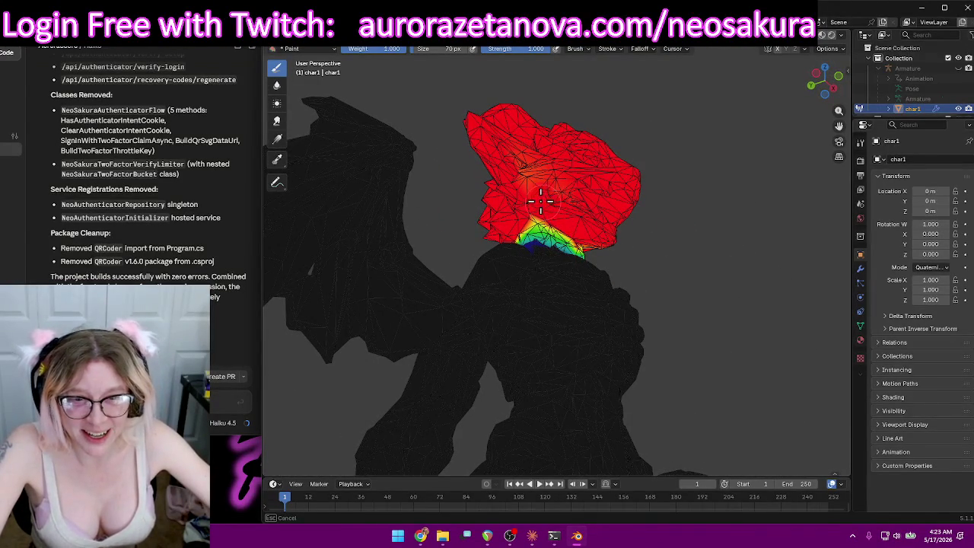
# Lower the weights down the neck and confirm the new brush strength.
pyautogui.moveTo(556, 198); pyautogui.dragTo(573, 231, button='middle')
pyautogui.moveTo(572, 231); pyautogui.dragTo(579, 236)
pyautogui.moveTo(531, 236)
pyautogui.mouseDown(button='middle')
pyautogui.moveTo(539, 252)
pyautogui.moveTo(548, 241)
pyautogui.mouseUp(button='middle')
pyautogui.scroll(3, 548, 241)
pyautogui.scroll(2, 525, 274)
pyautogui.scroll(2, 533, 293)
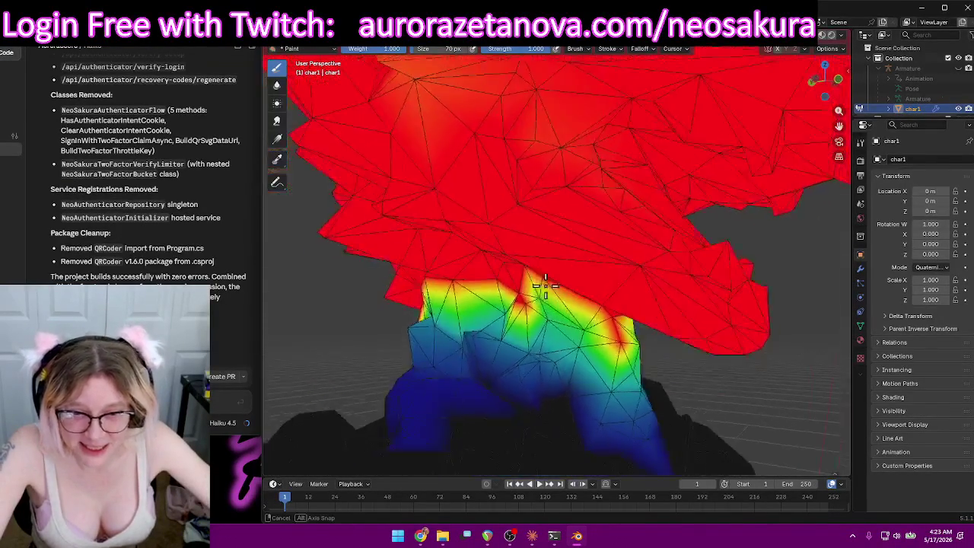
pyautogui.moveTo(544, 285); pyautogui.dragTo(556, 301, button='middle')
pyautogui.moveTo(572, 347); pyautogui.dragTo(562, 342)
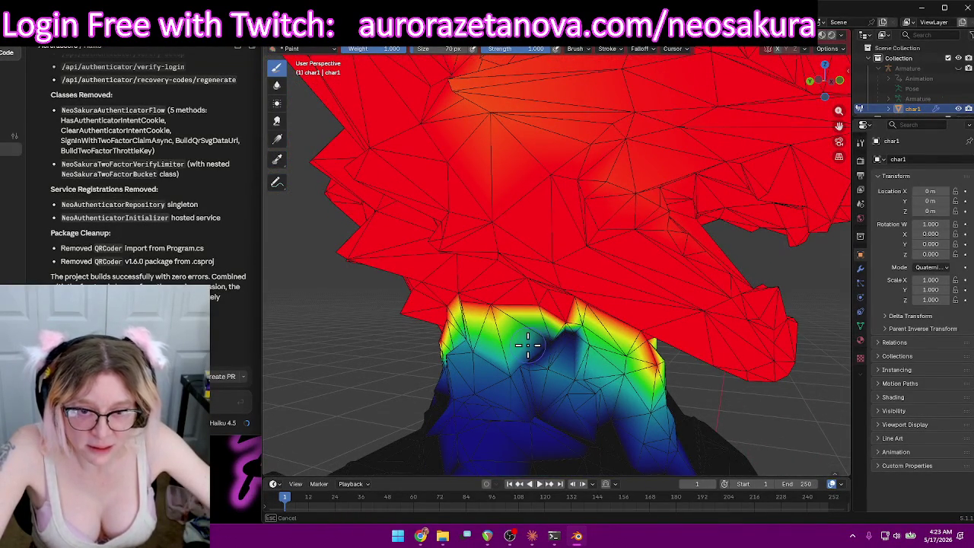
pyautogui.moveTo(588, 351); pyautogui.dragTo(548, 107, button='middle')
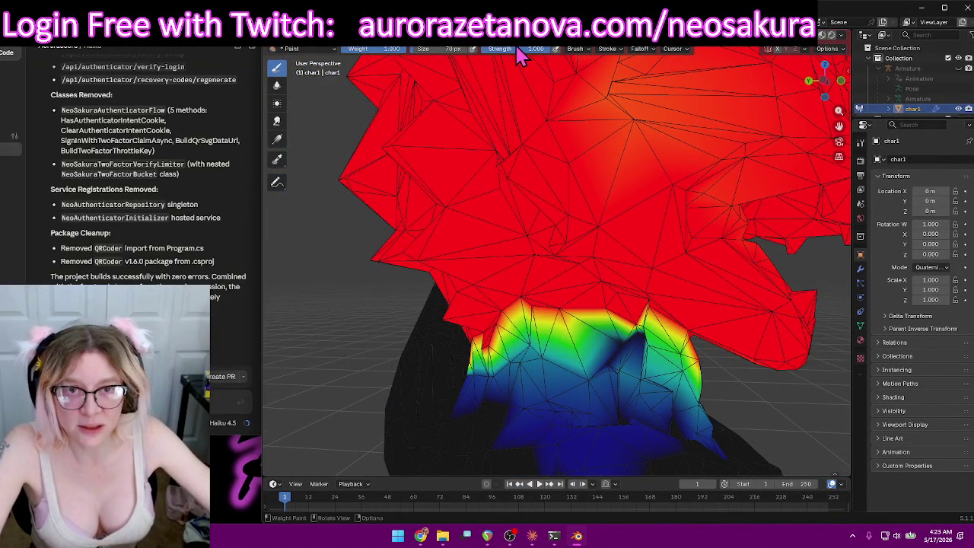
pyautogui.press('Return')
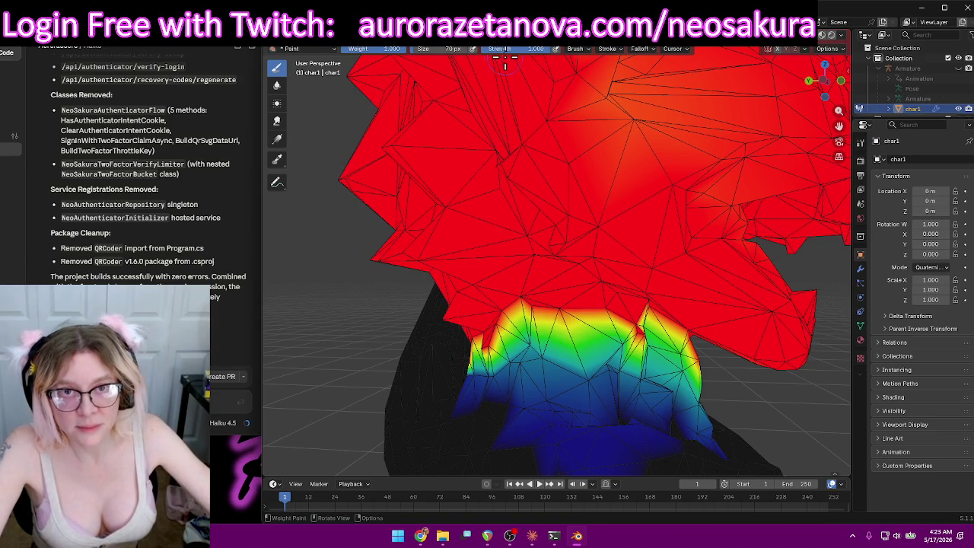
# With brush strength 0.158, softly blend the neck's weight transition, orbiting to check it.
pyautogui.click(651, 369)
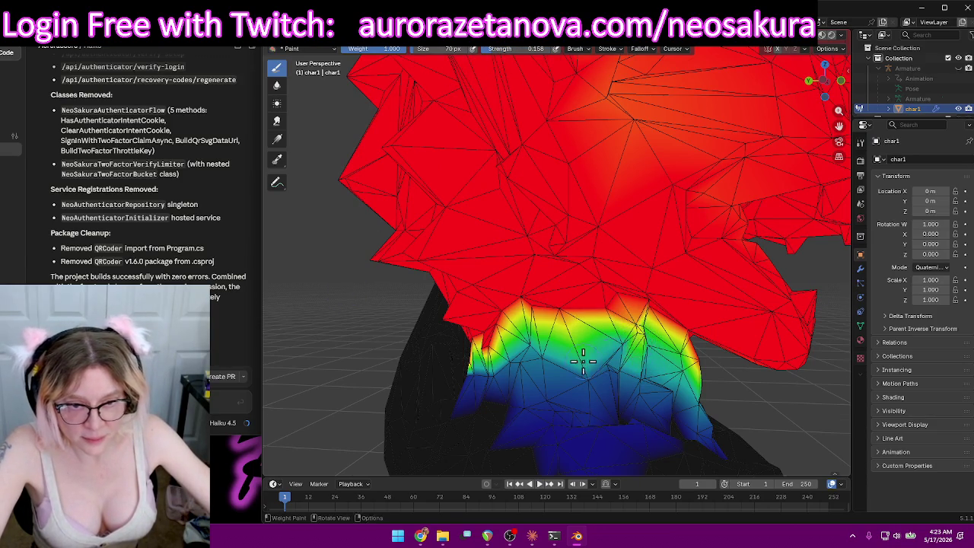
pyautogui.moveTo(583, 361); pyautogui.dragTo(693, 347, button='middle')
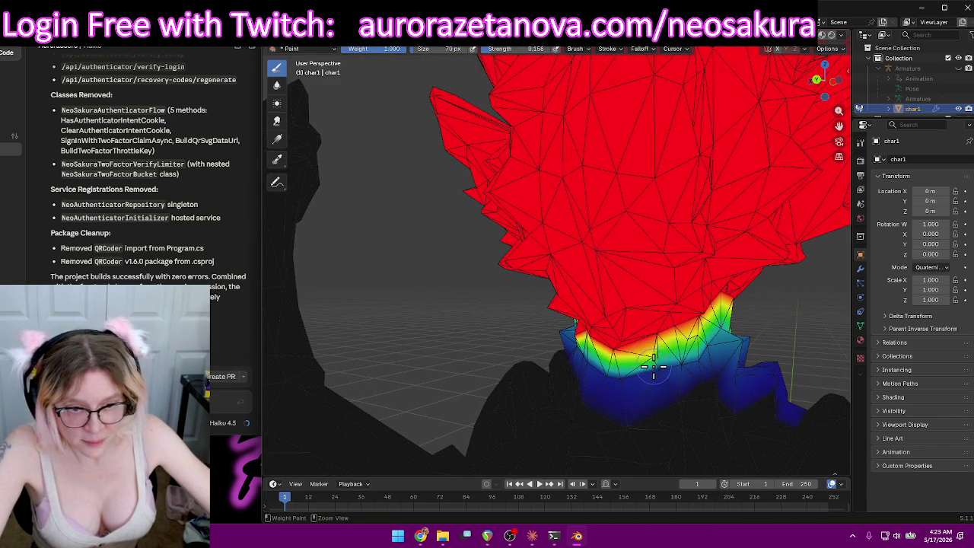
pyautogui.moveTo(653, 362); pyautogui.dragTo(692, 360, button='middle')
pyautogui.moveTo(663, 338); pyautogui.dragTo(654, 338)
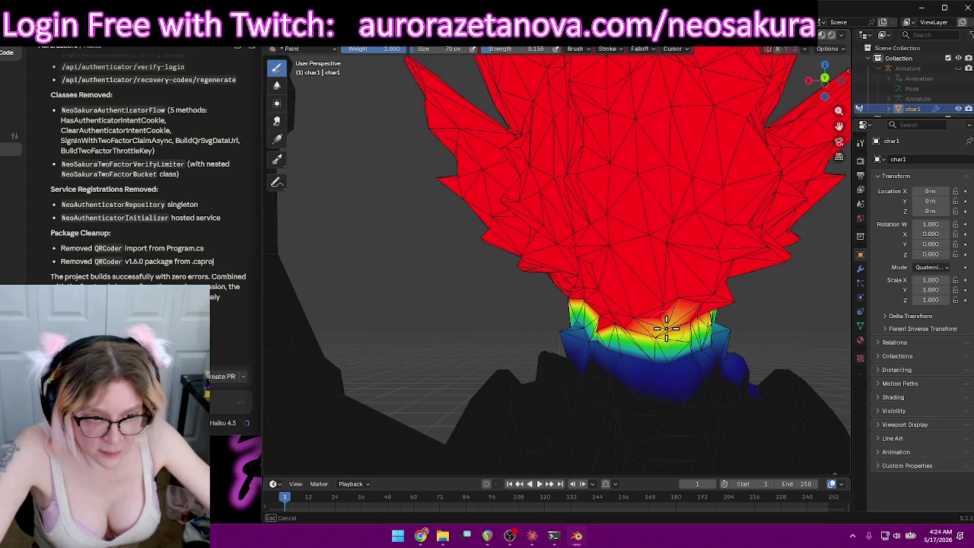
pyautogui.moveTo(665, 328)
pyautogui.mouseDown(button='middle')
pyautogui.moveTo(631, 362)
pyautogui.moveTo(675, 395)
pyautogui.moveTo(622, 378)
pyautogui.mouseUp(button='middle')
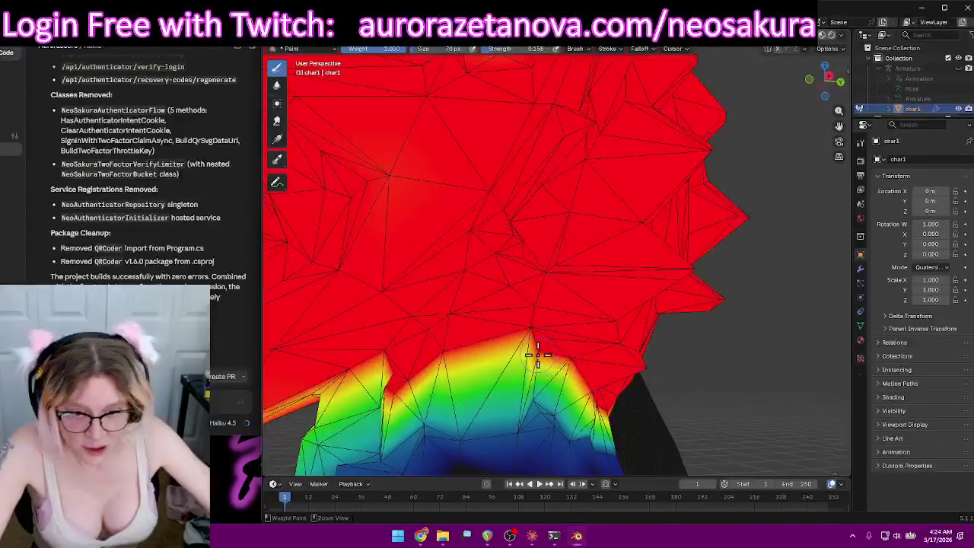
pyautogui.moveTo(537, 354); pyautogui.dragTo(425, 399, button='middle')
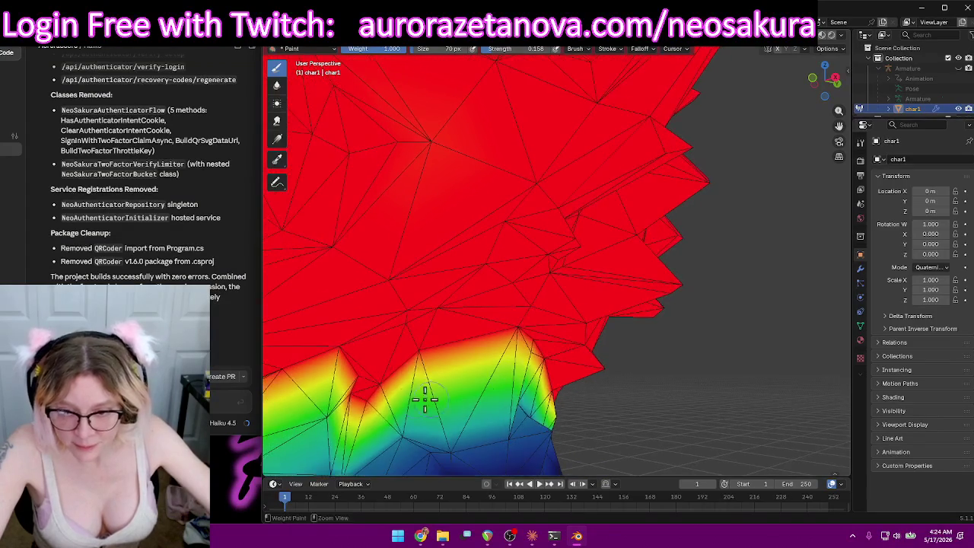
pyautogui.moveTo(365, 397)
pyautogui.mouseDown(button='middle')
pyautogui.moveTo(412, 410)
pyautogui.moveTo(531, 306)
pyautogui.mouseUp(button='middle')
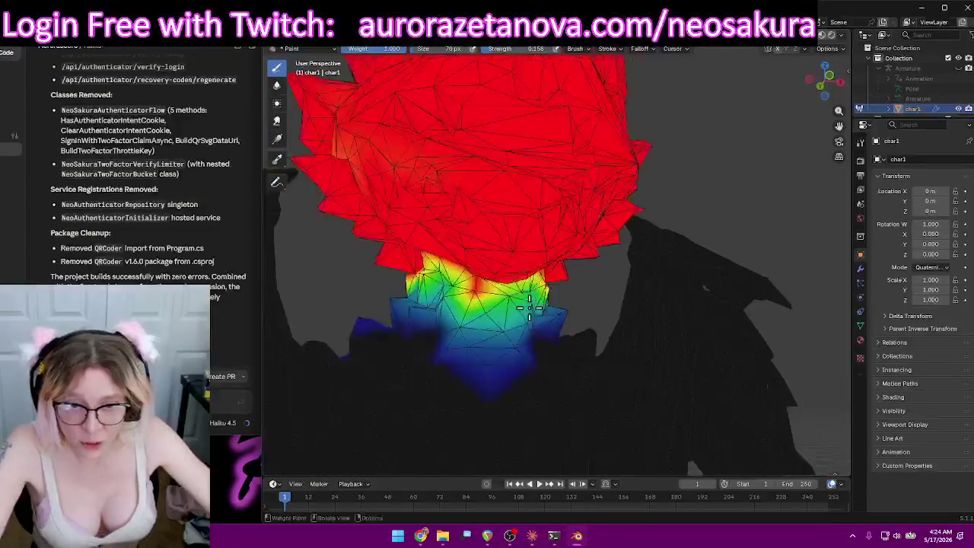
pyautogui.scroll(2, 530, 307)
pyautogui.keyDown('ctrl'); pyautogui.moveTo(461, 312); pyautogui.dragTo(474, 289, button='middle'); pyautogui.keyUp('ctrl')
pyautogui.moveTo(387, 270)
pyautogui.keyDown('ctrl'); pyautogui.mouseDown(button='middle')
pyautogui.moveTo(659, 214)
pyautogui.moveTo(643, 250)
pyautogui.mouseUp(button='middle'); pyautogui.keyUp('ctrl')
pyautogui.moveTo(719, 175); pyautogui.dragTo(715, 180, button='middle')
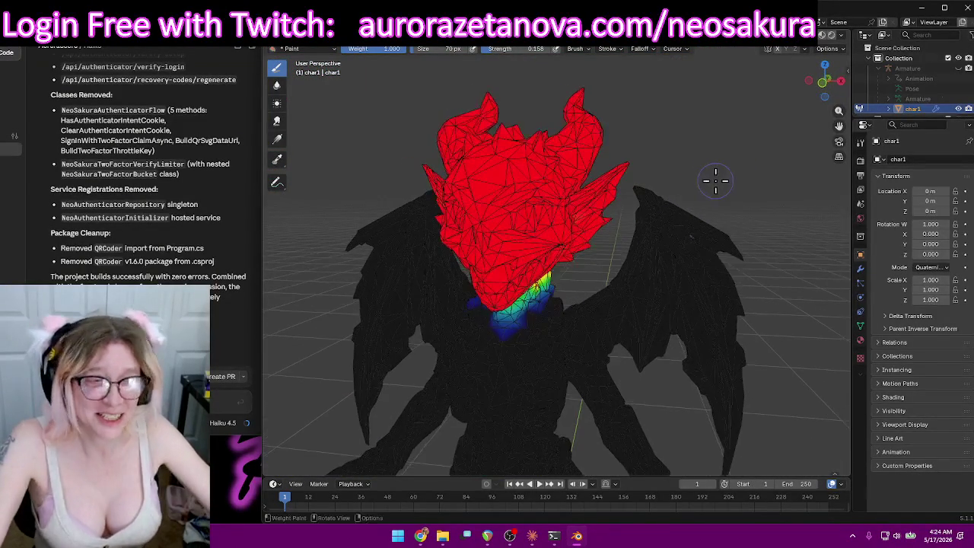
# Make head_end the active vertex group and confirm it holds no weight.
pyautogui.click(560, 49)
pyautogui.scroll(-3, 561, 83)
pyautogui.click(532, 87)
pyautogui.scroll(2, 673, 125)
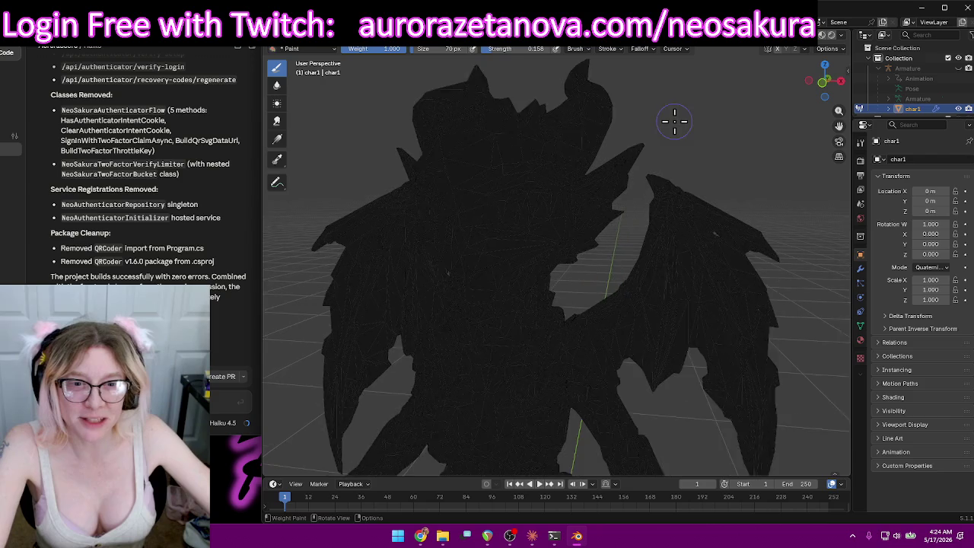
pyautogui.scroll(-6, 690, 124)
pyautogui.click(560, 49)
pyautogui.scroll(-2, 559, 97)
pyautogui.scroll(-1, 556, 101)
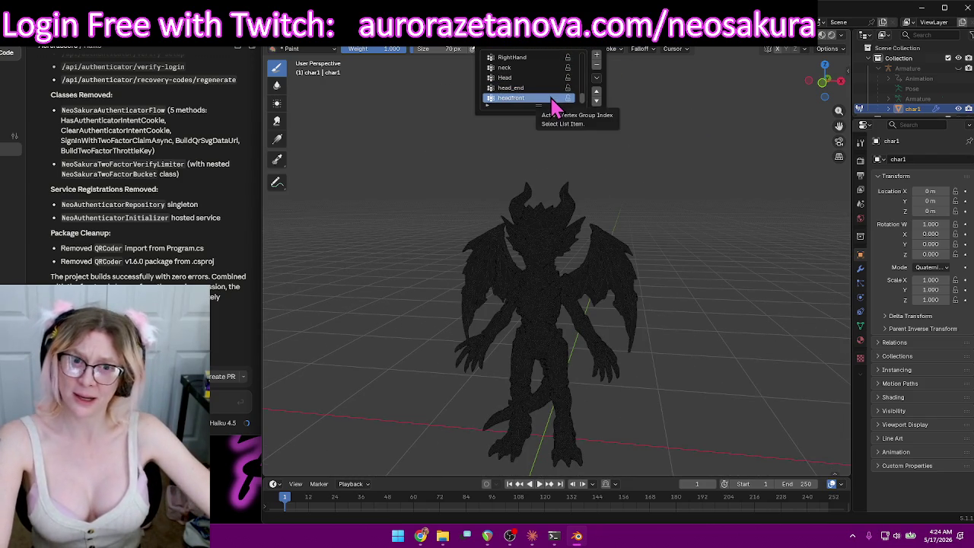
# Switch from Weight Paint to Object Mode and deselect the dragon.
pyautogui.moveTo(720, 188); pyautogui.dragTo(706, 191, button='middle')
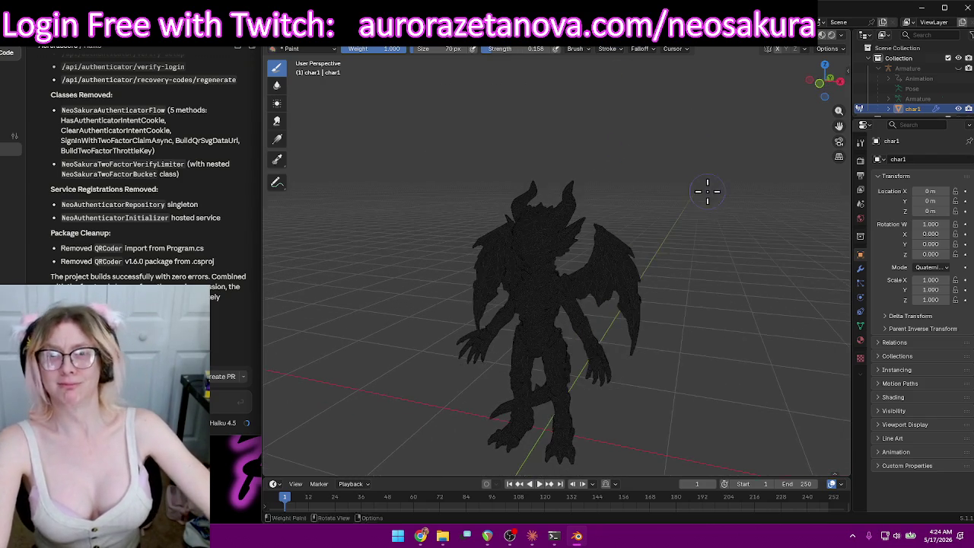
pyautogui.click(296, 49)
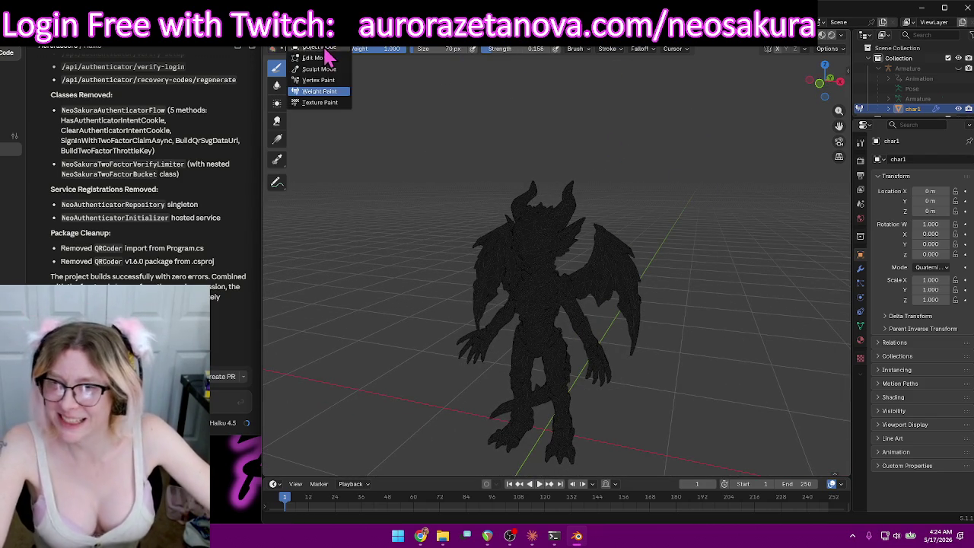
pyautogui.click(316, 59)
pyautogui.click(704, 169)
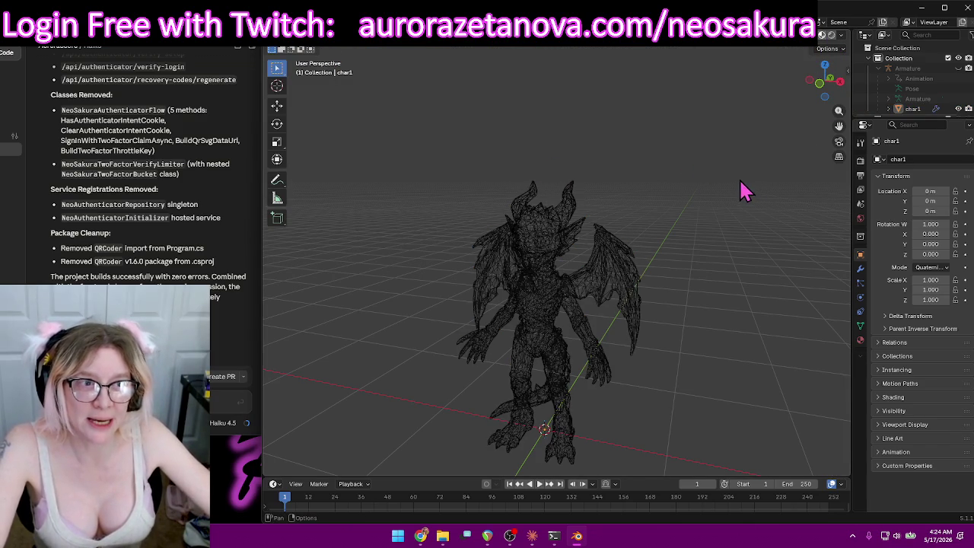
# Show the dragon in Material Preview shading and orbit around its textures.
pyautogui.hotkey('shift', 'z')
pyautogui.moveTo(677, 293)
pyautogui.mouseDown(button='middle')
pyautogui.moveTo(649, 340)
pyautogui.moveTo(668, 330)
pyautogui.moveTo(680, 337)
pyautogui.mouseUp(button='middle')
pyautogui.scroll(1, 667, 330)
pyautogui.scroll(1, 677, 335)
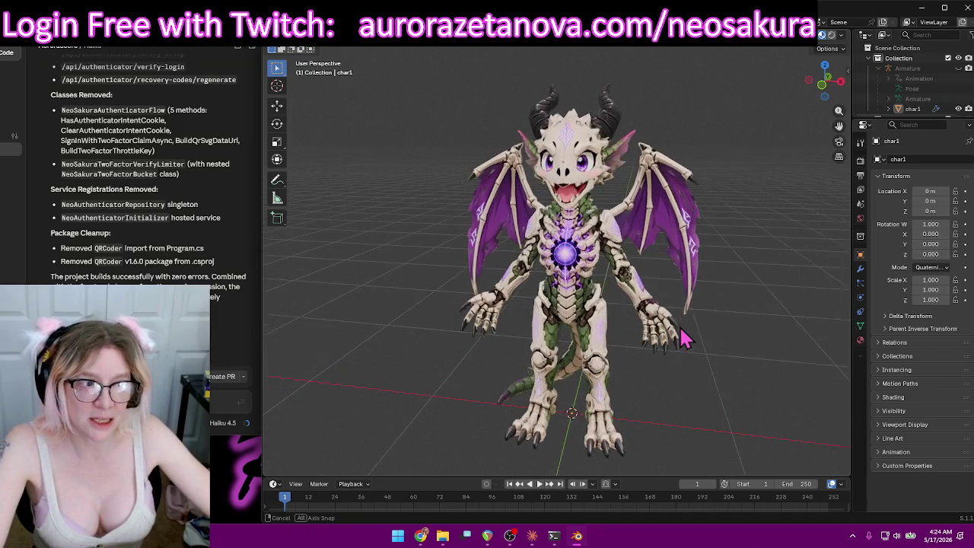
pyautogui.scroll(-3, 680, 340)
pyautogui.scroll(2, 680, 342)
pyautogui.scroll(-1, 680, 341)
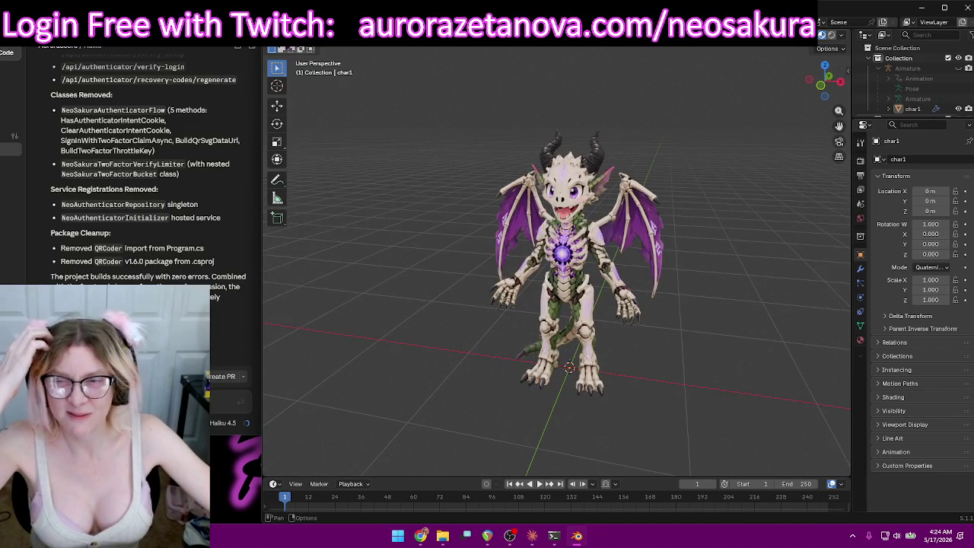
pyautogui.click(281, 22)
pyautogui.moveTo(302, 210)
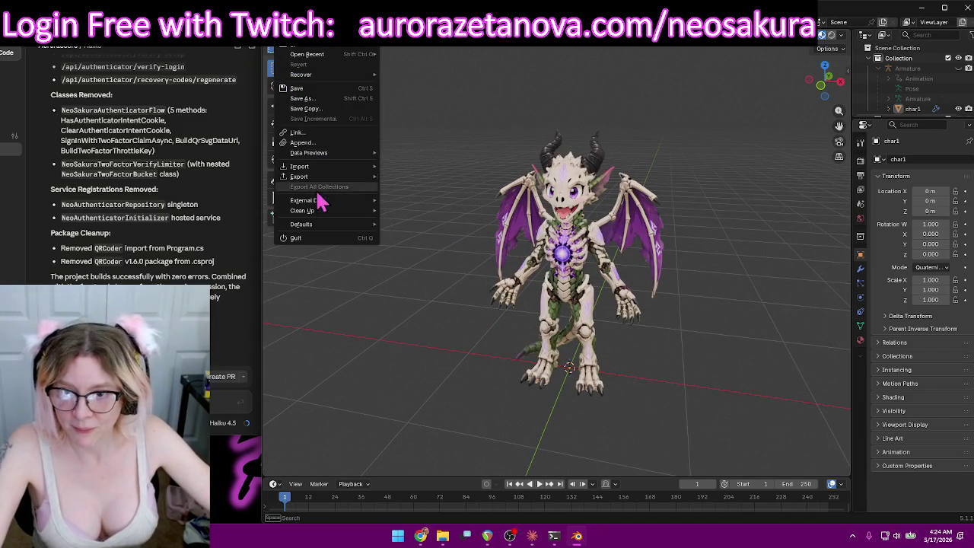
# Purge unused data, deleting 8 data-blocks, and save the file as Lich.blend.
pyautogui.click(423, 211)
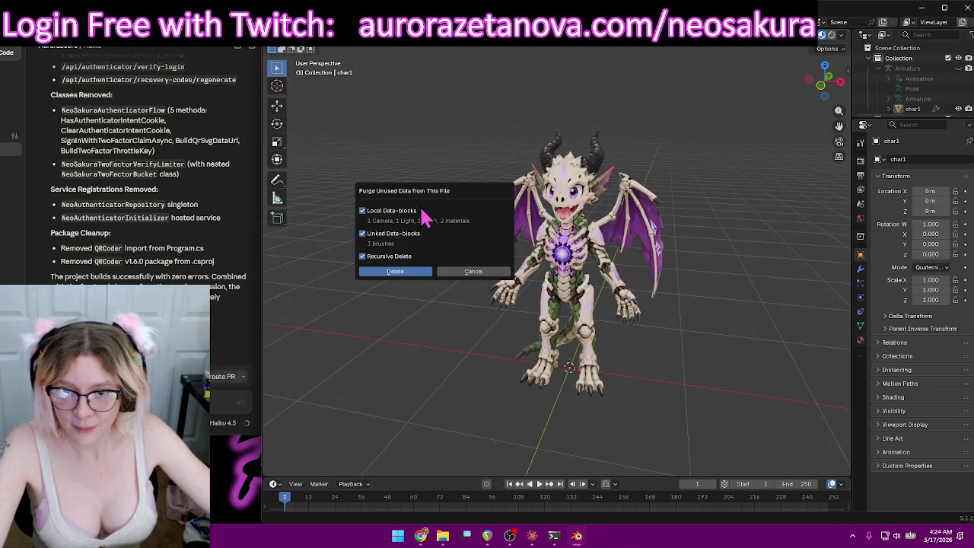
pyautogui.click(415, 274)
pyautogui.click(281, 21)
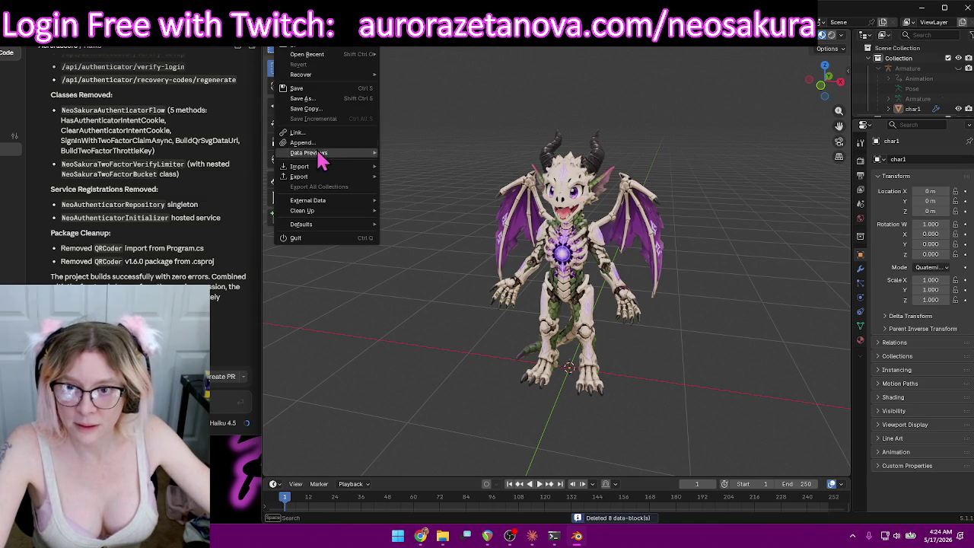
pyautogui.click(319, 98)
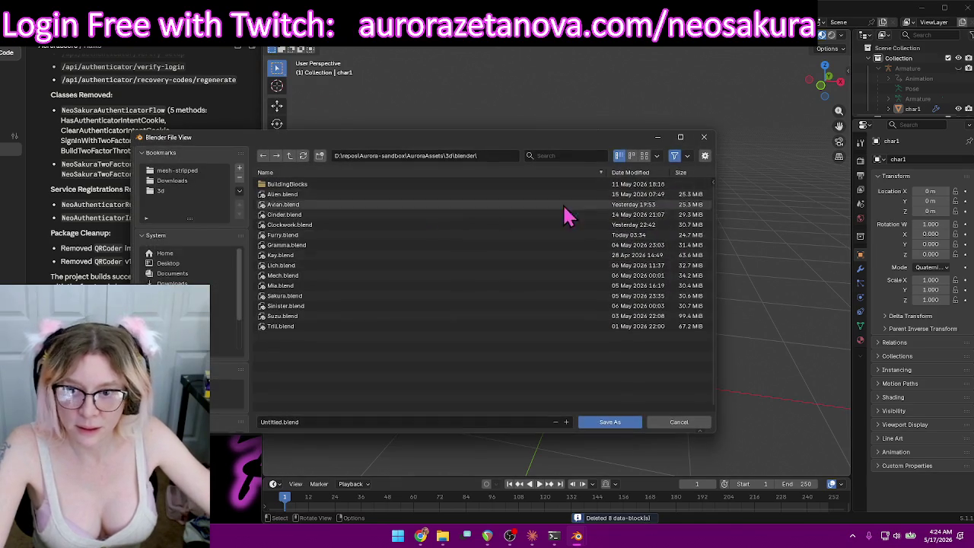
pyautogui.doubleClick(290, 278)
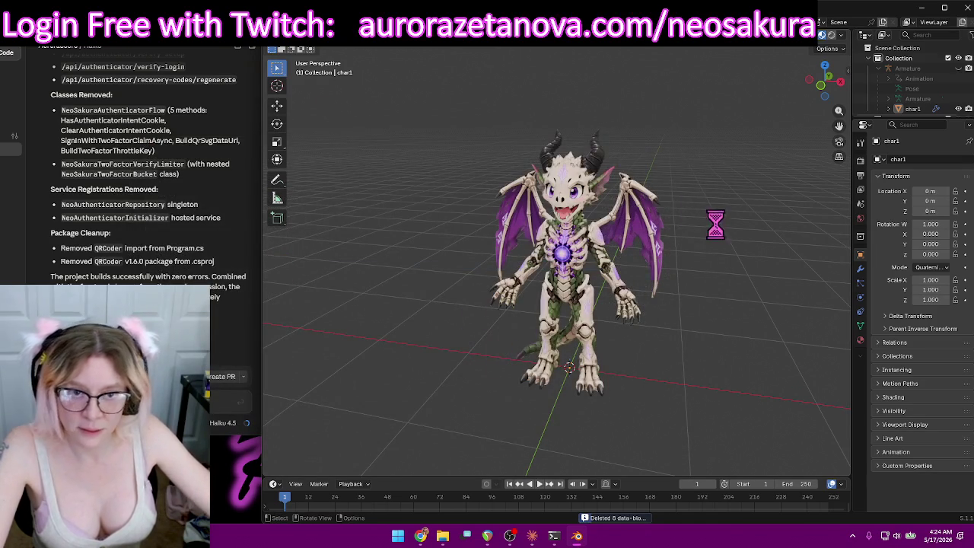
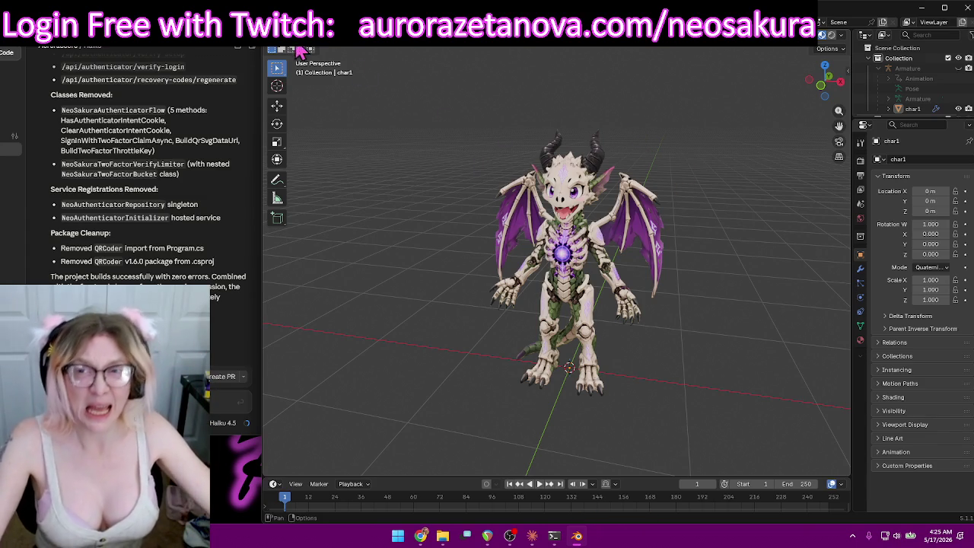
# Start a glTF 2.0 export of Lich.glb, browse into the 3d export folder, then cancel.
pyautogui.click(279, 21)
pyautogui.moveTo(299, 175)
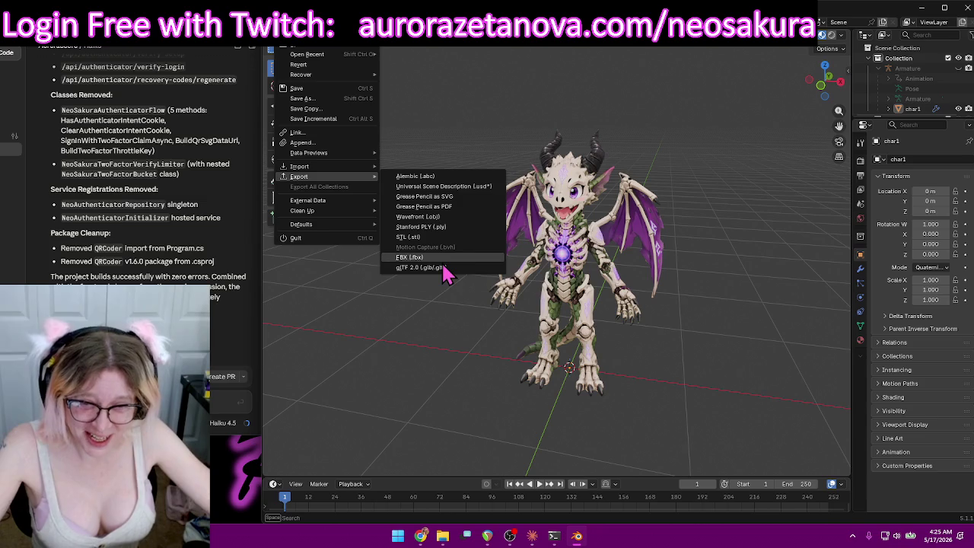
pyautogui.click(445, 269)
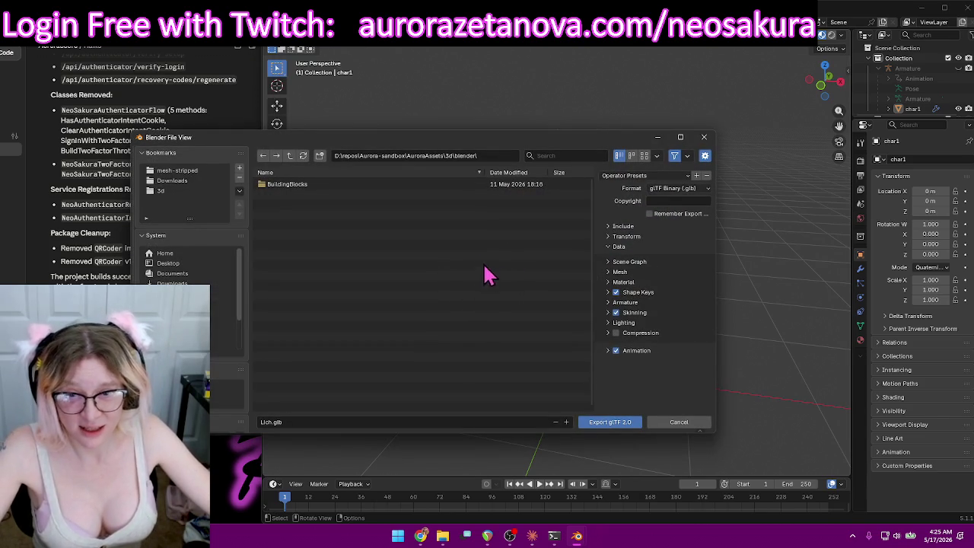
pyautogui.click(169, 191)
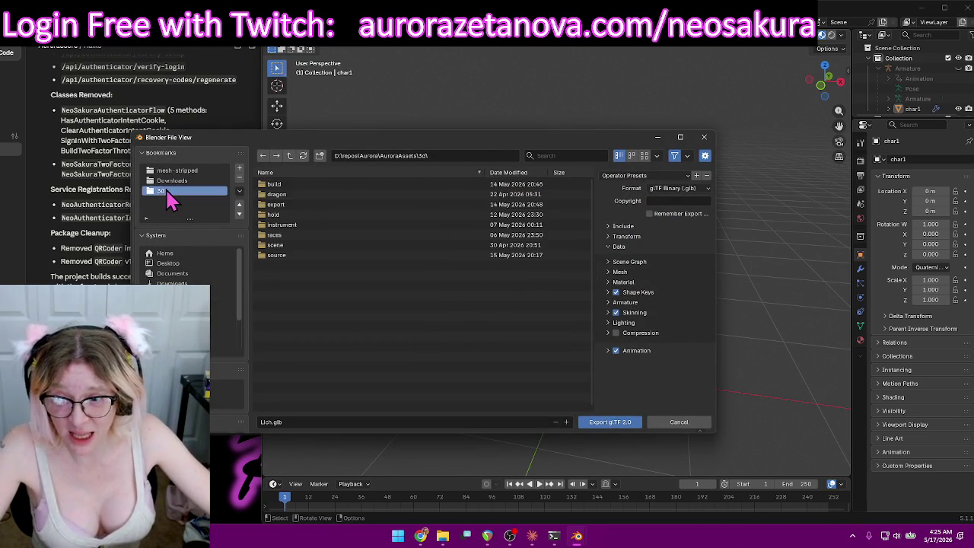
pyautogui.doubleClick(296, 205)
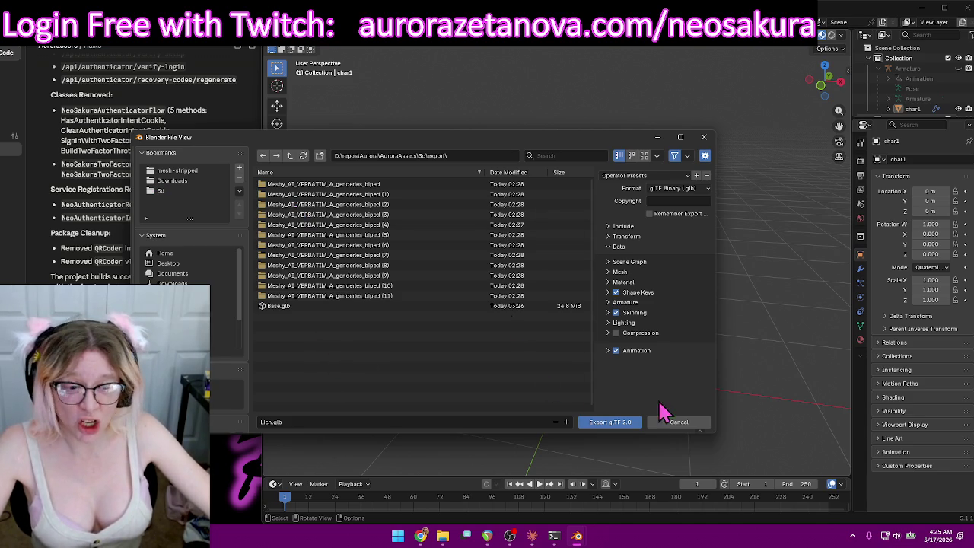
pyautogui.click(704, 139)
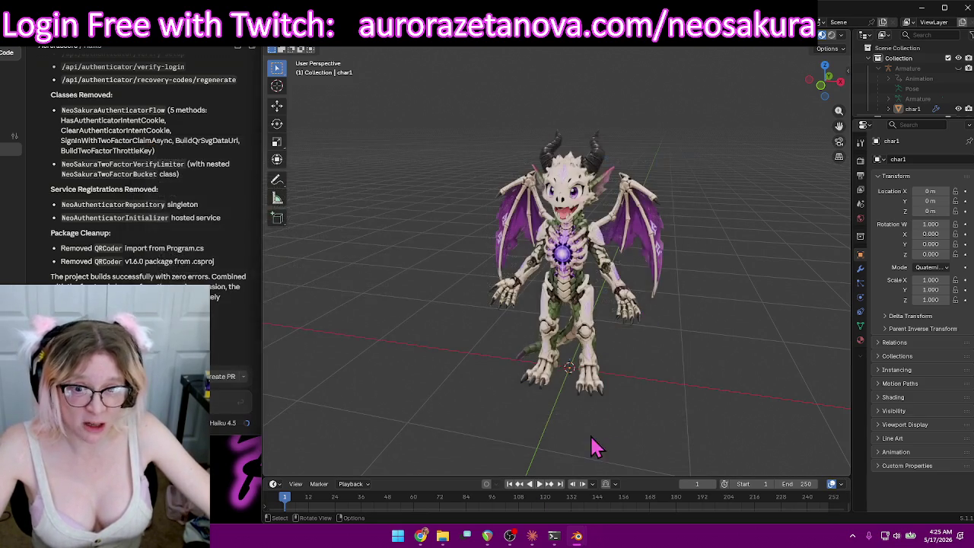
pyautogui.moveTo(442, 536)
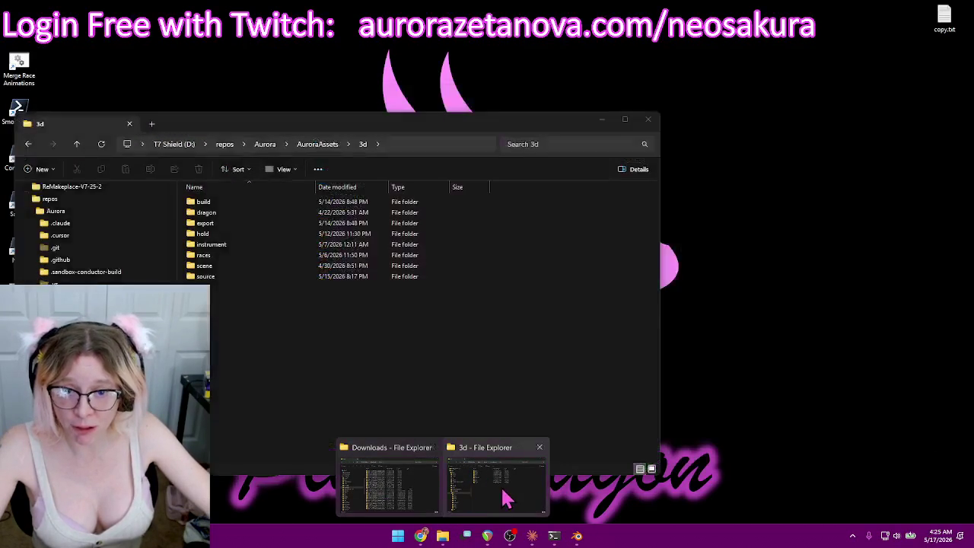
# Bring up the 3d folder window and expand NeoSakura > Races in the navigation pane.
pyautogui.click(505, 499)
pyautogui.doubleClick(216, 223)
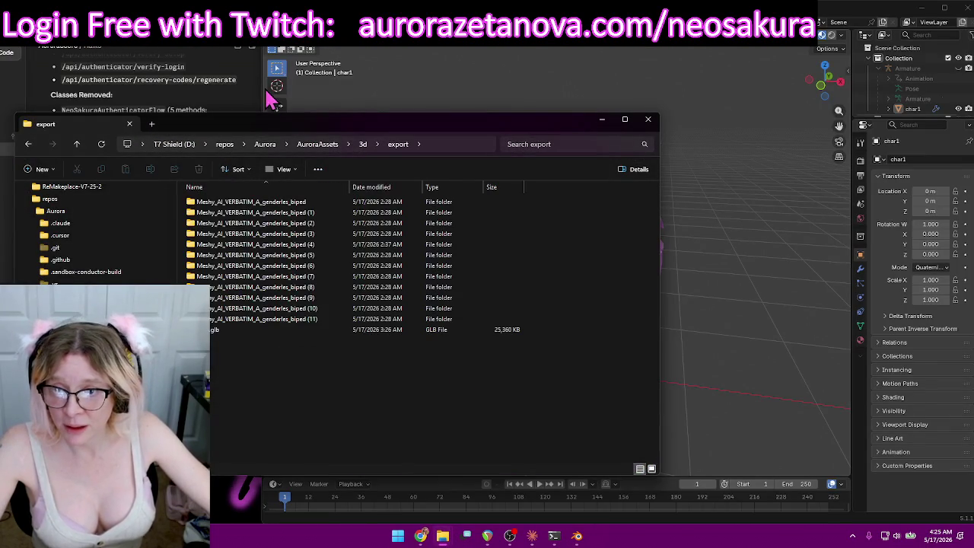
pyautogui.moveTo(270, 124); pyautogui.dragTo(427, 134)
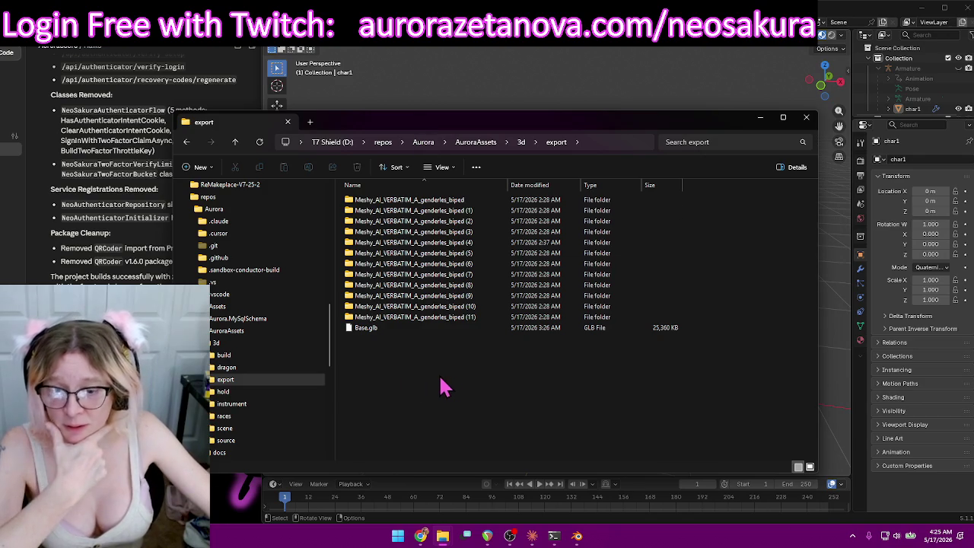
pyautogui.moveTo(332, 358); pyautogui.dragTo(333, 318)
pyautogui.moveTo(215, 233)
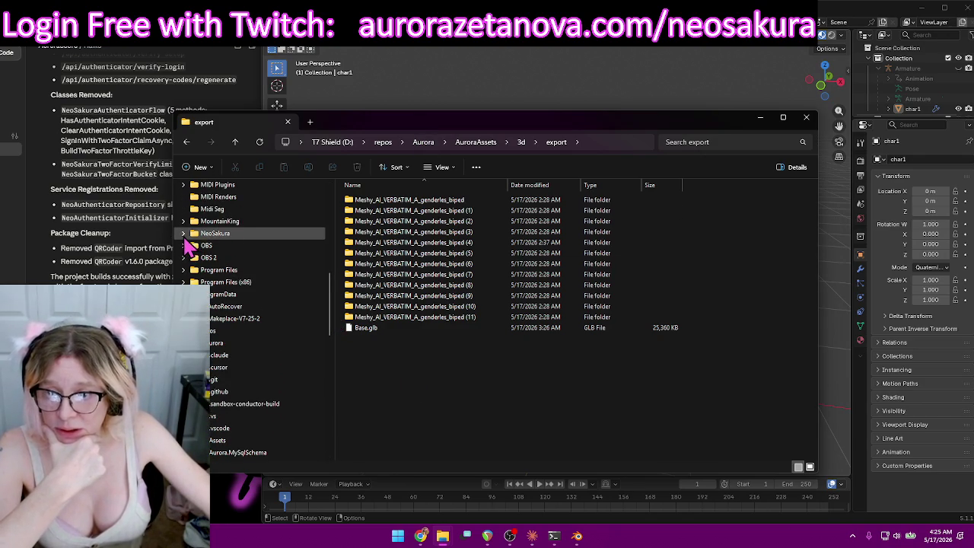
pyautogui.click(184, 235)
pyautogui.click(187, 247)
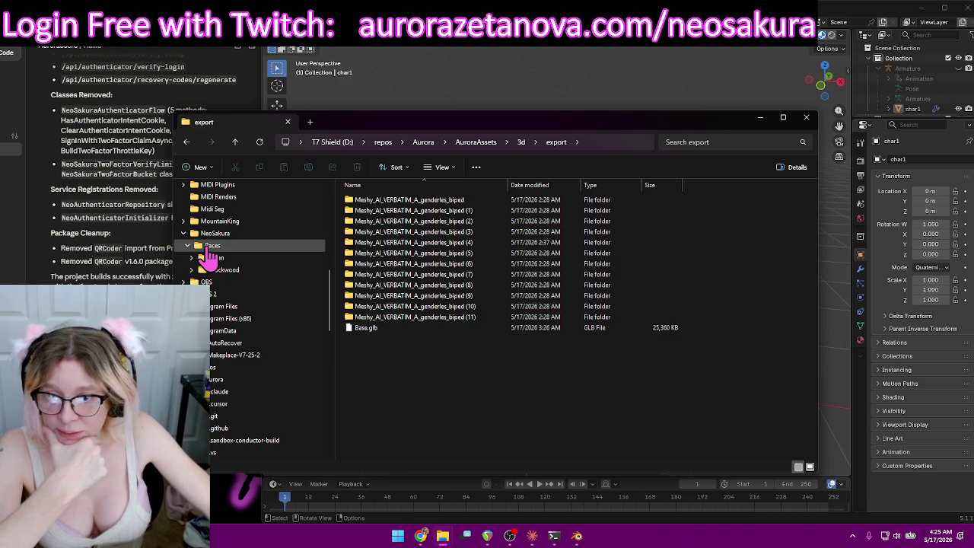
# Browse the navigation pane, expanding Downloads and scrolling back to Races.
pyautogui.rightClick(208, 255)
pyautogui.click(443, 437)
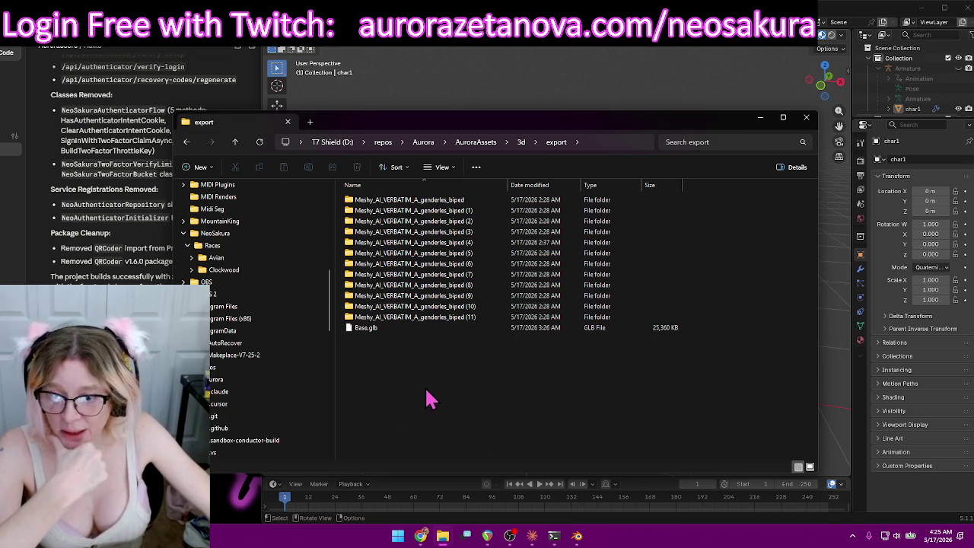
pyautogui.scroll(3, 279, 393)
pyautogui.scroll(3, 278, 393)
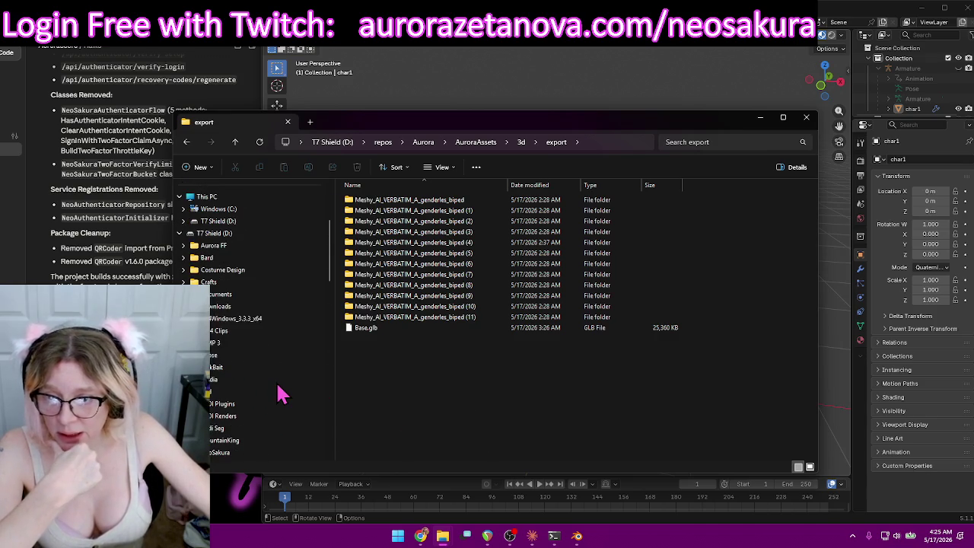
pyautogui.click(184, 306)
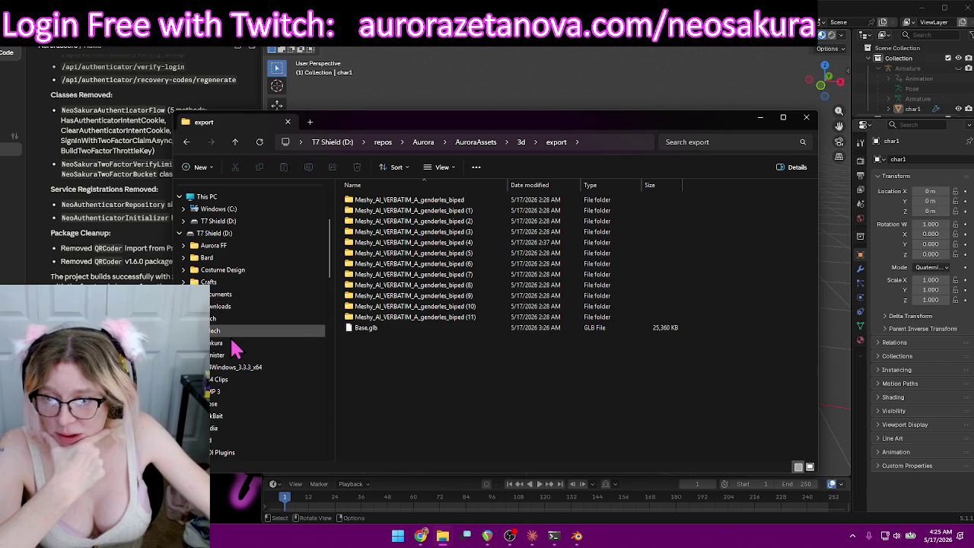
pyautogui.scroll(-6, 259, 350)
pyautogui.scroll(-2, 277, 358)
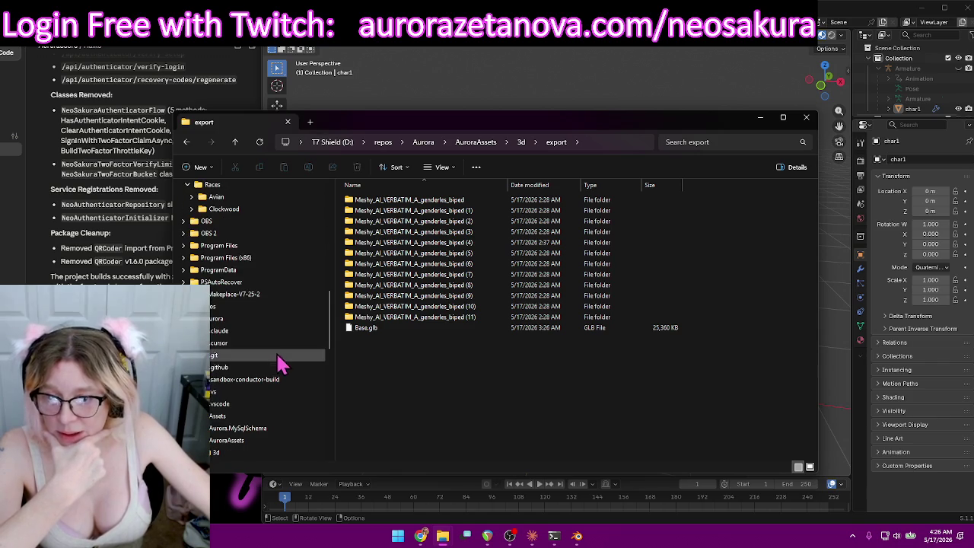
pyautogui.scroll(1, 282, 357)
pyautogui.scroll(1, 270, 320)
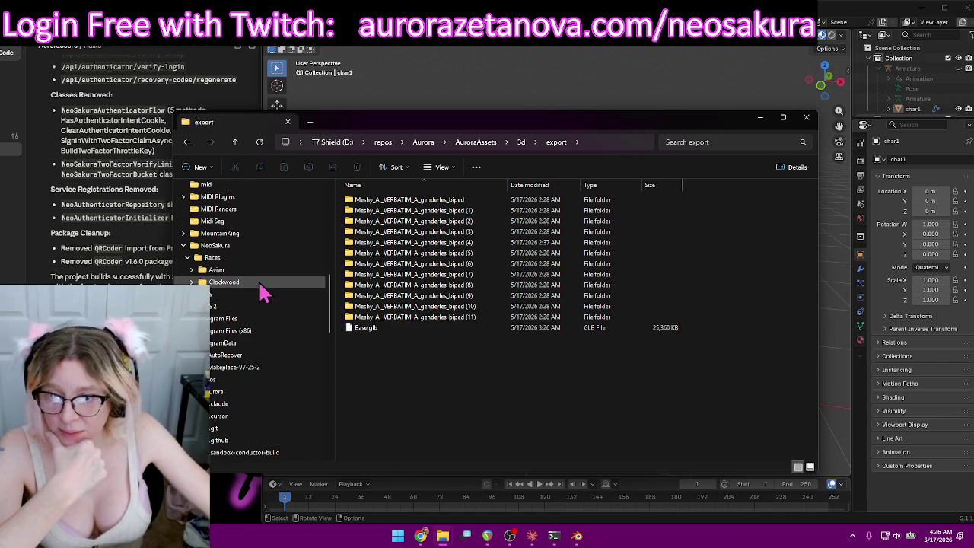
pyautogui.scroll(3, 282, 289)
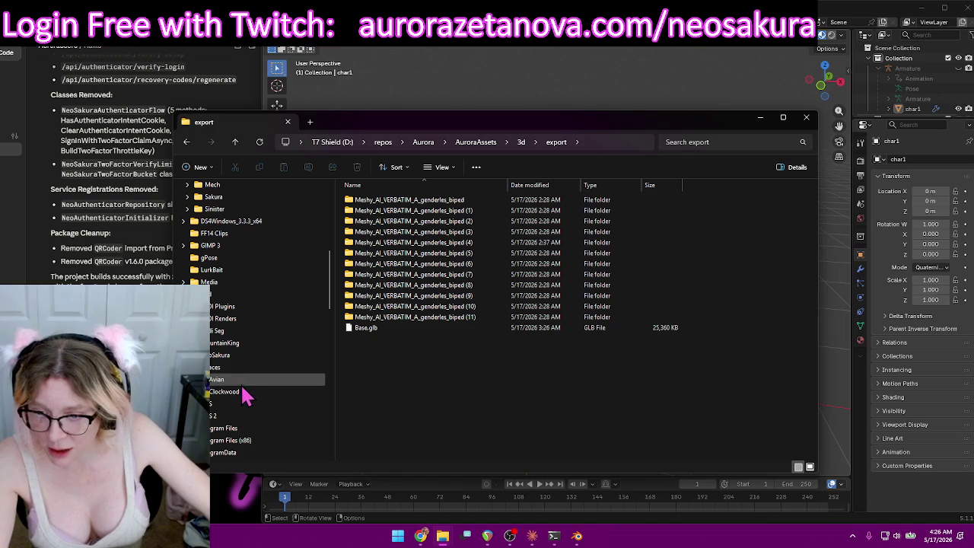
# Create a new folder named Furry inside Races.
pyautogui.rightClick(242, 371)
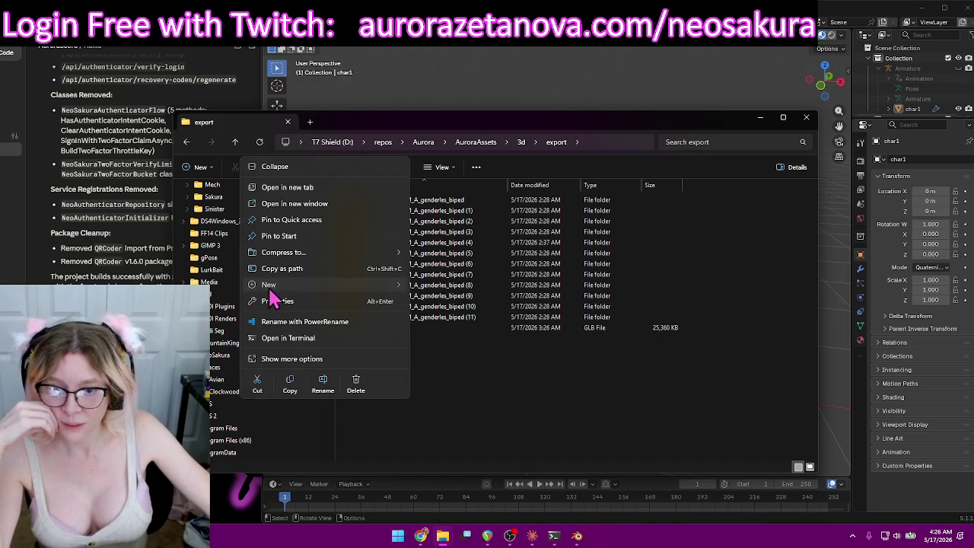
pyautogui.moveTo(268, 284)
pyautogui.click(431, 291)
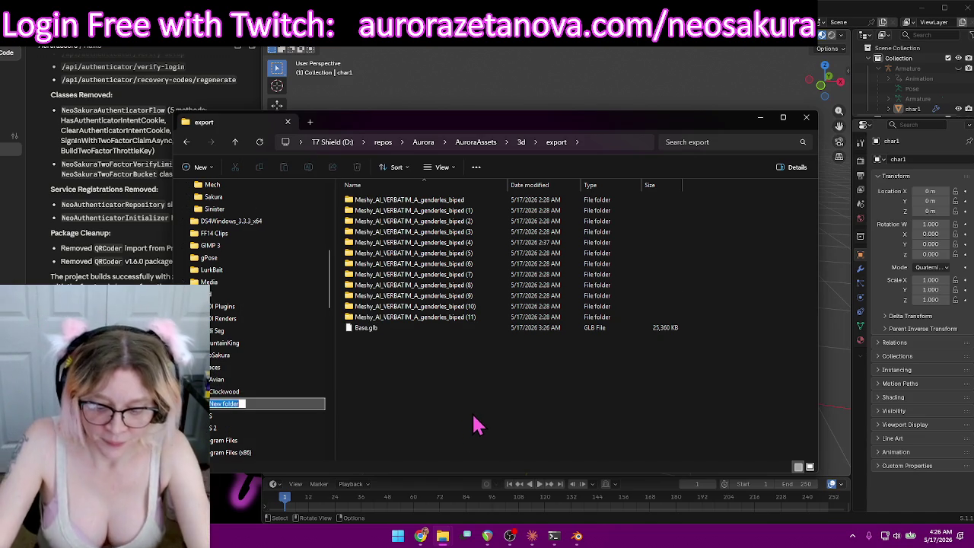
pyautogui.write('Furry')
pyautogui.press('Return')
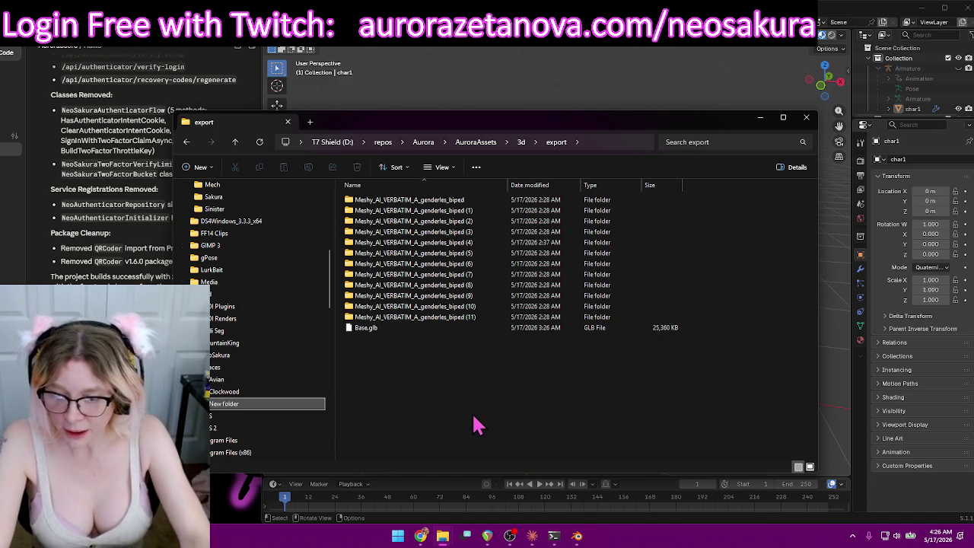
# Select the folders and Base.glb, return to the 3d folder, and close the window.
pyautogui.moveTo(427, 358)
pyautogui.mouseDown()
pyautogui.moveTo(407, 204)
pyautogui.moveTo(235, 416)
pyautogui.mouseUp()
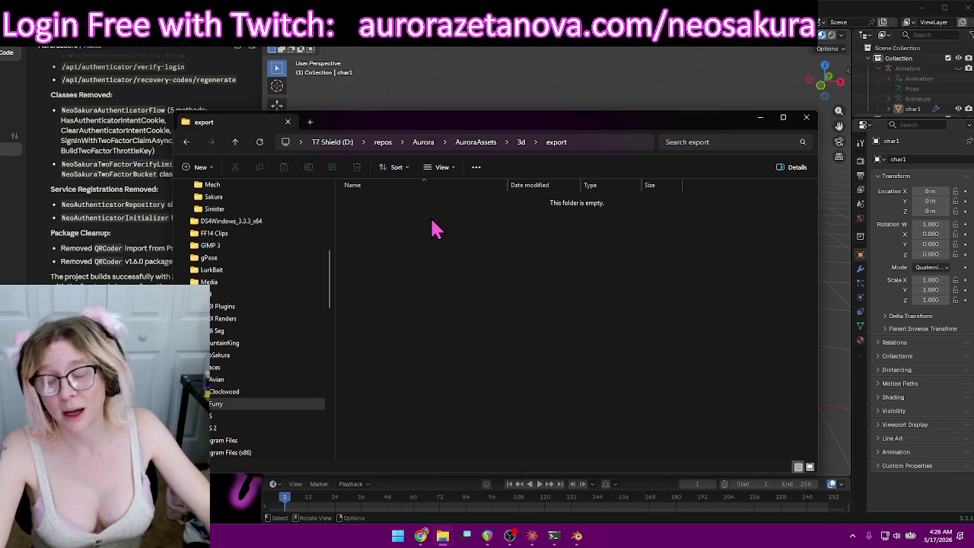
pyautogui.click(236, 142)
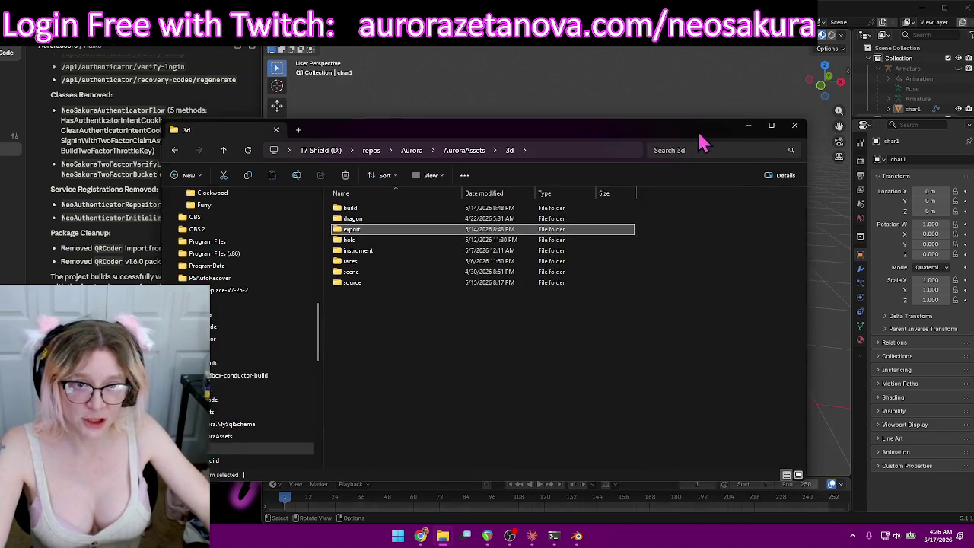
pyautogui.click(778, 132)
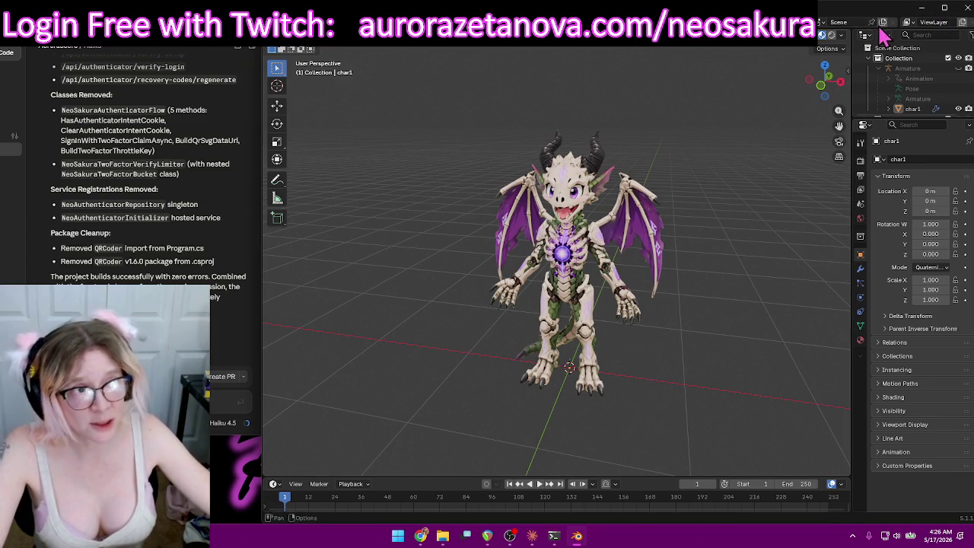
# Minimize Blender and show the desktop with Win+D.
pyautogui.click(922, 8)
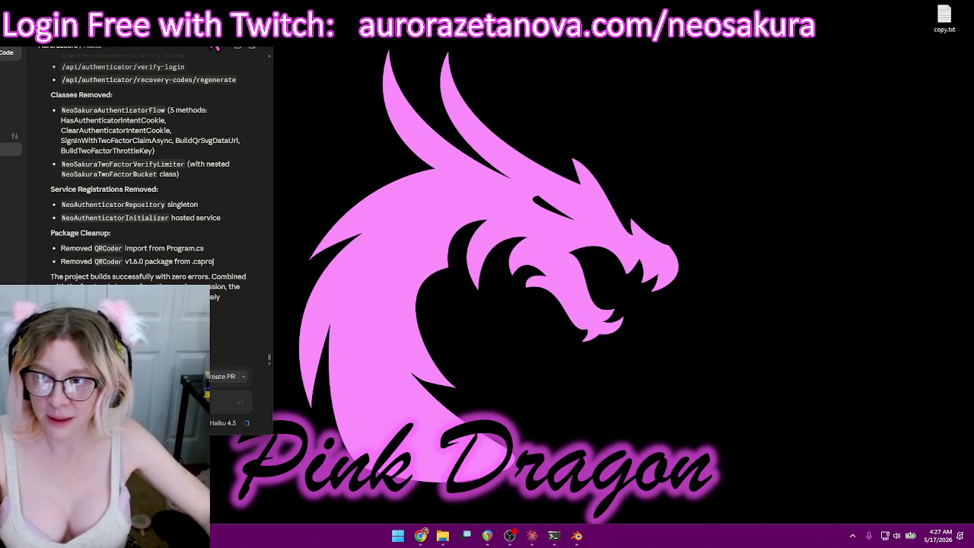
pyautogui.press('super+d')
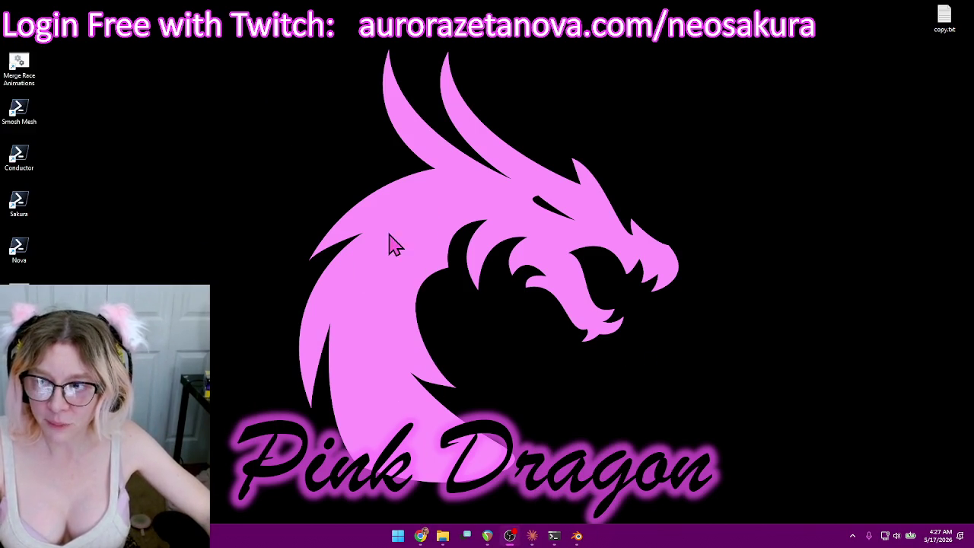
# Open Downloads > Lich and select all twelve Meshy Runebound Bone Dragon folders.
pyautogui.click(441, 536)
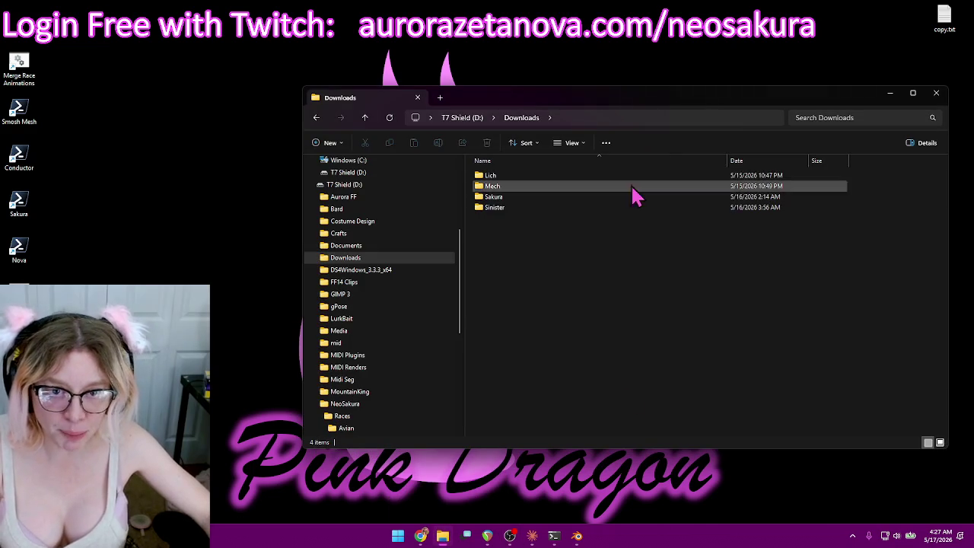
pyautogui.doubleClick(542, 177)
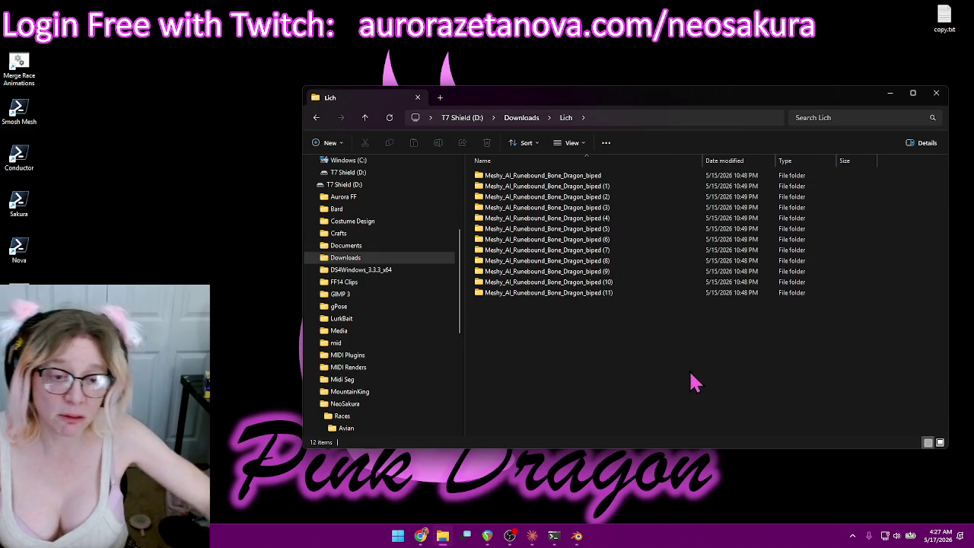
pyautogui.moveTo(637, 372); pyautogui.dragTo(469, 171)
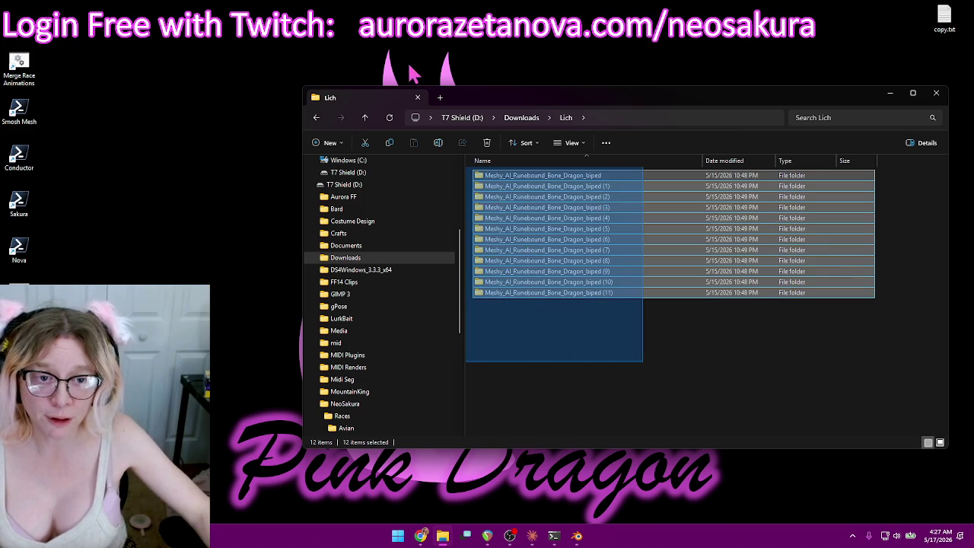
pyautogui.scroll(-3, 456, 272)
pyautogui.scroll(-1, 456, 293)
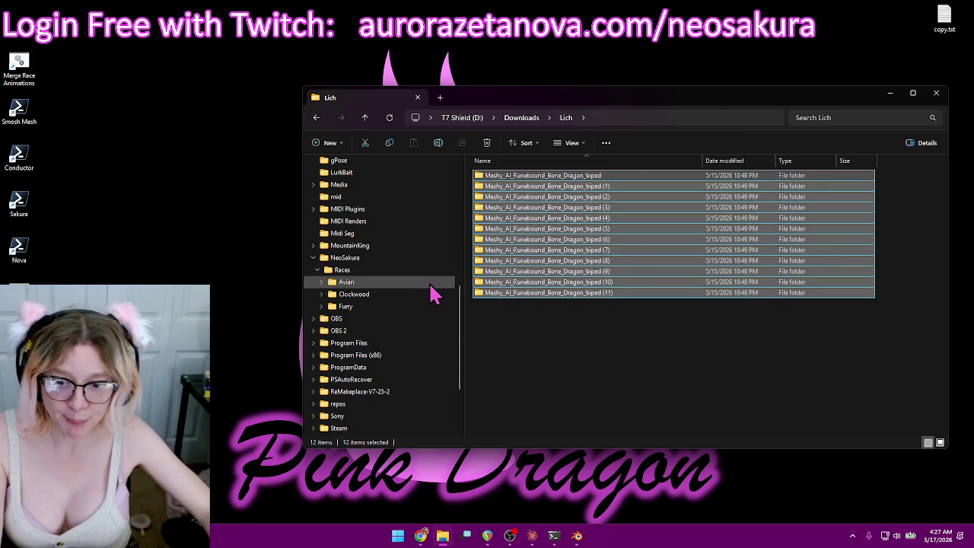
pyautogui.click(313, 404)
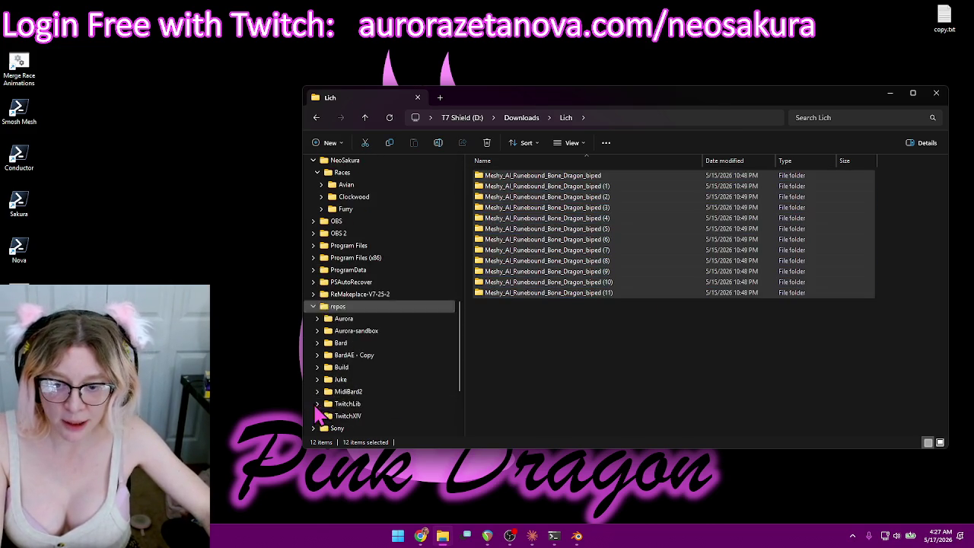
pyautogui.moveTo(643, 350); pyautogui.dragTo(561, 171)
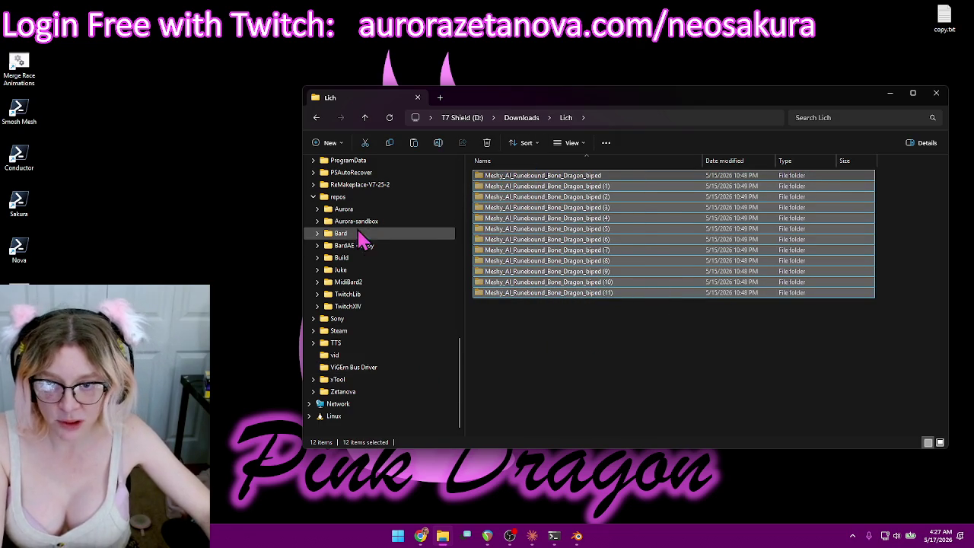
# Paste the twelve folders into repos > Aurora > AuroraAssets > 3d > export.
pyautogui.click(318, 210)
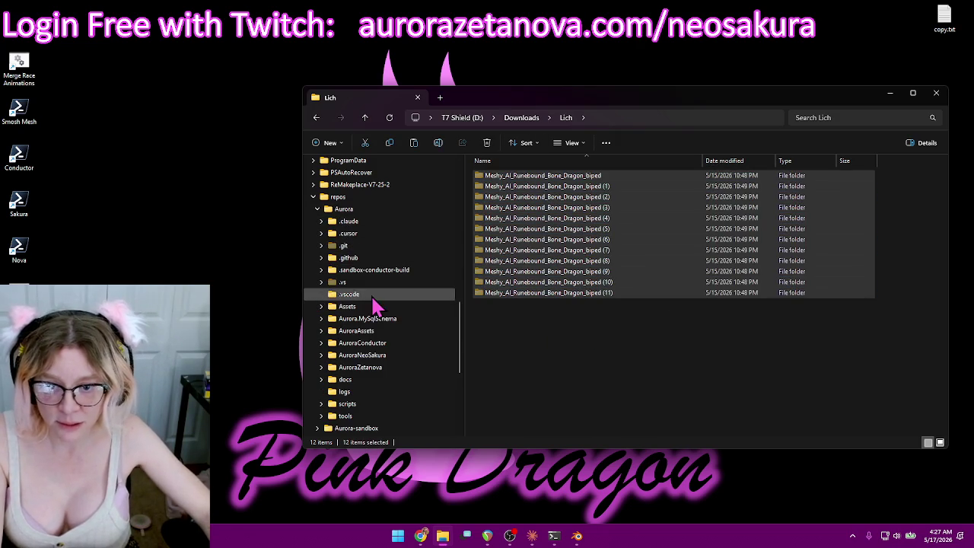
pyautogui.scroll(-1, 344, 300)
pyautogui.click(321, 294)
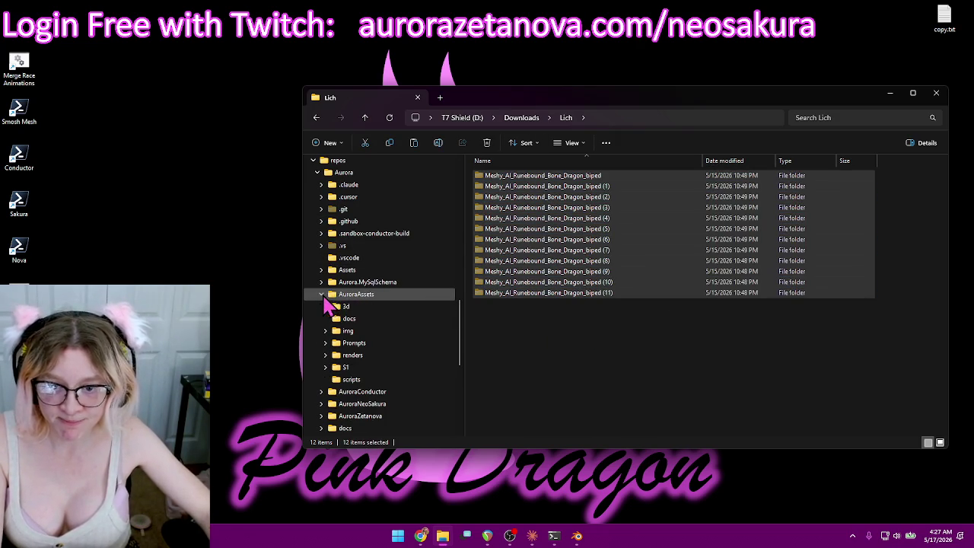
pyautogui.click(325, 306)
pyautogui.scroll(-2, 335, 324)
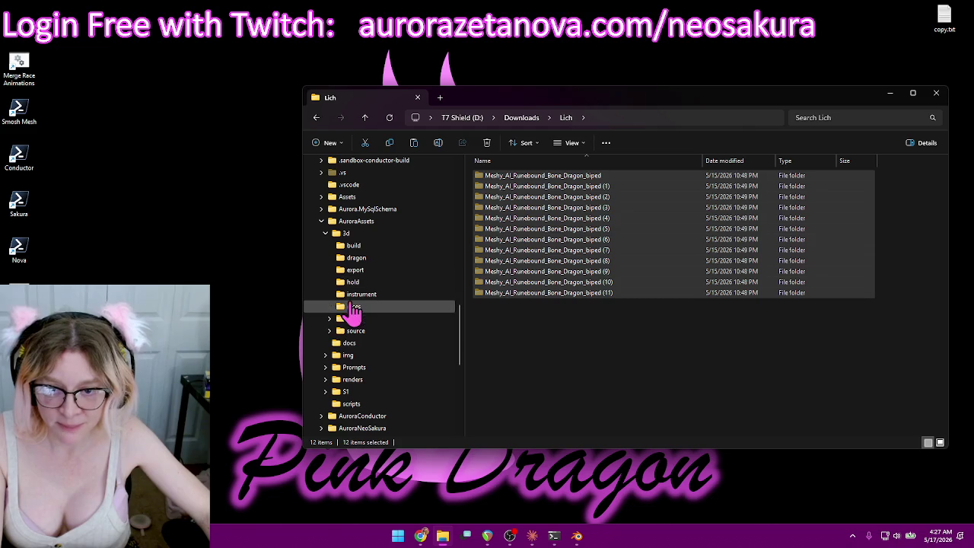
pyautogui.click(371, 270)
pyautogui.click(714, 295)
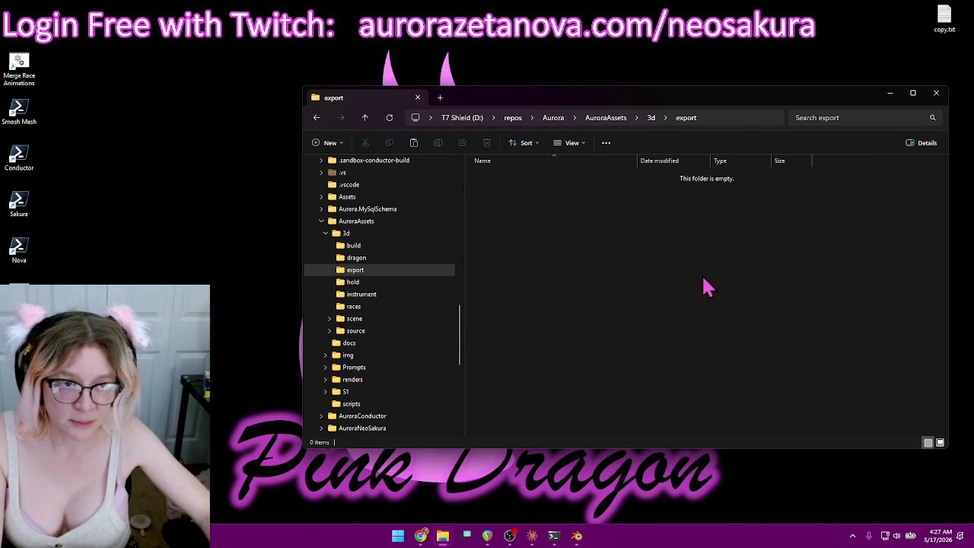
pyautogui.moveTo(663, 103); pyautogui.dragTo(576, 85)
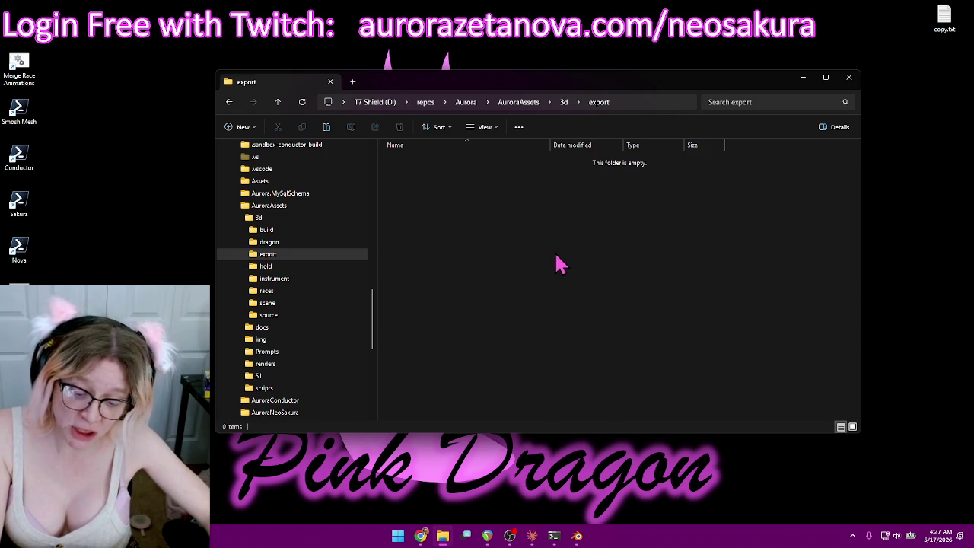
pyautogui.hotkey('ctrl', 'v')
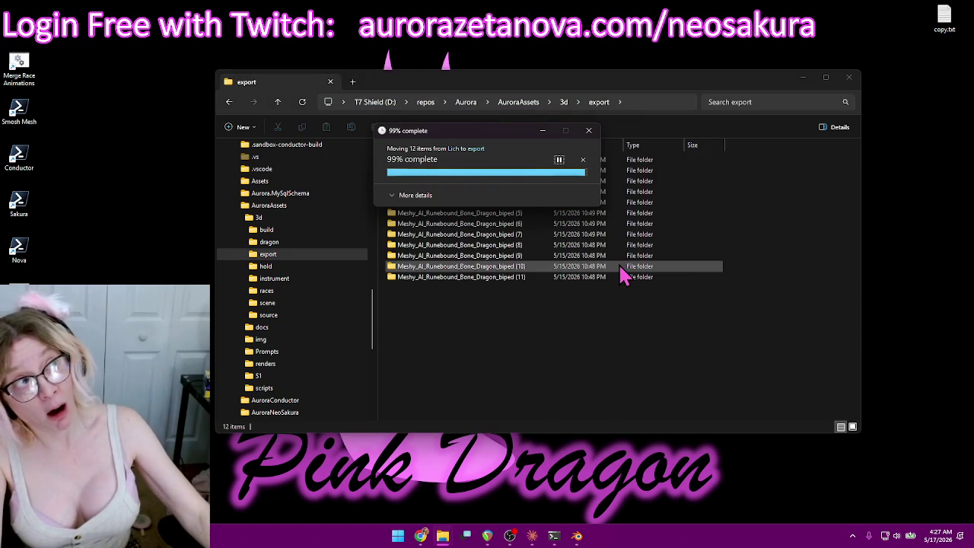
pyautogui.click(559, 382)
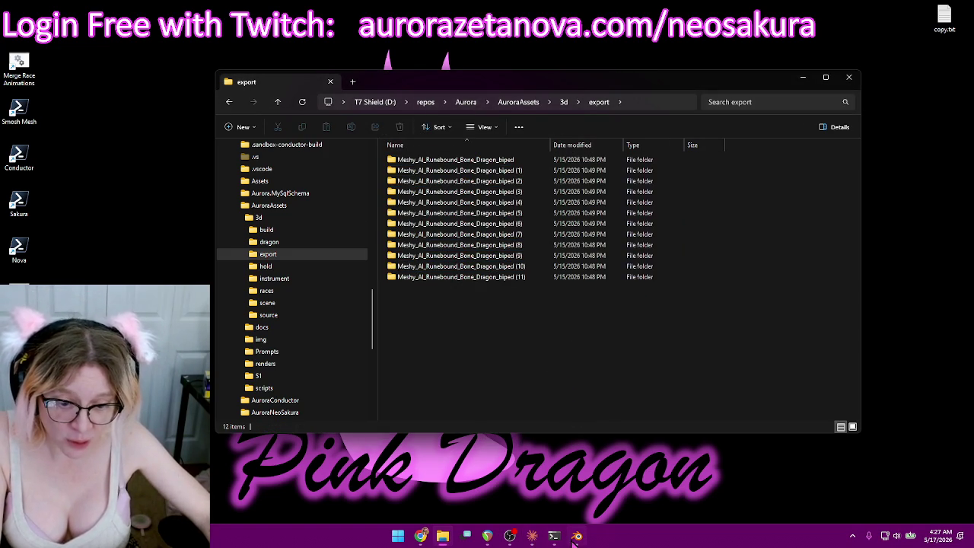
pyautogui.click(576, 537)
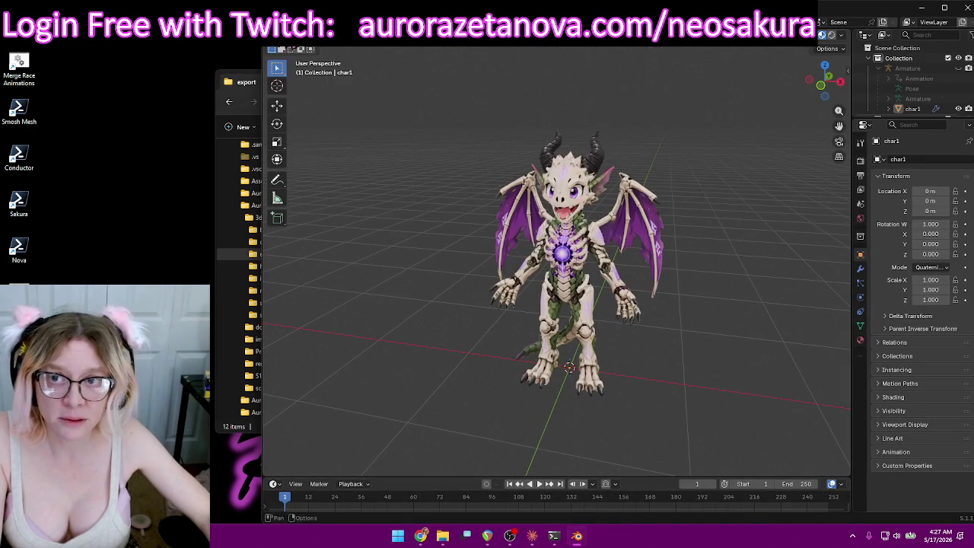
# Export the scene as glTF 2.0 named Base.glb into the 3d export folder.
pyautogui.click(288, 36)
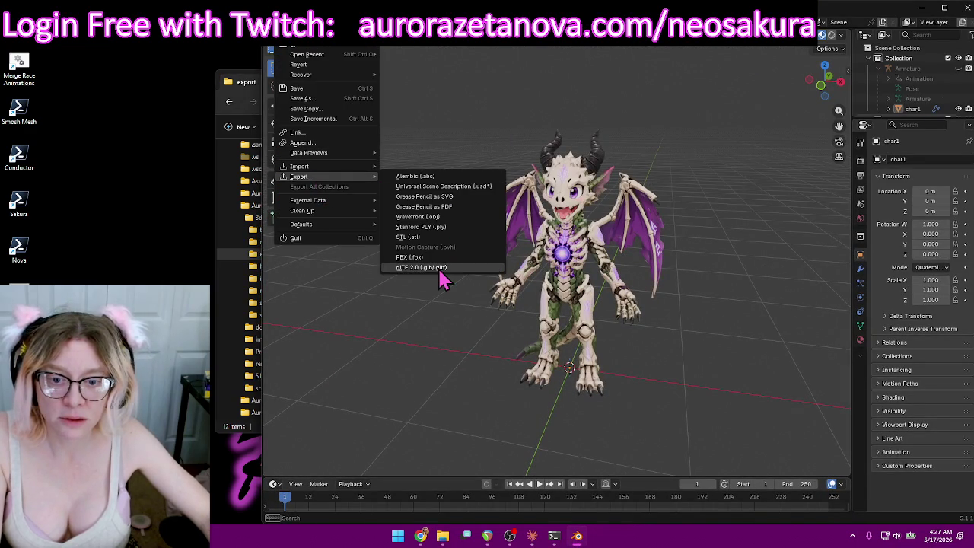
pyautogui.click(439, 271)
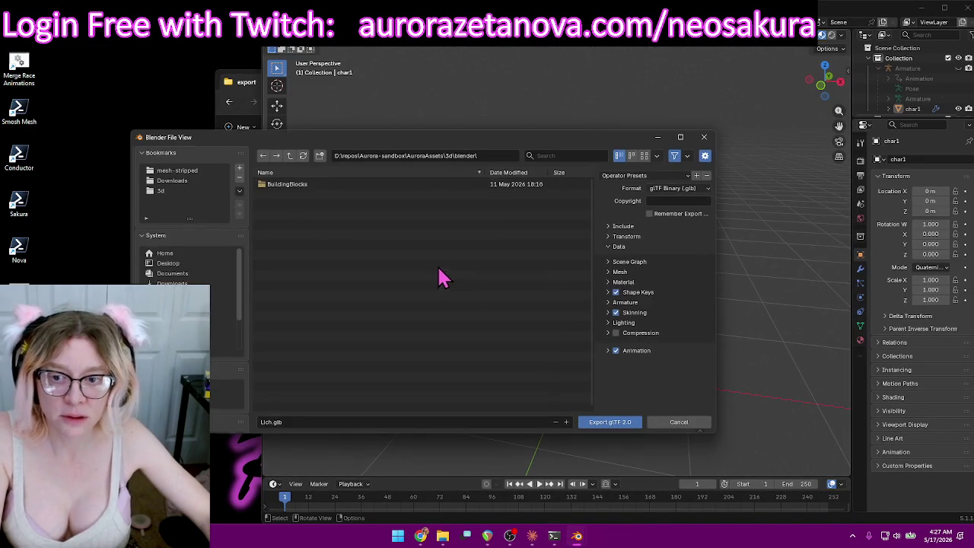
pyautogui.click(175, 202)
pyautogui.doubleClick(294, 204)
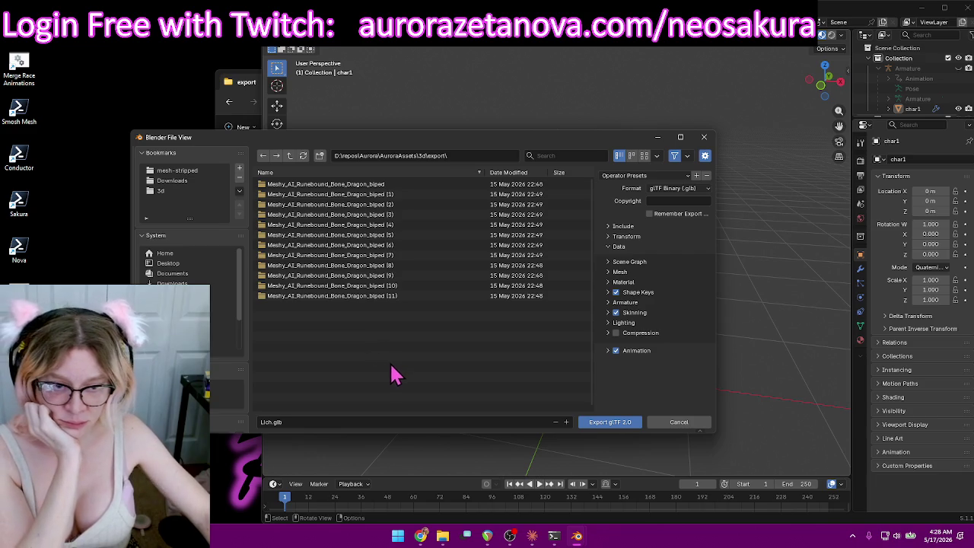
pyautogui.click(387, 423)
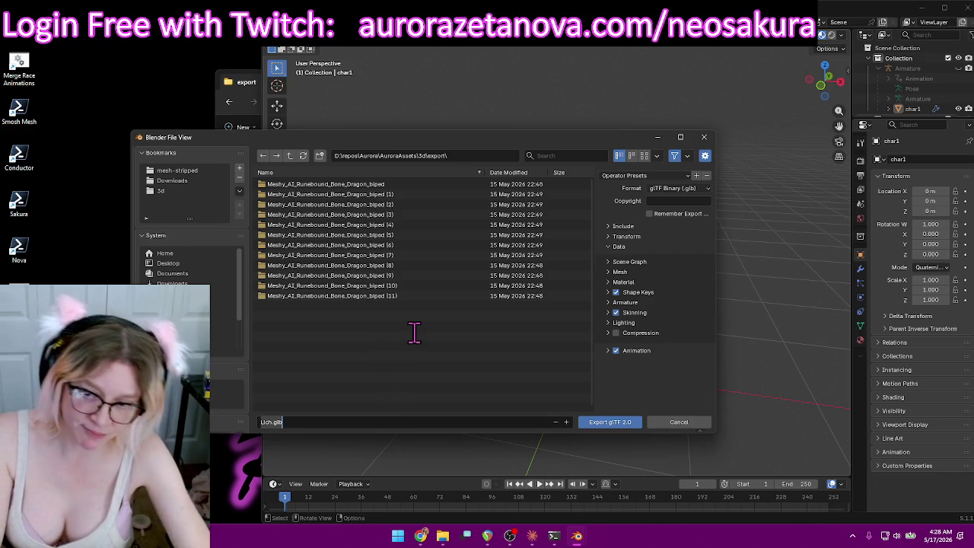
pyautogui.press('BackSpace')
pyautogui.write('Base')
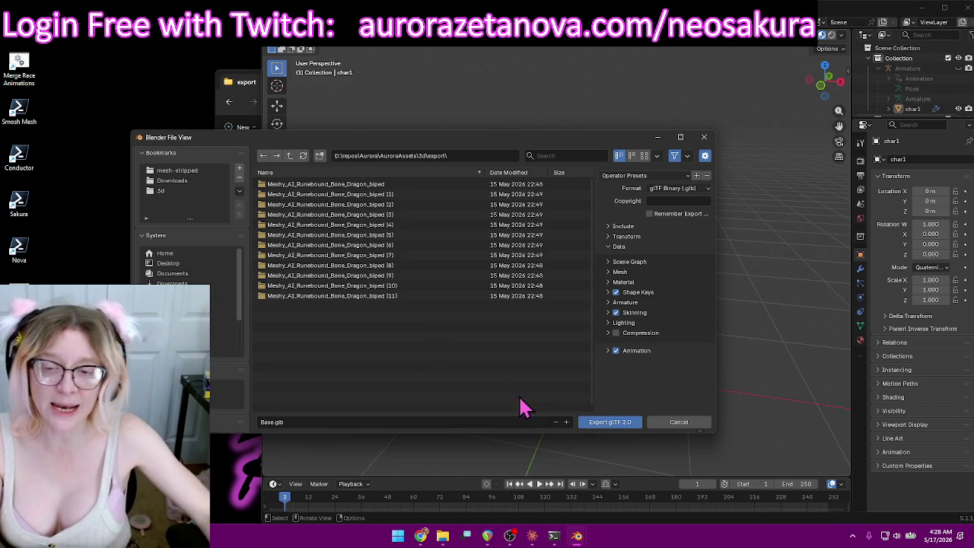
pyautogui.click(598, 424)
pyautogui.click(598, 424)
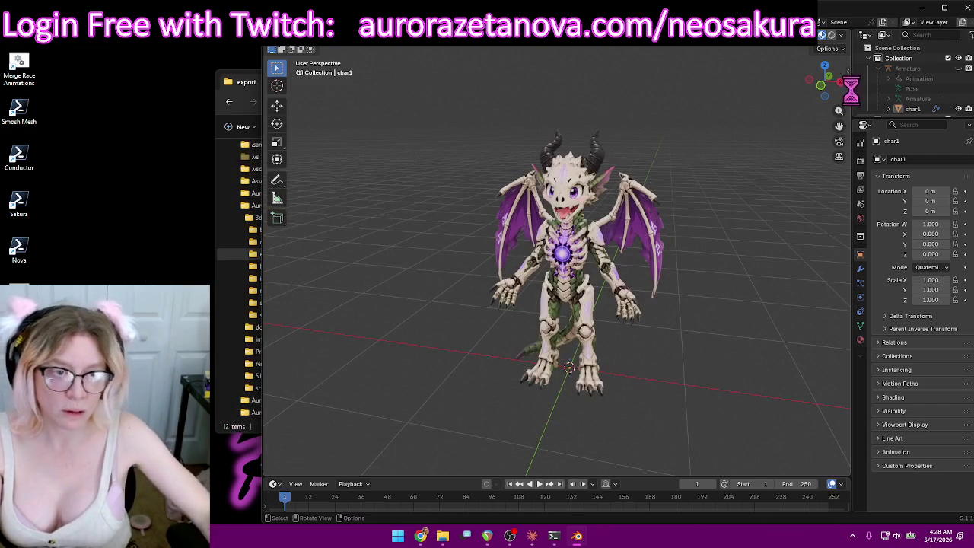
# Minimize Blender and File Explorer, then launch the Merge Race Animations script.
pyautogui.click(920, 9)
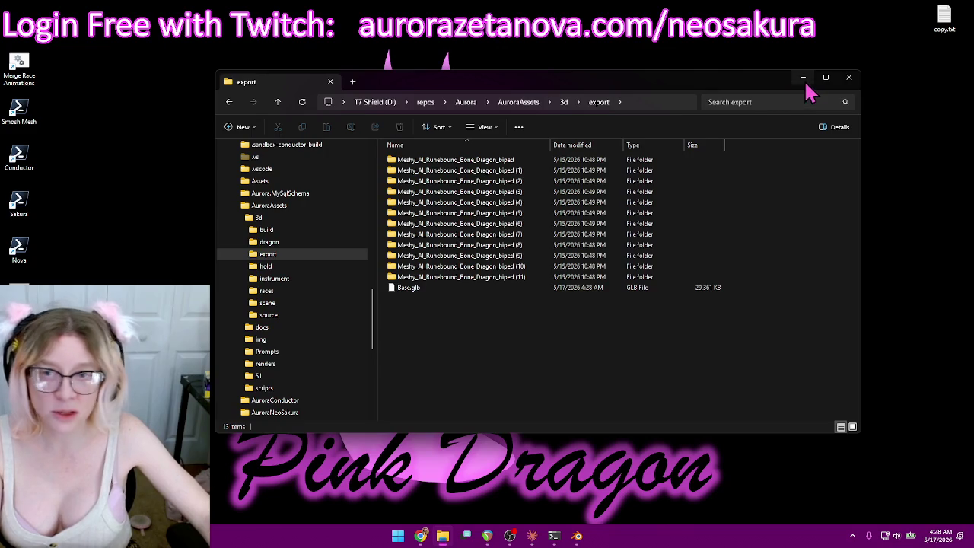
pyautogui.click(804, 79)
pyautogui.doubleClick(19, 67)
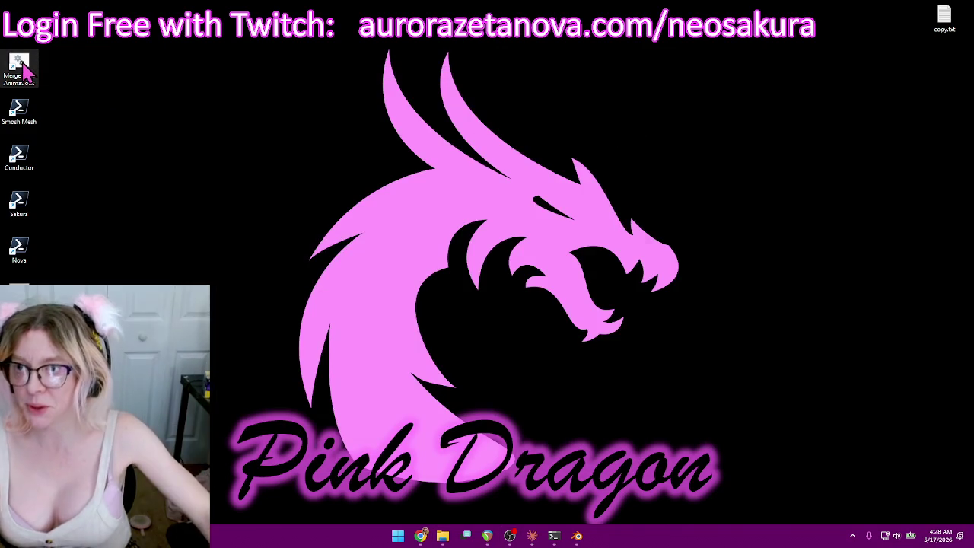
# Let the Merge Race Animations console run to completion, then close it.
pyautogui.moveTo(323, 127)
pyautogui.mouseDown()
pyautogui.moveTo(623, 72)
pyautogui.moveTo(603, 27)
pyautogui.mouseUp()
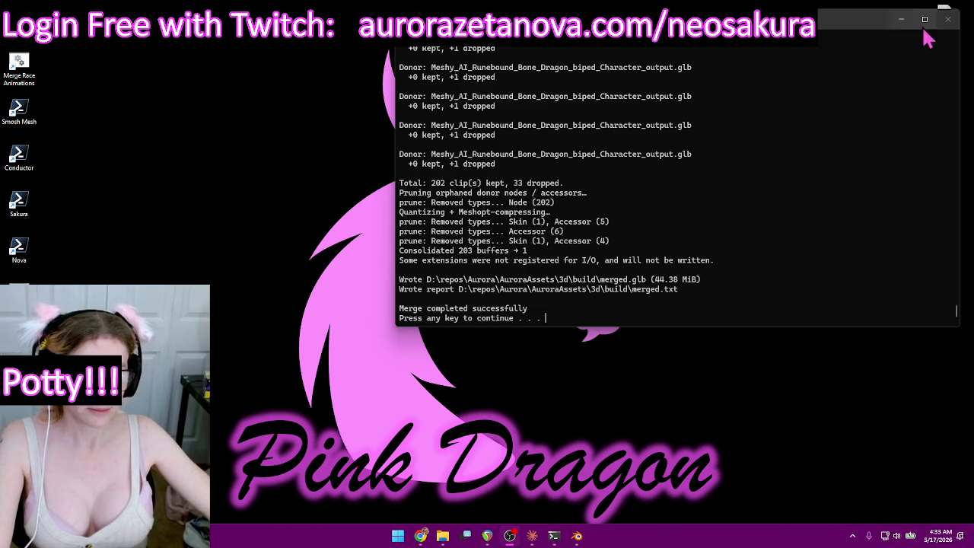
pyautogui.click(948, 19)
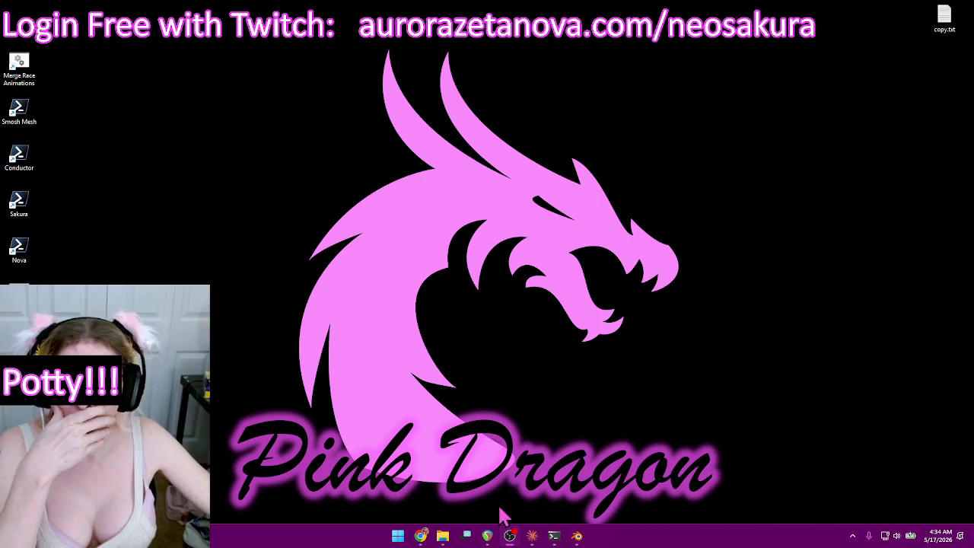
# Select all 13 items in the export folder and navigate to NeoSakura > Races.
pyautogui.click(442, 536)
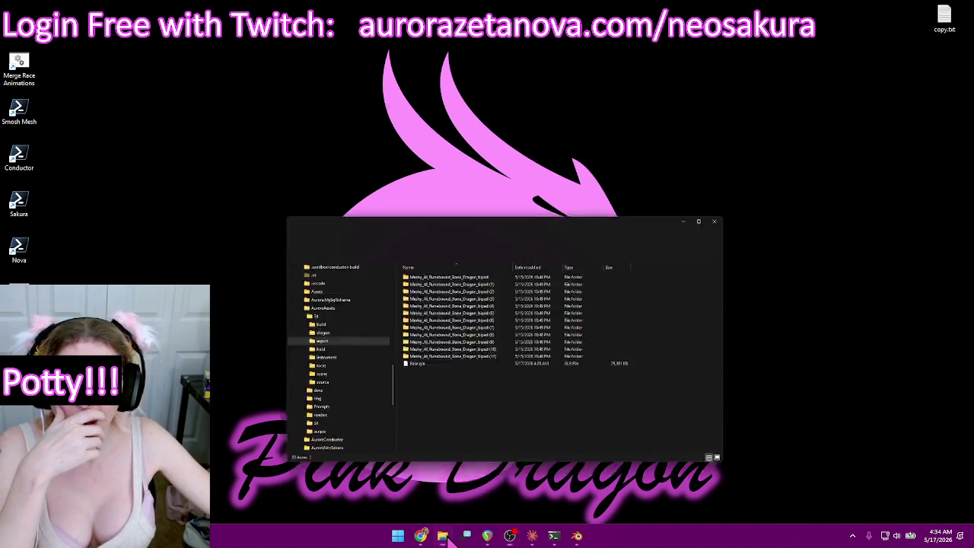
pyautogui.moveTo(502, 364)
pyautogui.mouseDown()
pyautogui.moveTo(475, 340)
pyautogui.moveTo(364, 147)
pyautogui.mouseUp()
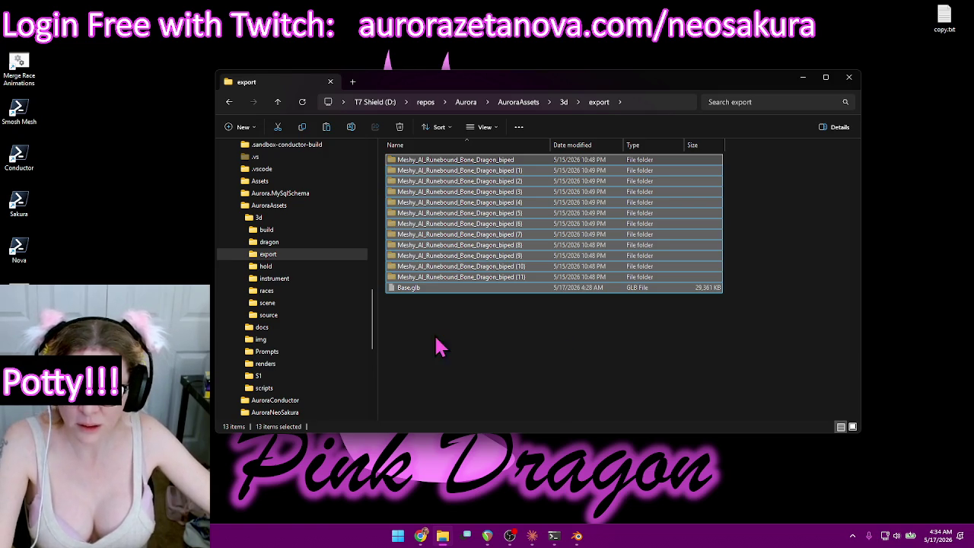
pyautogui.scroll(4, 323, 236)
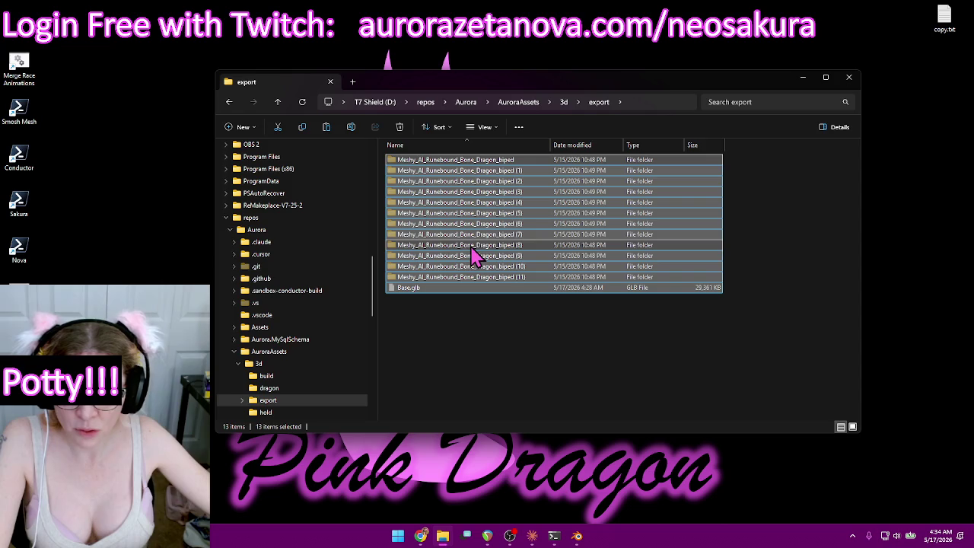
pyautogui.scroll(2, 316, 324)
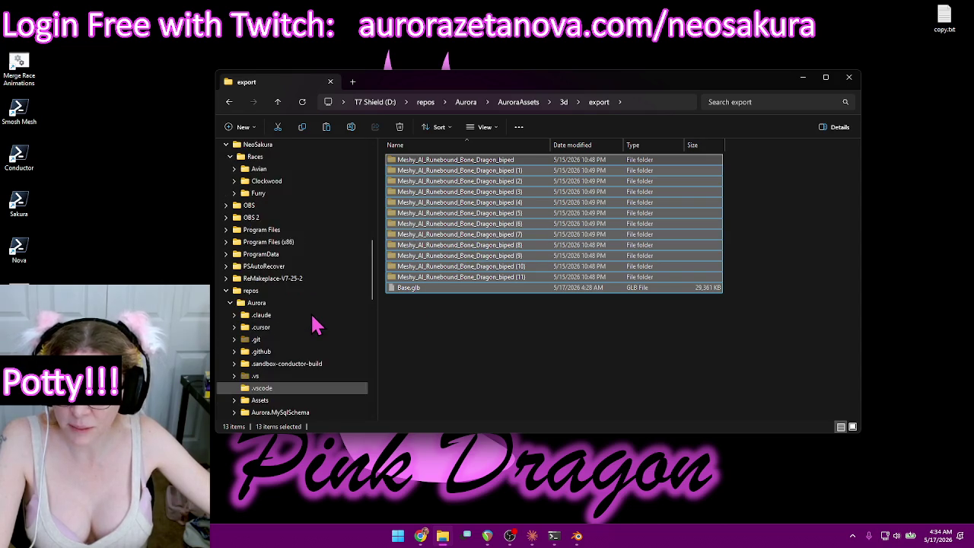
pyautogui.scroll(2, 316, 324)
pyautogui.click(254, 230)
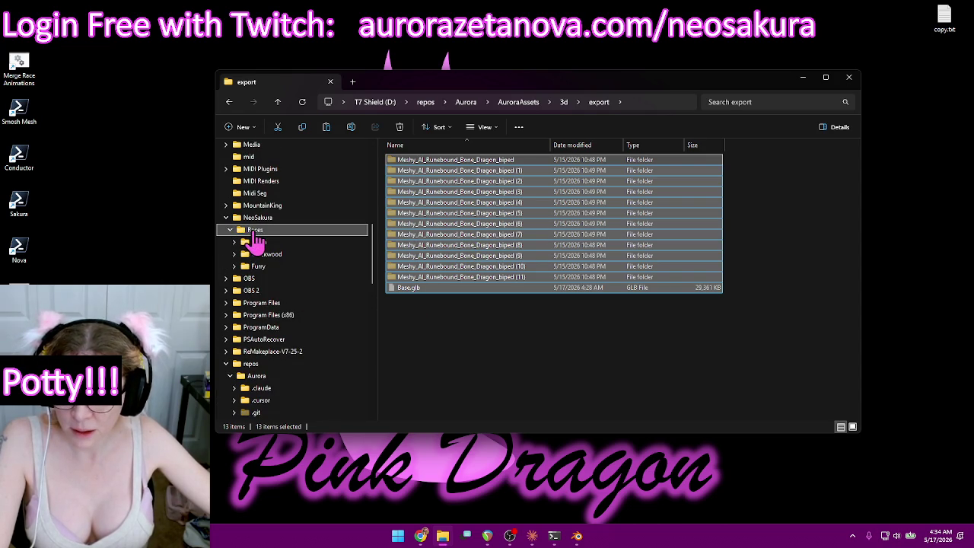
# Create a folder named Lich in Races and paste the exported items into it.
pyautogui.click(243, 126)
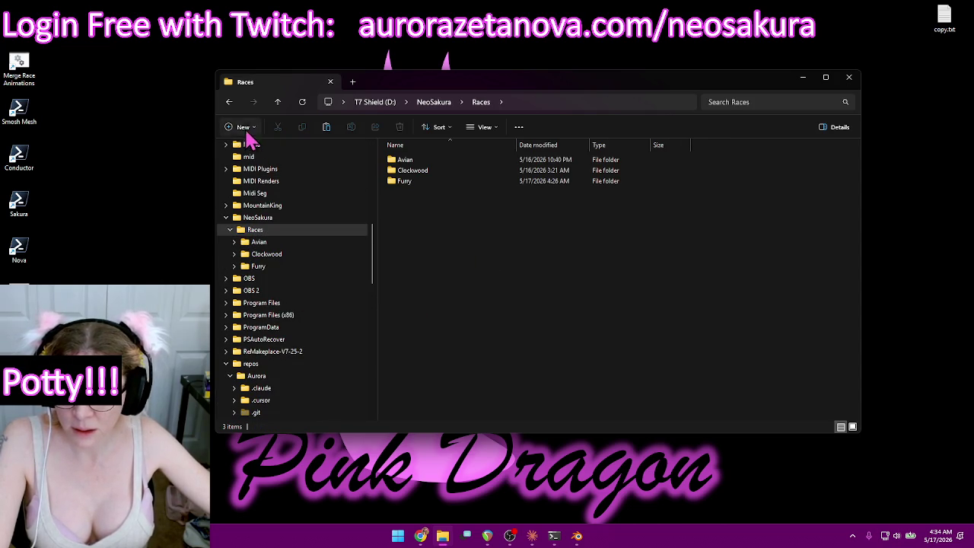
pyautogui.press('Escape')
pyautogui.hotkey('ctrl', 'shift', 'n')
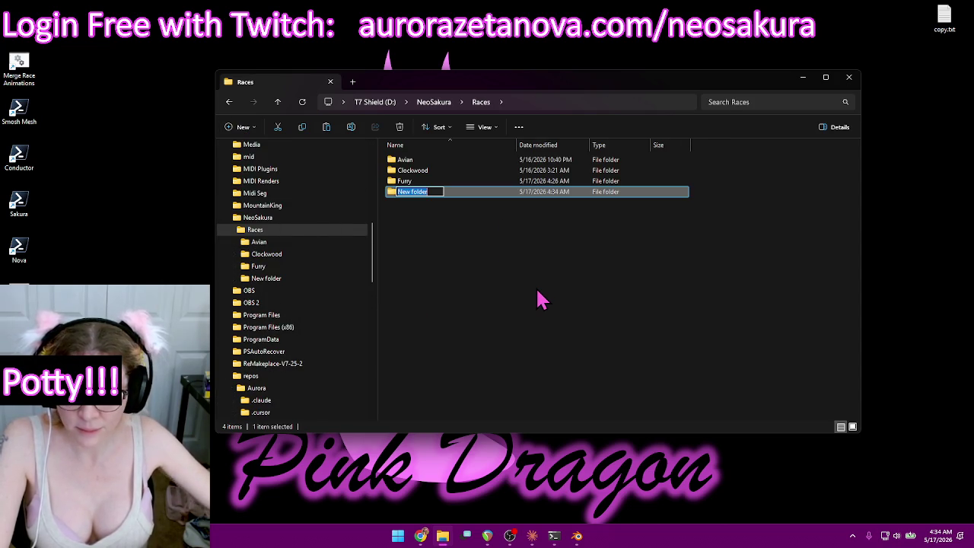
pyautogui.write('Lich')
pyautogui.press('Return')
pyautogui.press('Return')
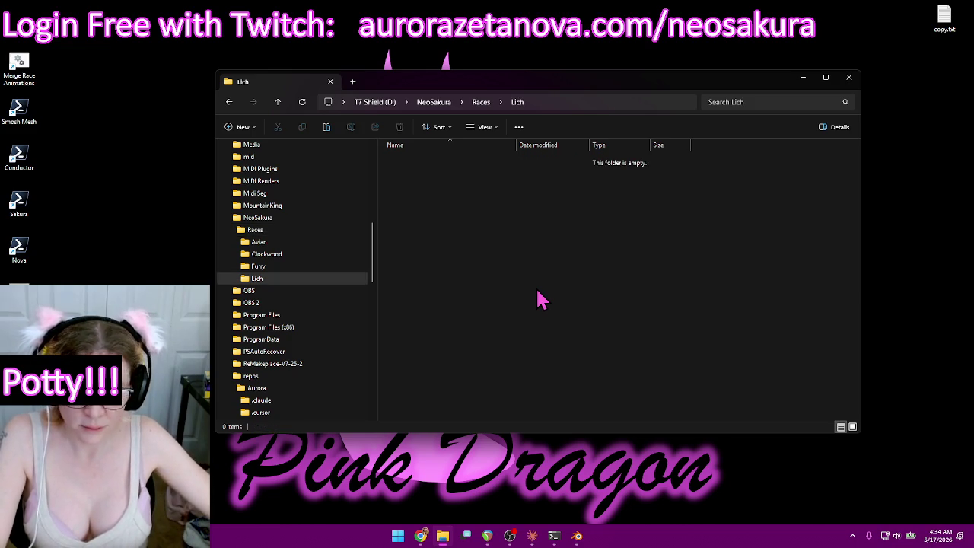
pyautogui.hotkey('ctrl', 'v')
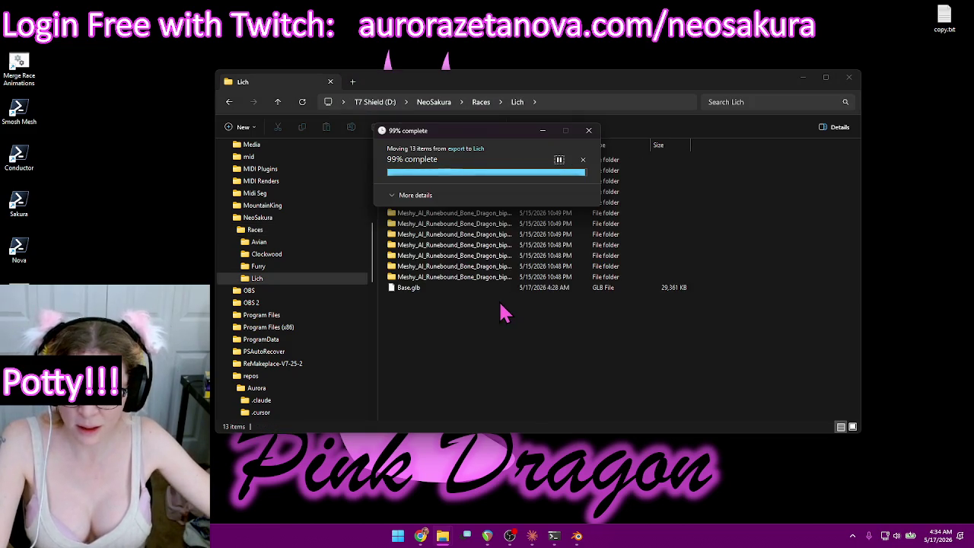
# Review the pasted Lich contents, then go to the 3d build folder.
pyautogui.scroll(-5, 327, 342)
pyautogui.scroll(-5, 327, 342)
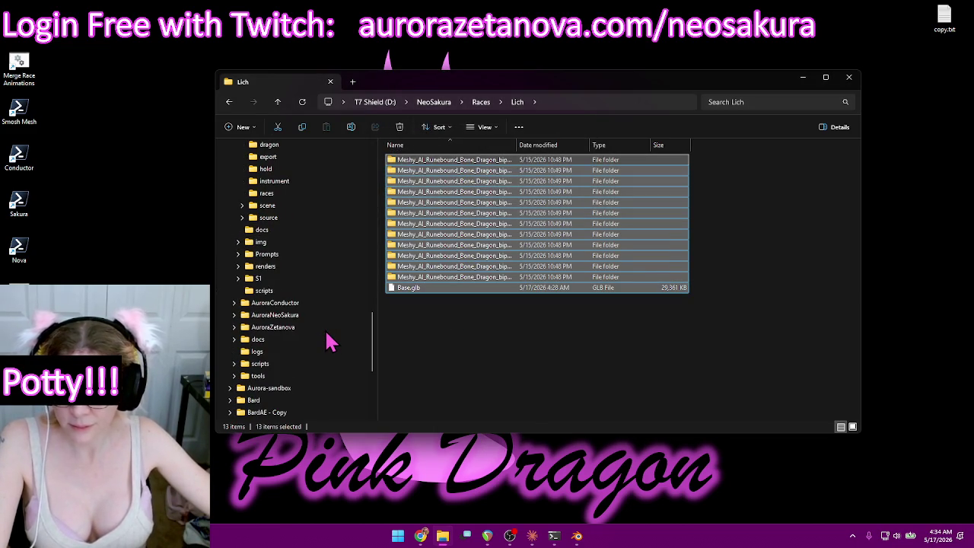
pyautogui.scroll(1, 319, 301)
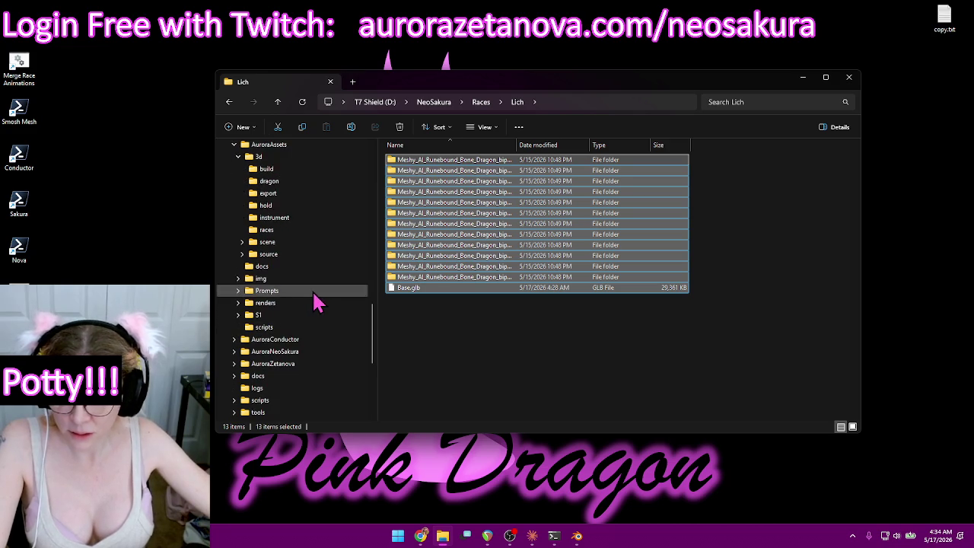
pyautogui.click(266, 169)
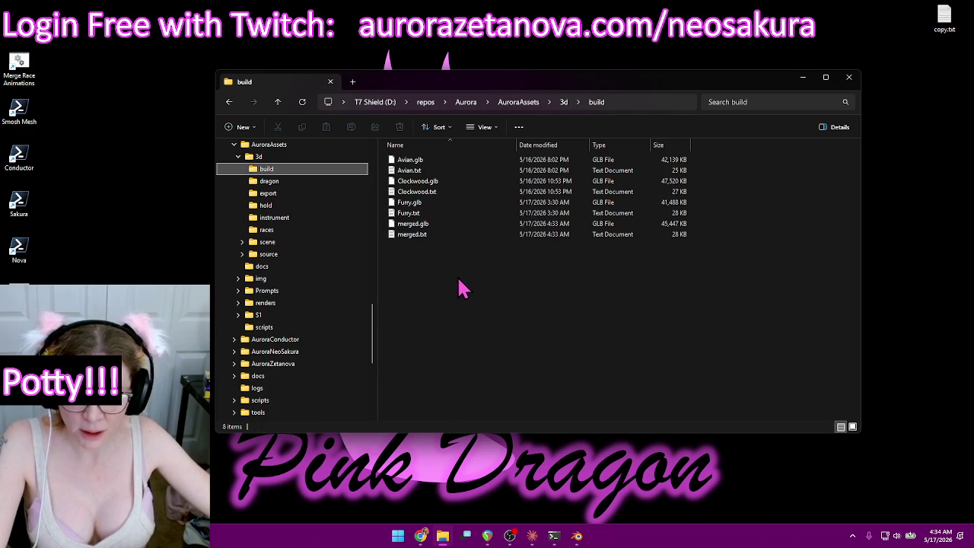
# Rename merged.glb to Lich.glb and merged.txt to Lich.txt in the build folder.
pyautogui.click(426, 226)
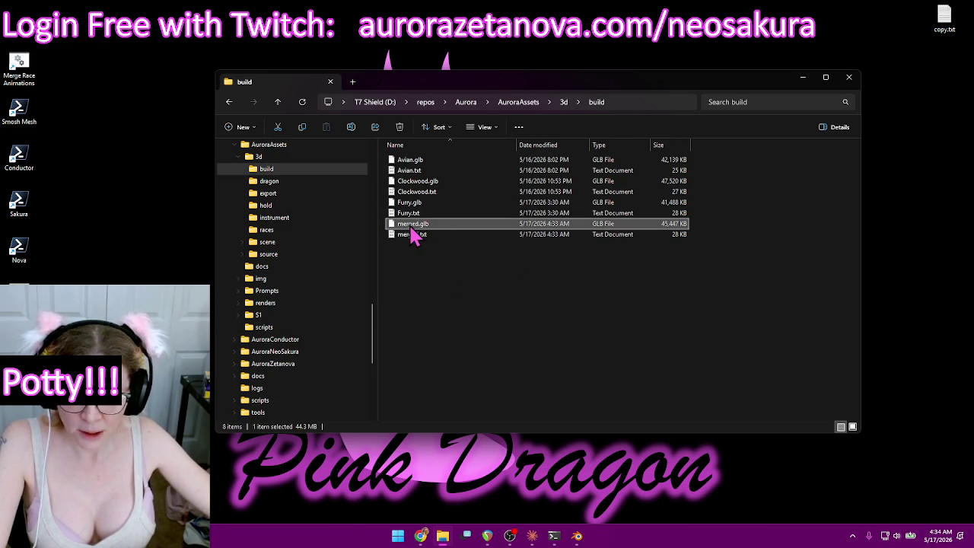
pyautogui.press('F2')
pyautogui.press('BackSpace')
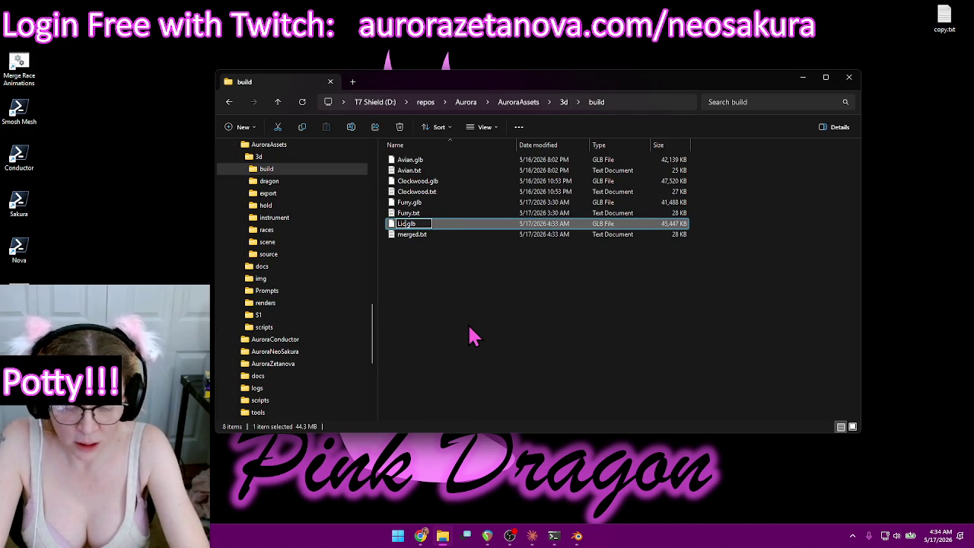
pyautogui.write('ch')
pyautogui.press('Return')
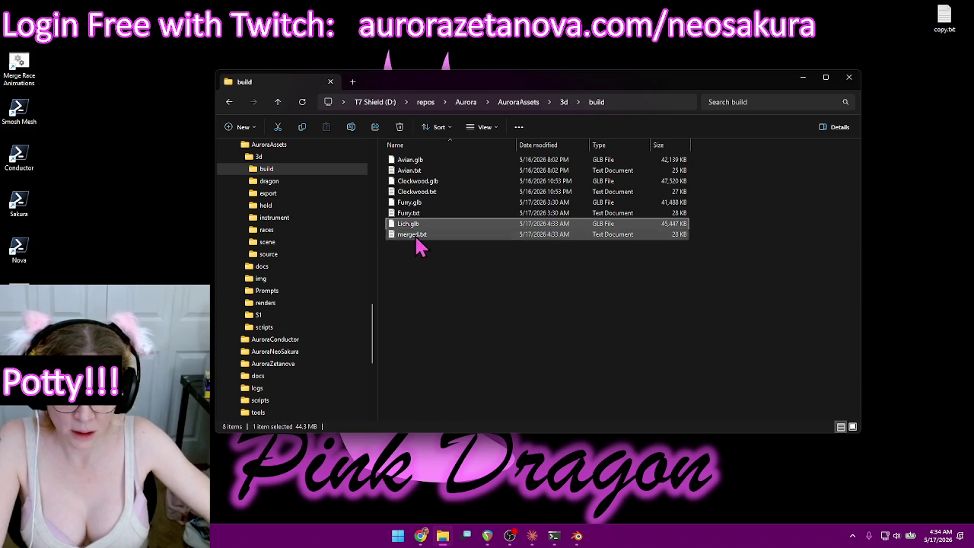
pyautogui.click(418, 236)
pyautogui.press('F2')
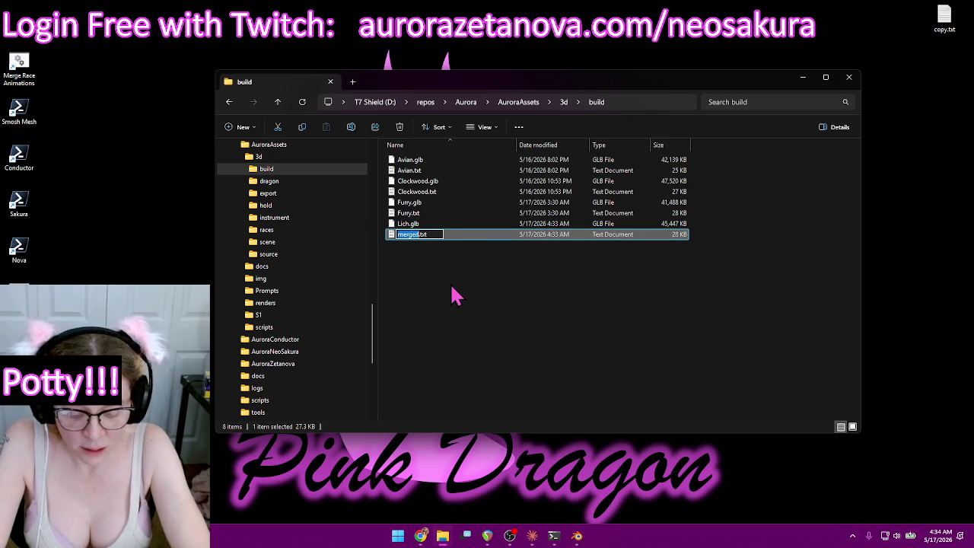
pyautogui.write('Lich')
pyautogui.press('Return')
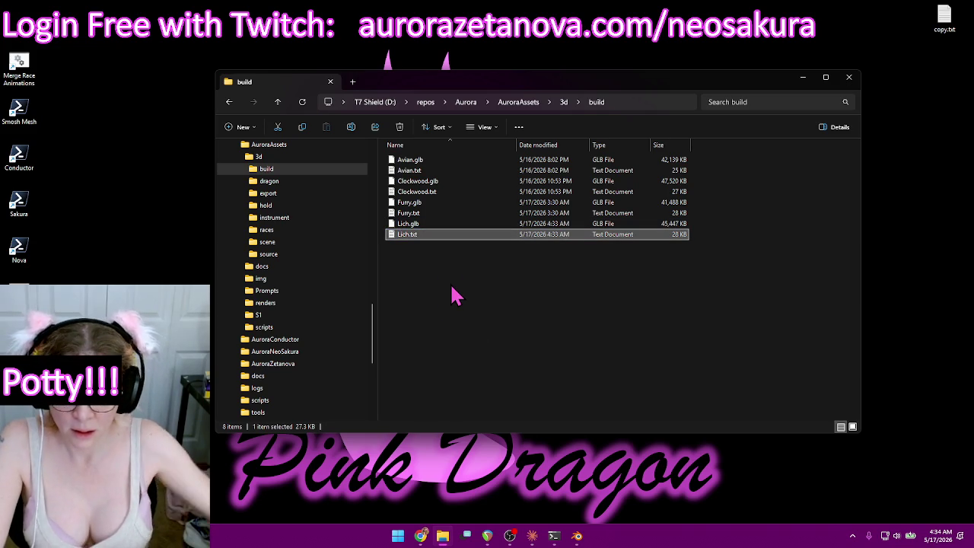
pyautogui.click(479, 287)
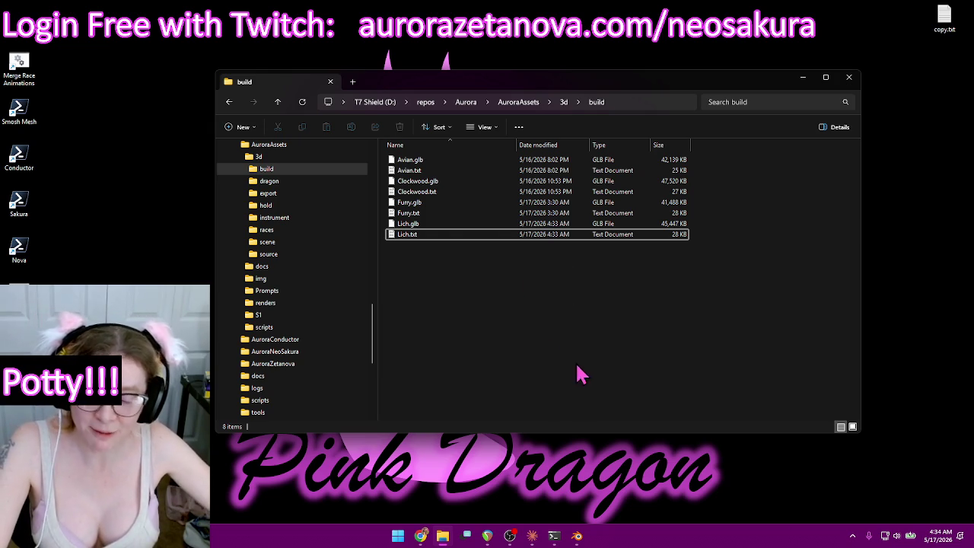
# Minimize File Explorer and Chrome, then bring Blender back to the front.
pyautogui.click(802, 79)
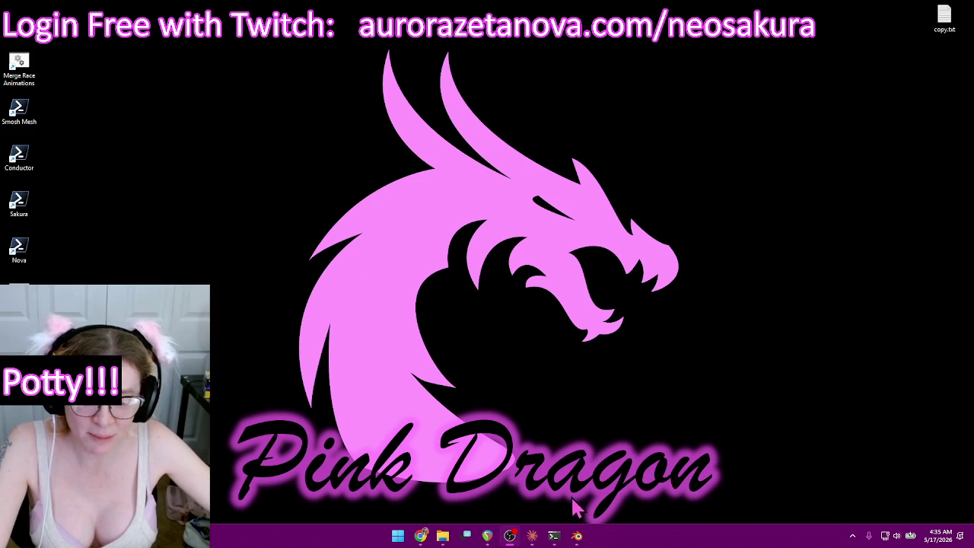
pyautogui.click(420, 536)
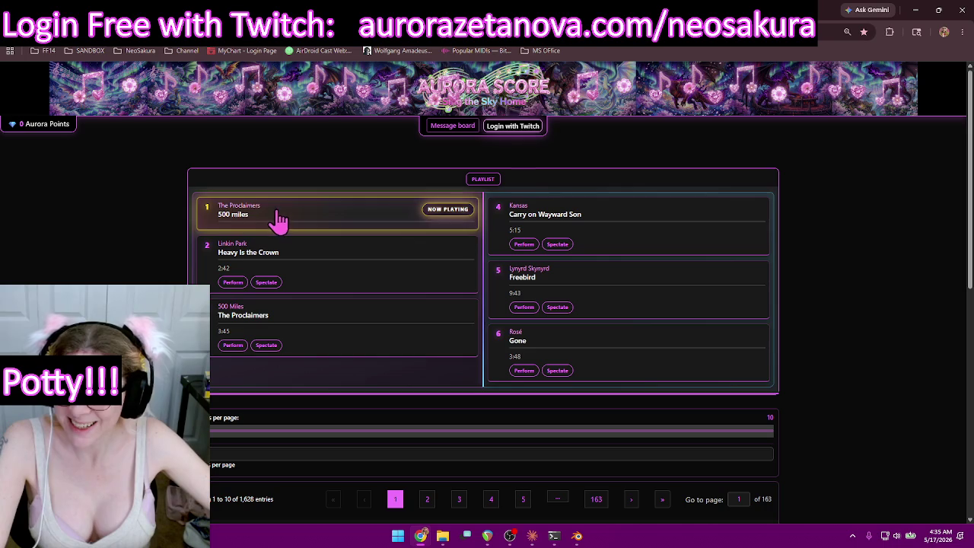
pyautogui.click(918, 15)
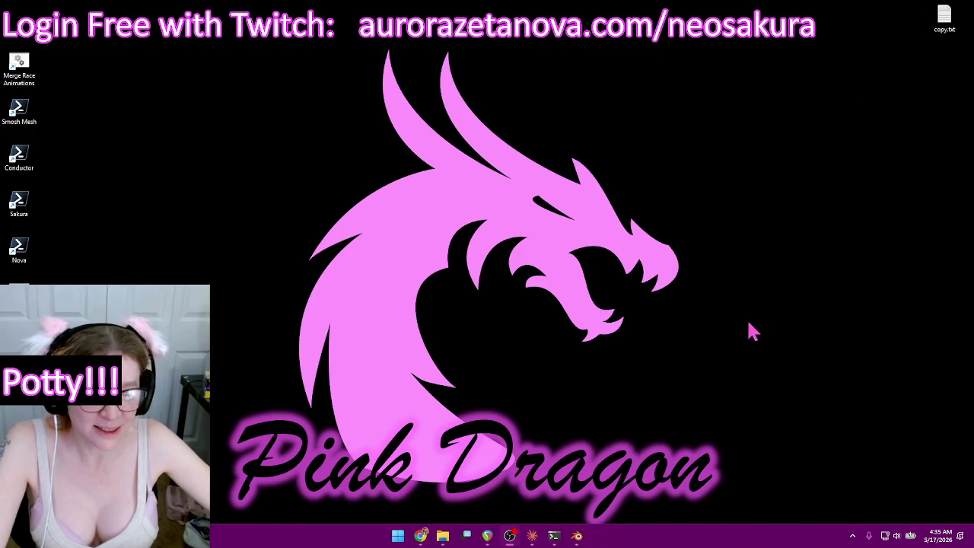
pyautogui.click(579, 537)
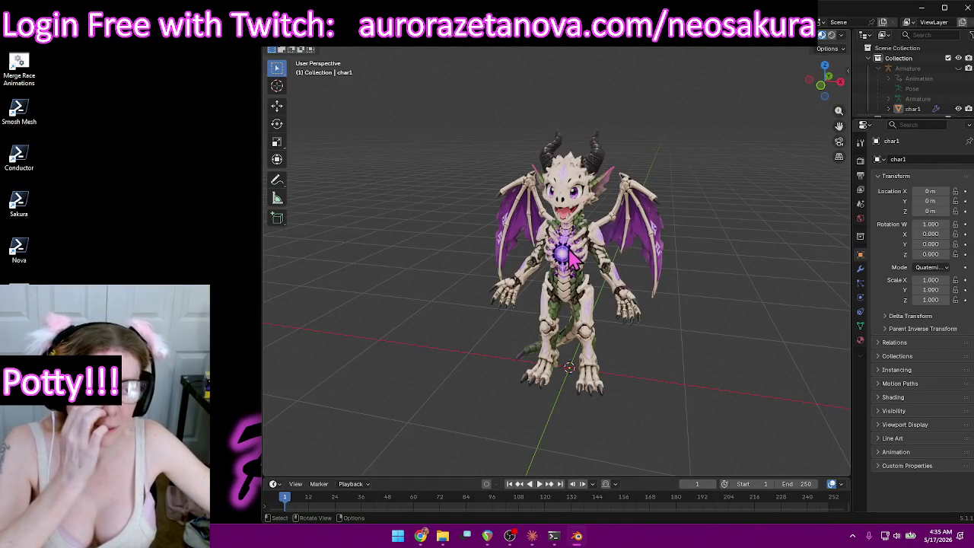
# Start a new General scene and delete its default camera, cube and light.
pyautogui.click(285, 21)
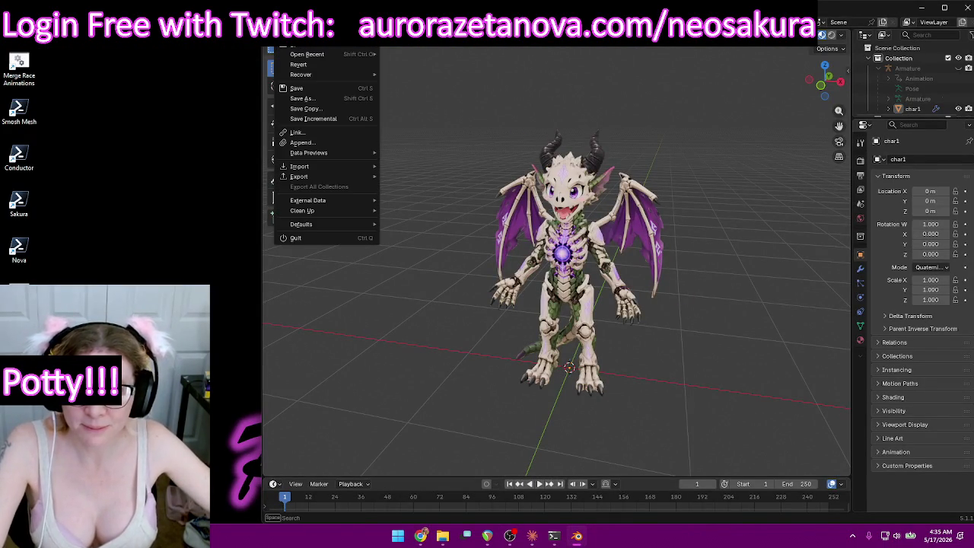
pyautogui.moveTo(304, 47)
pyautogui.click(393, 49)
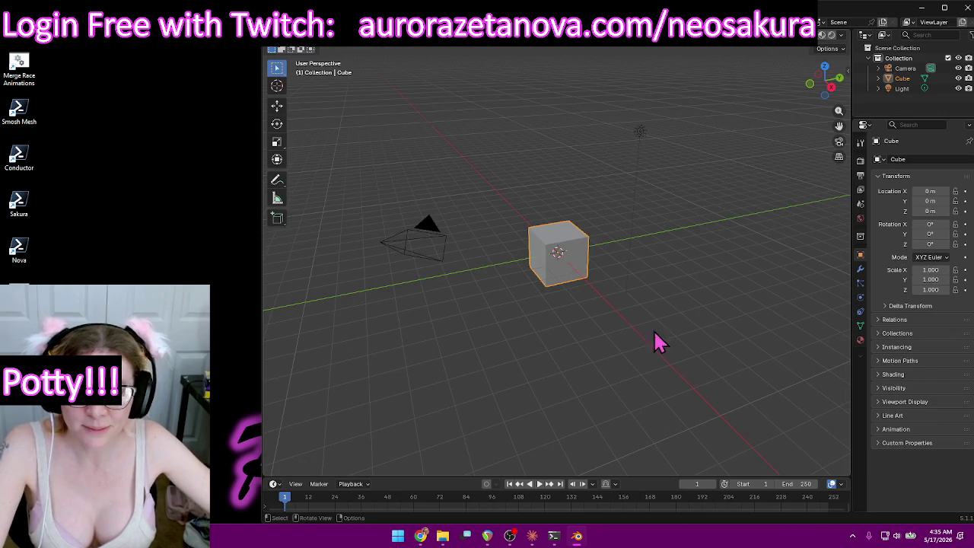
pyautogui.moveTo(345, 387); pyautogui.dragTo(674, 128)
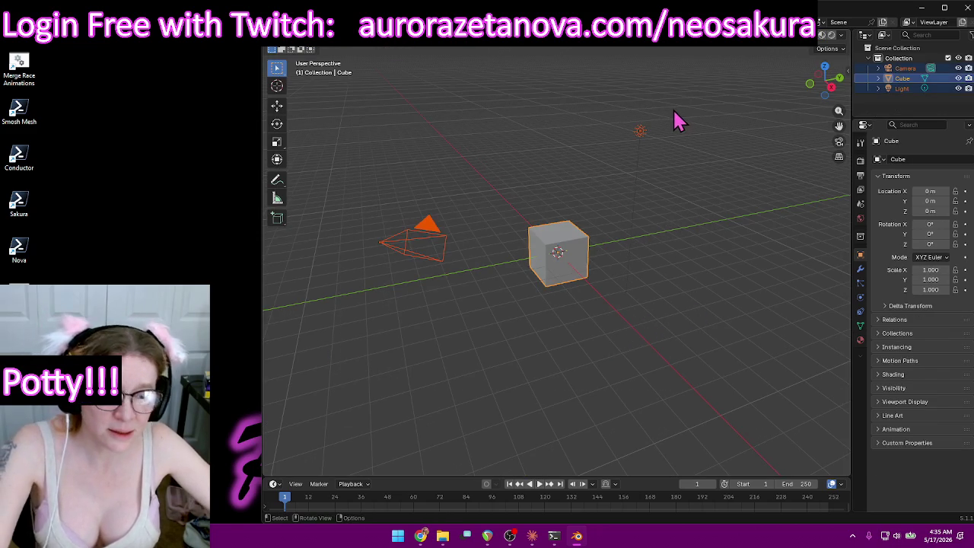
pyautogui.press('Delete')
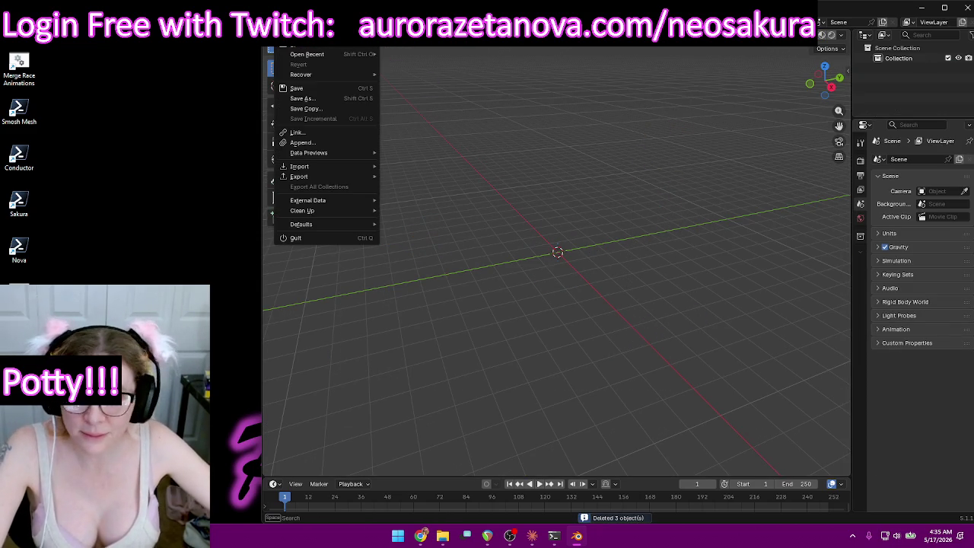
pyautogui.click(280, 38)
pyautogui.moveTo(306, 54)
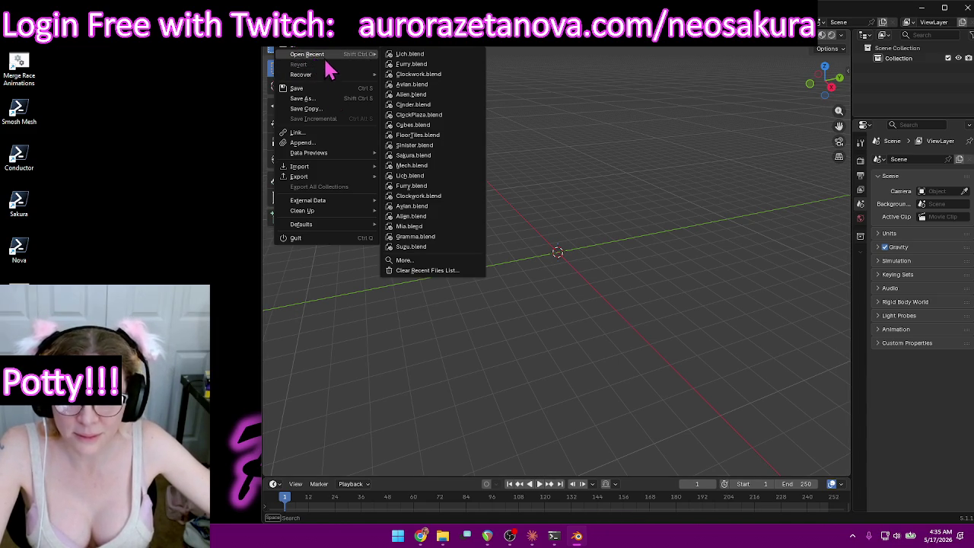
pyautogui.moveTo(299, 166)
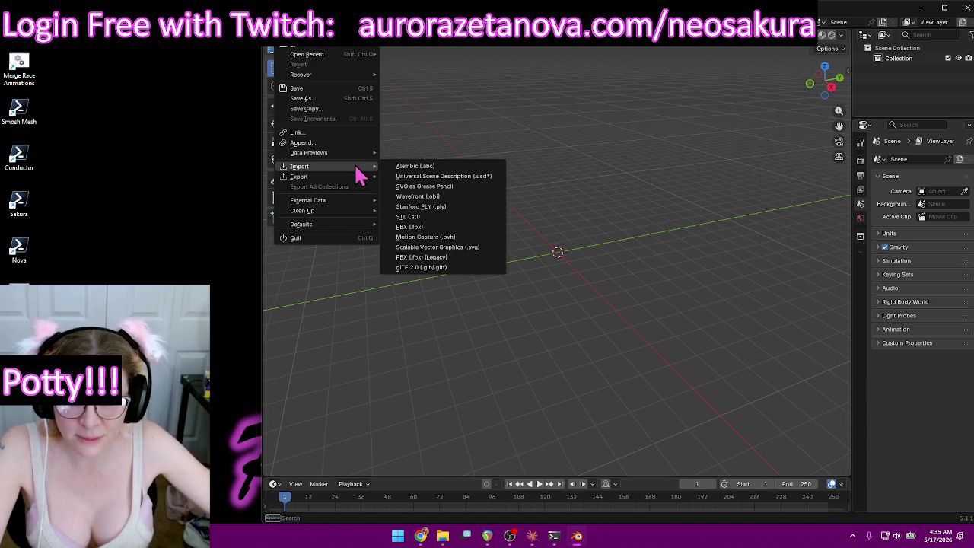
# In the glTF import browser, delete the empty Lich folder from Downloads.
pyautogui.click(422, 268)
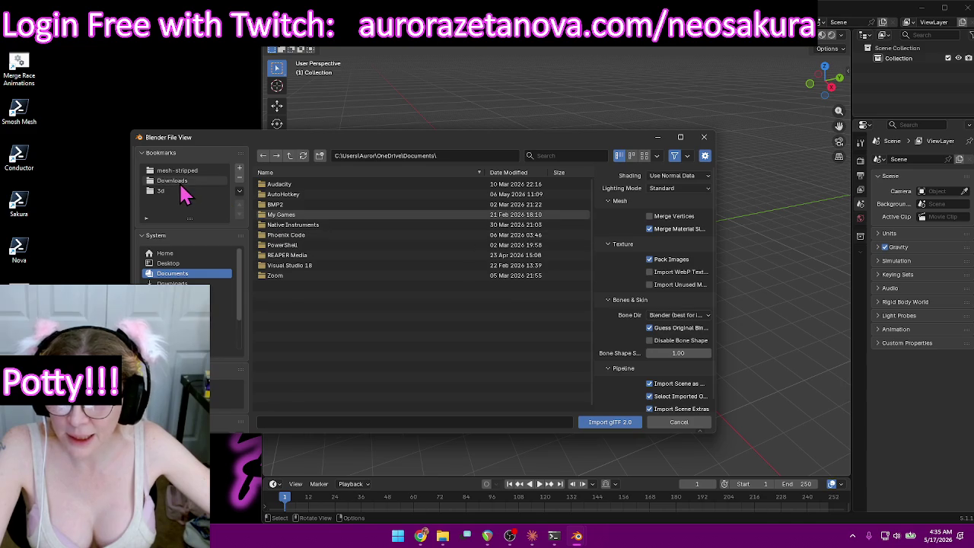
pyautogui.click(173, 182)
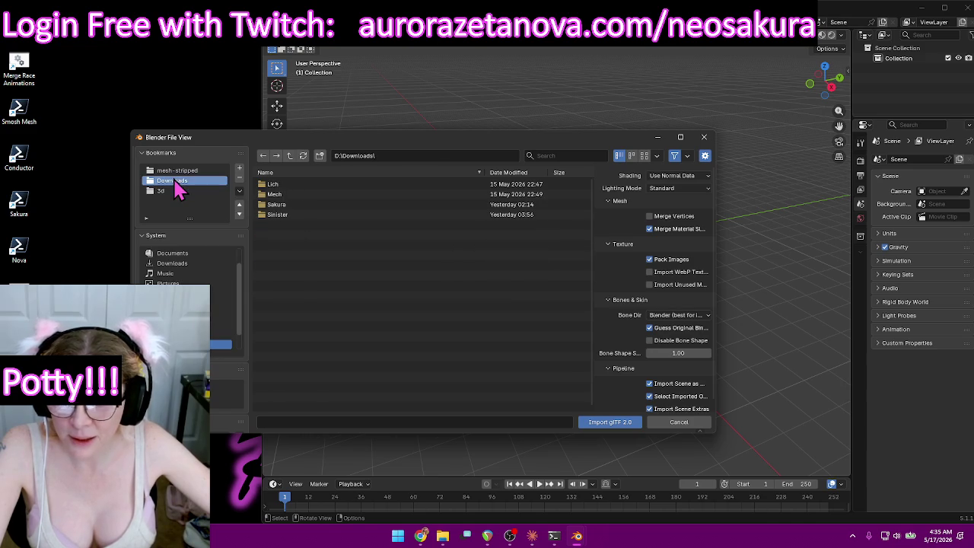
pyautogui.doubleClick(304, 185)
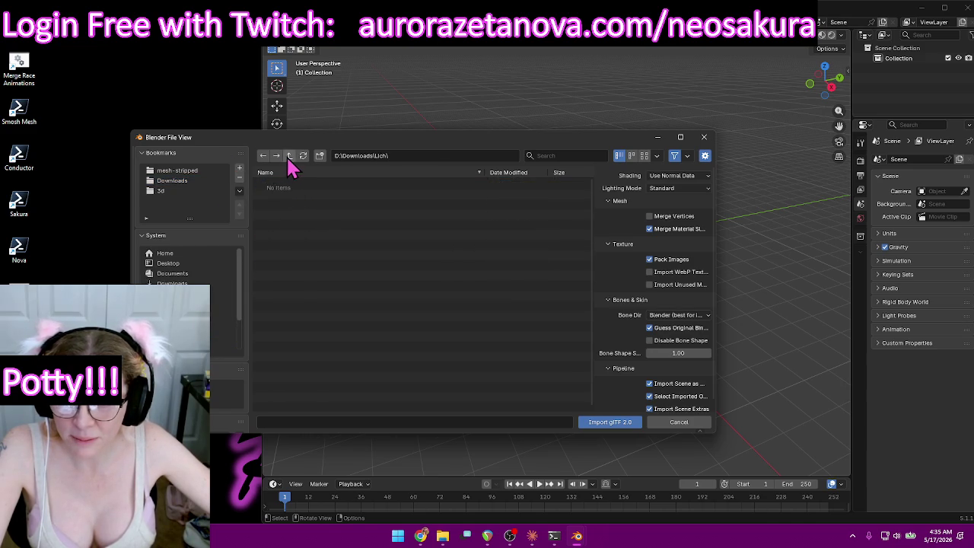
pyautogui.click(289, 157)
pyautogui.click(294, 187)
pyautogui.press('Delete')
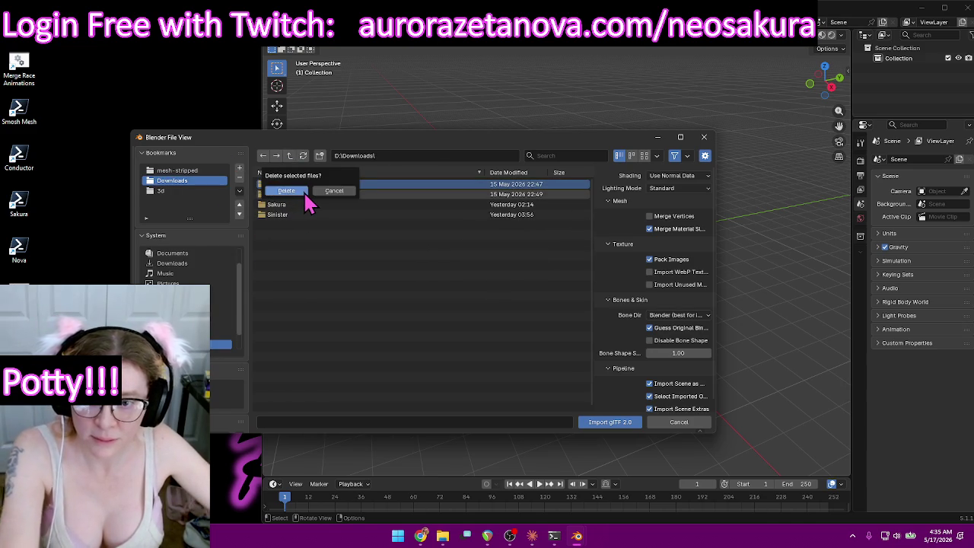
pyautogui.click(287, 191)
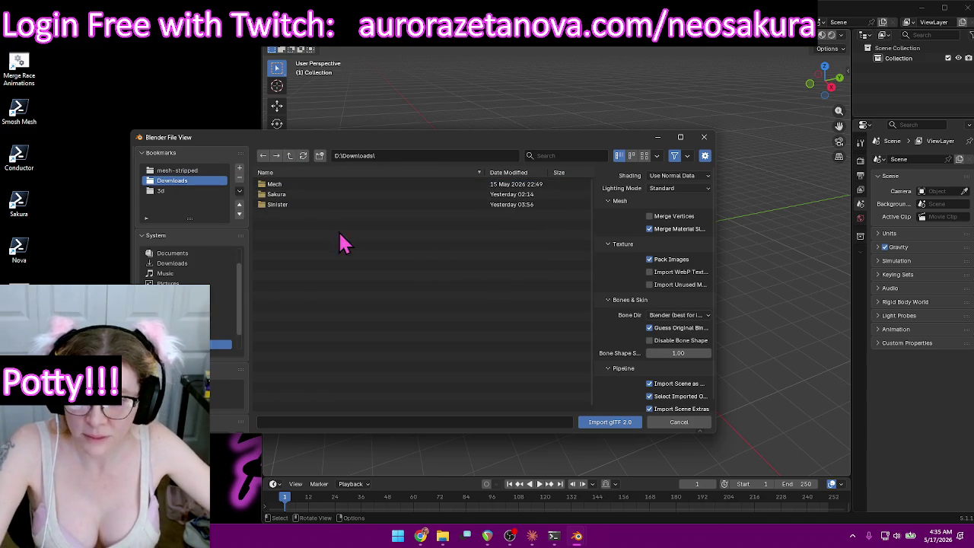
# Go through the Mech and dragon download folders and import Character_output.glb.
pyautogui.doubleClick(316, 185)
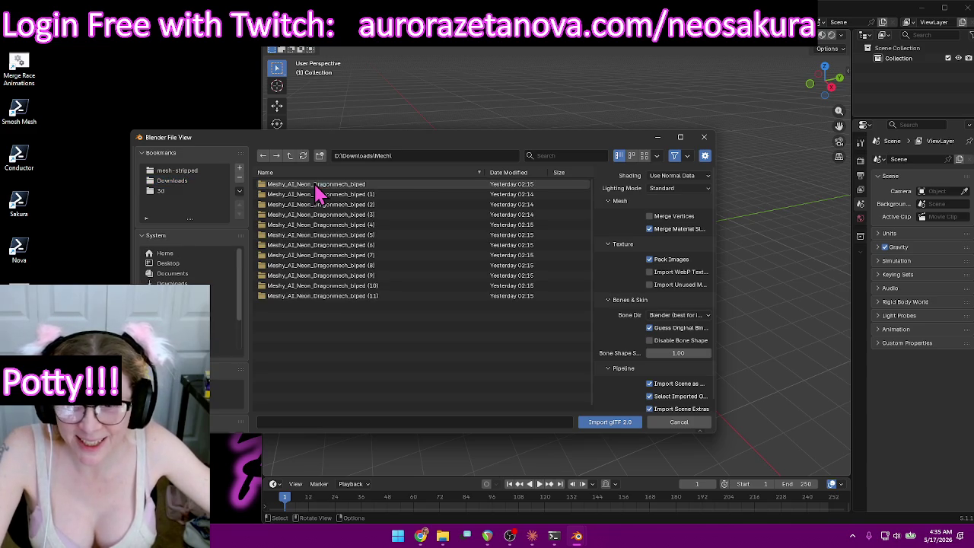
pyautogui.doubleClick(398, 184)
pyautogui.doubleClick(396, 185)
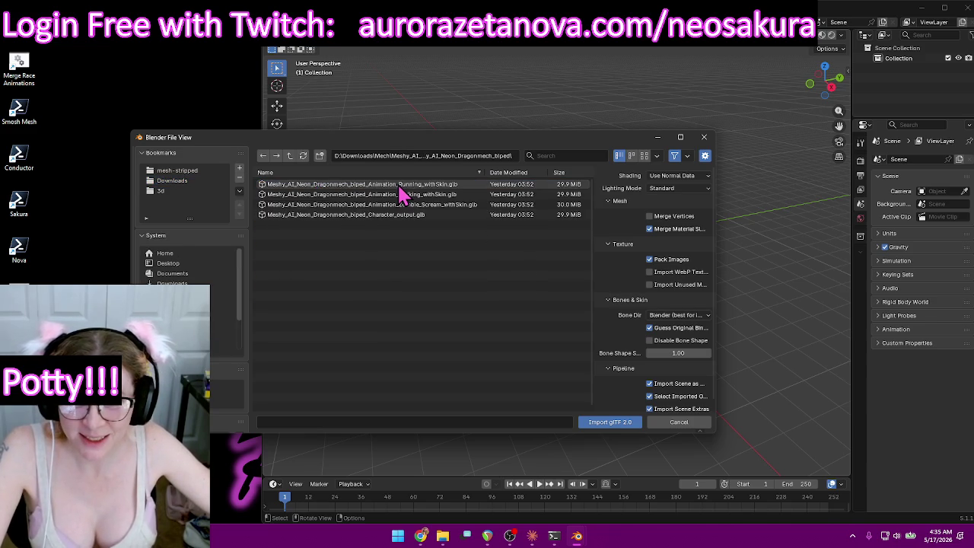
pyautogui.click(423, 215)
pyautogui.doubleClick(424, 216)
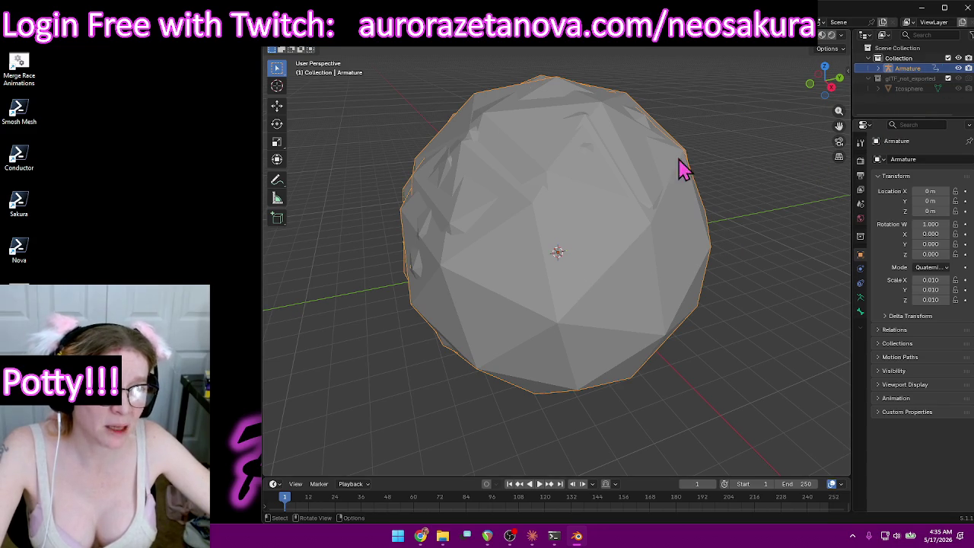
# Hide the covering Icosphere in the Outliner to reveal the winged dragon inside.
pyautogui.moveTo(636, 217); pyautogui.dragTo(644, 211, button='middle')
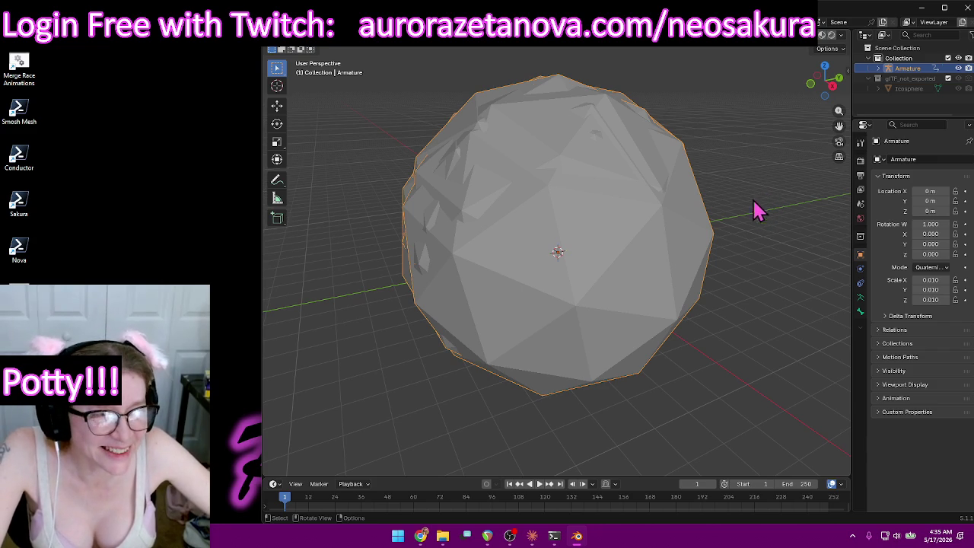
pyautogui.moveTo(715, 262)
pyautogui.mouseDown(button='middle')
pyautogui.moveTo(680, 251)
pyautogui.moveTo(637, 266)
pyautogui.moveTo(673, 251)
pyautogui.mouseUp(button='middle')
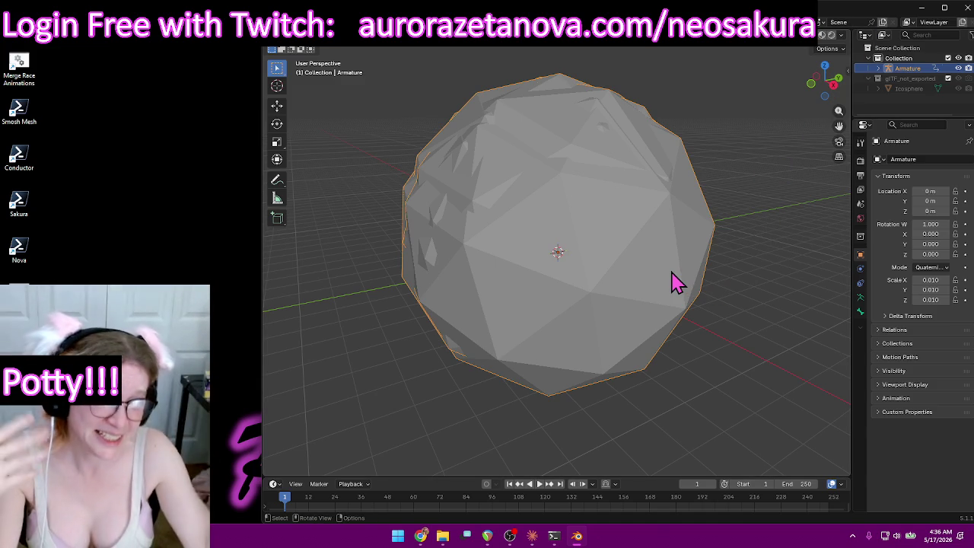
pyautogui.moveTo(743, 147)
pyautogui.mouseDown(button='middle')
pyautogui.moveTo(702, 213)
pyautogui.moveTo(708, 220)
pyautogui.moveTo(679, 228)
pyautogui.mouseUp(button='middle')
pyautogui.moveTo(638, 191)
pyautogui.mouseDown(button='middle')
pyautogui.moveTo(669, 223)
pyautogui.moveTo(654, 250)
pyautogui.moveTo(630, 225)
pyautogui.moveTo(647, 222)
pyautogui.mouseUp(button='middle')
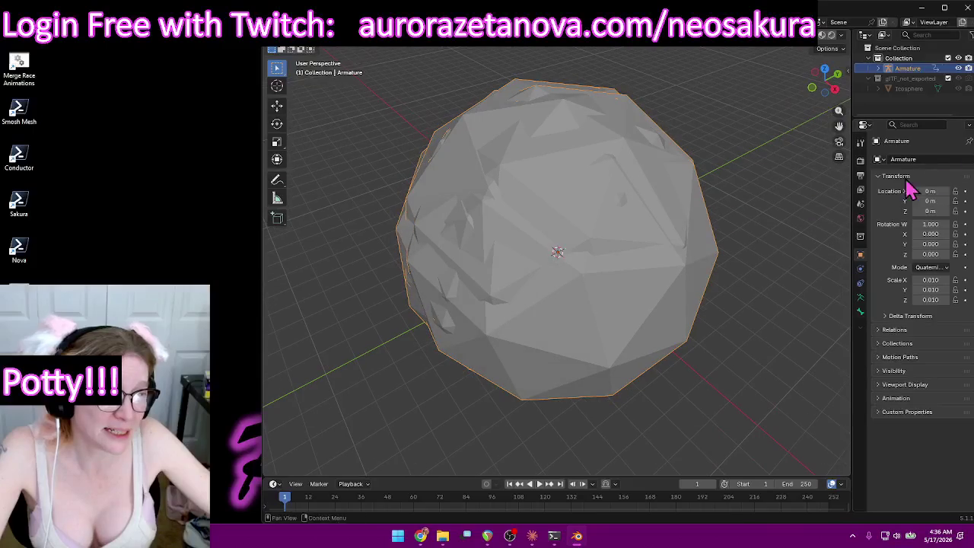
pyautogui.click(960, 78)
pyautogui.moveTo(591, 269)
pyautogui.mouseDown(button='middle')
pyautogui.moveTo(595, 276)
pyautogui.moveTo(605, 245)
pyautogui.mouseUp(button='middle')
pyautogui.scroll(5, 606, 247)
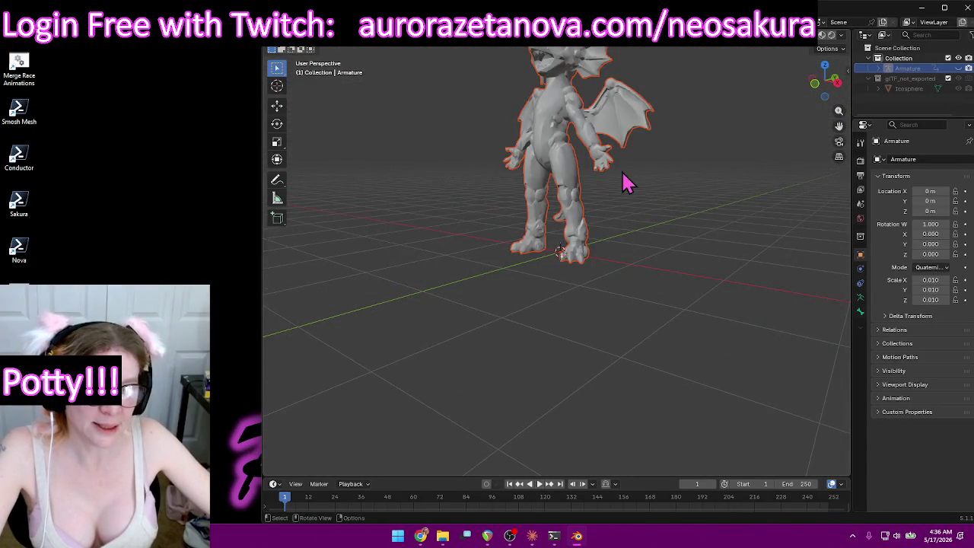
# Frame the dragon and switch the viewport to Material Preview shading.
pyautogui.press('KP_Decimal')
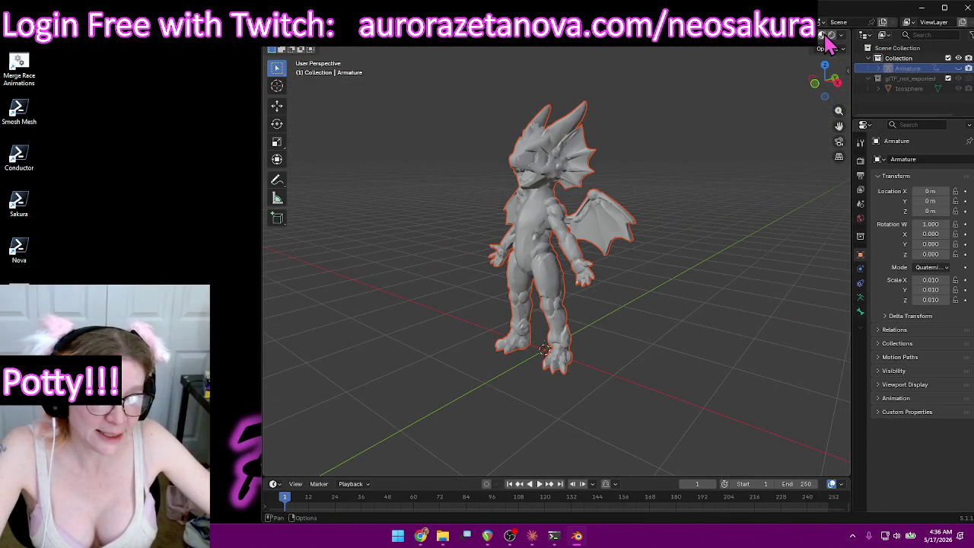
pyautogui.moveTo(366, 163); pyautogui.dragTo(409, 185, button='middle')
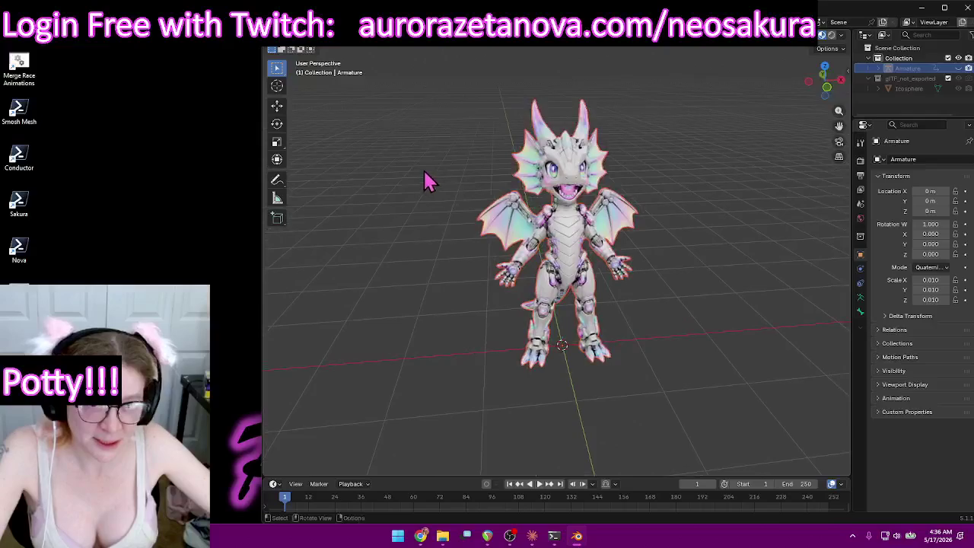
pyautogui.scroll(3, 428, 181)
# Inspect the dragon from the side and back, then make char1 the active mesh.
pyautogui.moveTo(612, 245)
pyautogui.mouseDown(button='middle')
pyautogui.moveTo(609, 194)
pyautogui.moveTo(586, 190)
pyautogui.moveTo(587, 219)
pyautogui.mouseUp(button='middle')
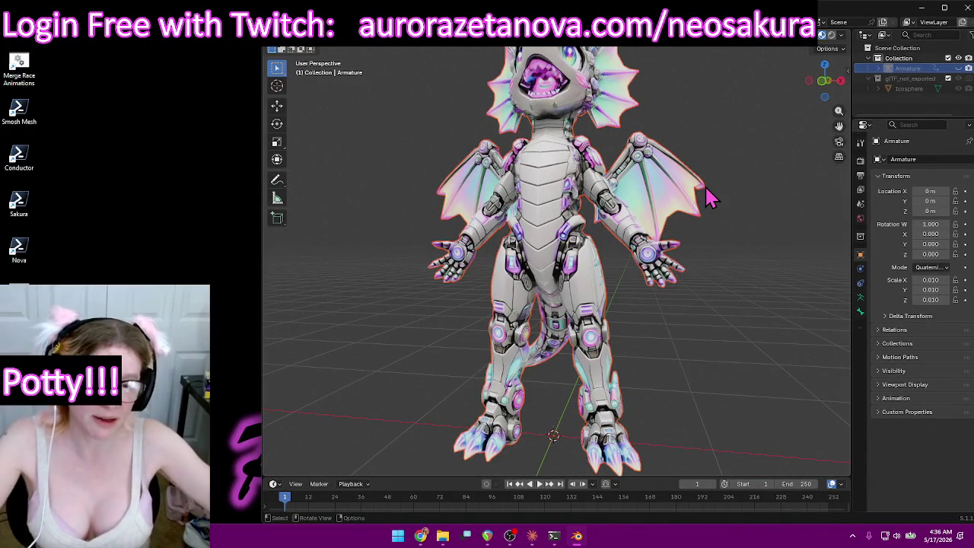
pyautogui.moveTo(620, 271)
pyautogui.mouseDown(button='middle')
pyautogui.moveTo(643, 272)
pyautogui.moveTo(628, 304)
pyautogui.moveTo(581, 240)
pyautogui.mouseUp(button='middle')
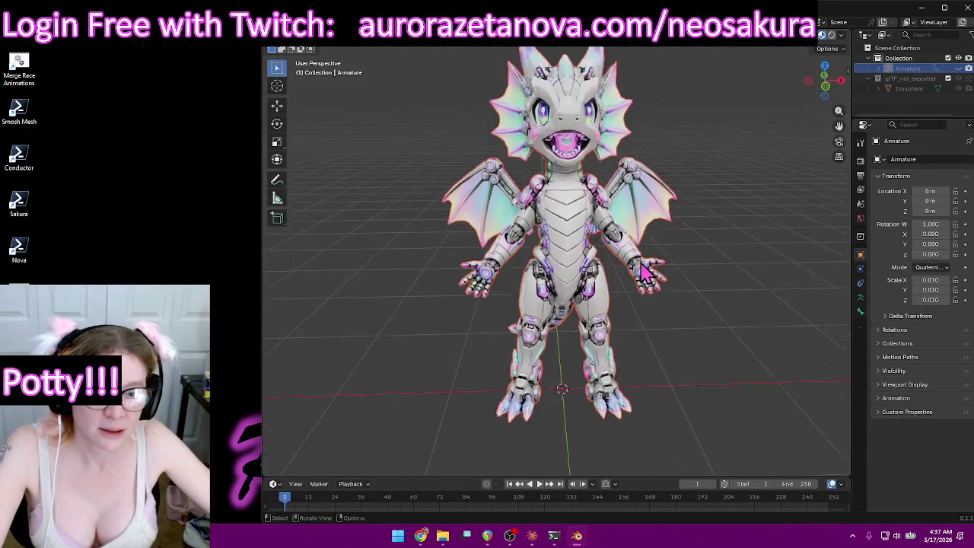
pyautogui.moveTo(582, 243)
pyautogui.mouseDown(button='middle')
pyautogui.moveTo(652, 272)
pyautogui.moveTo(683, 226)
pyautogui.mouseUp(button='middle')
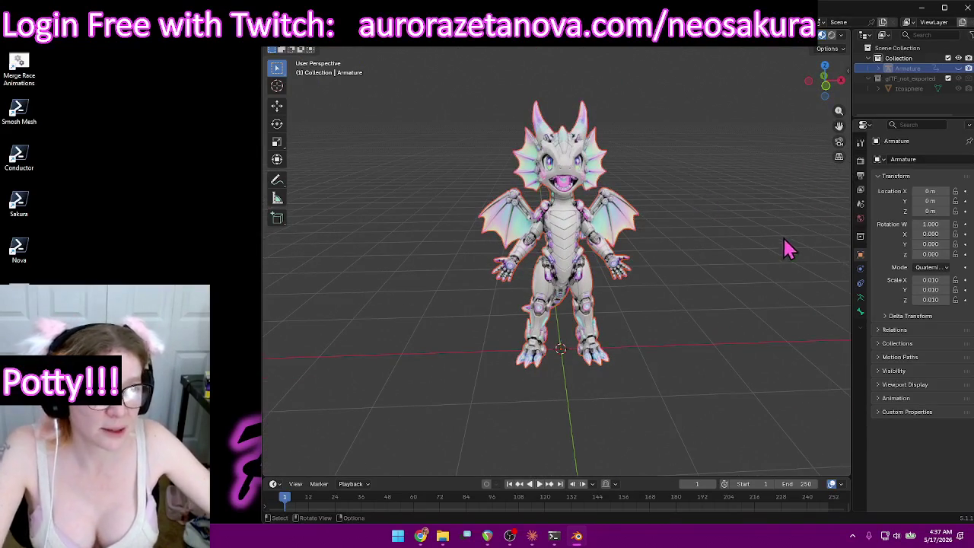
pyautogui.click(559, 160)
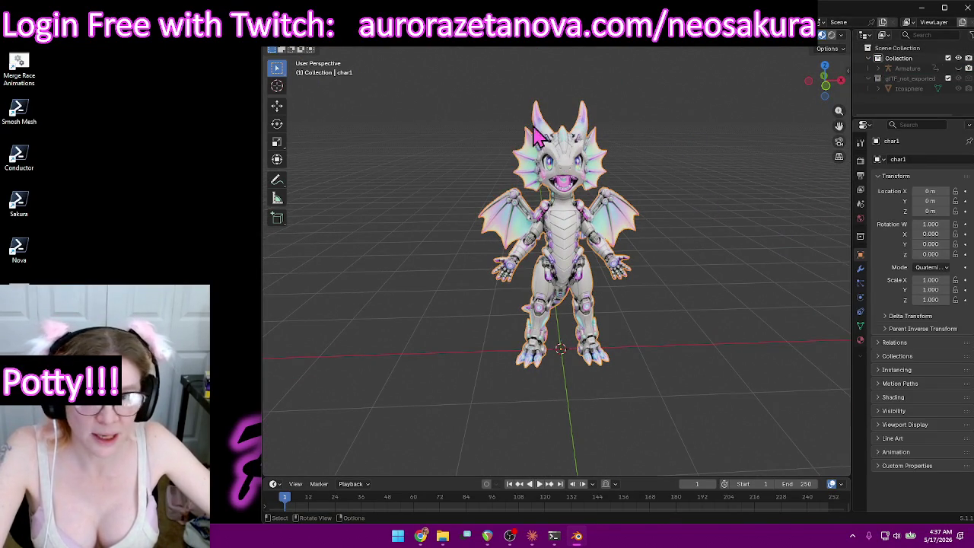
# Merge char1's vertices By Distance in Edit Mode, removing 7,223 duplicates, then return to Object Mode.
pyautogui.click(342, 47)
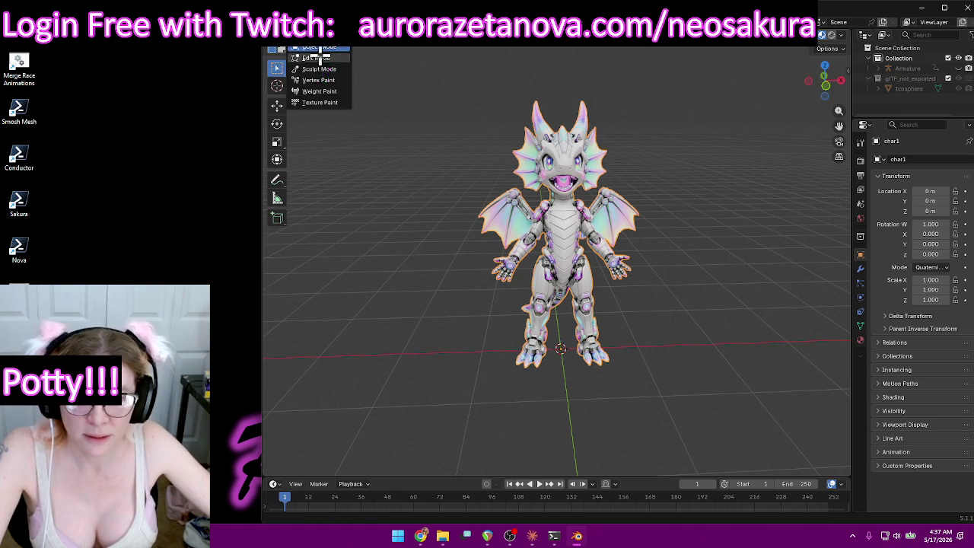
pyautogui.click(316, 58)
pyautogui.press('m')
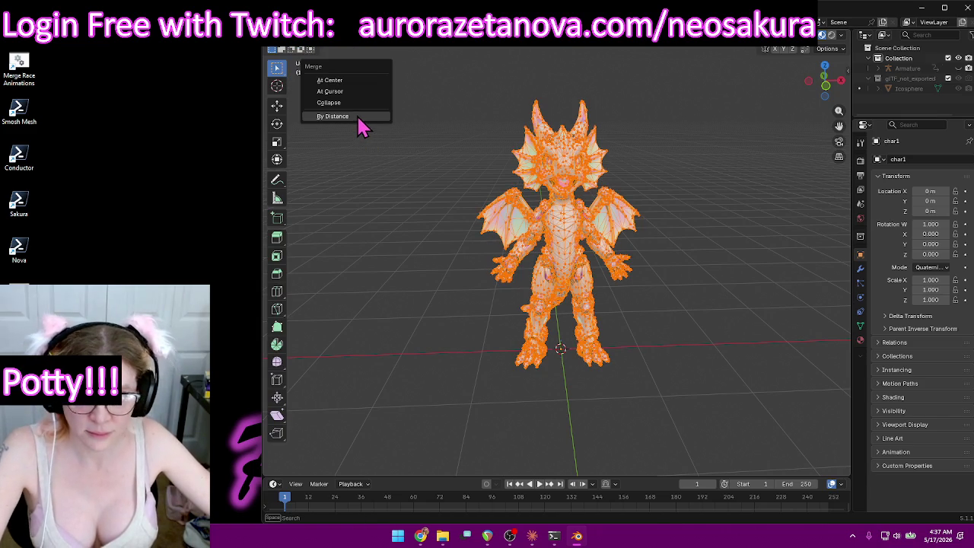
pyautogui.click(360, 118)
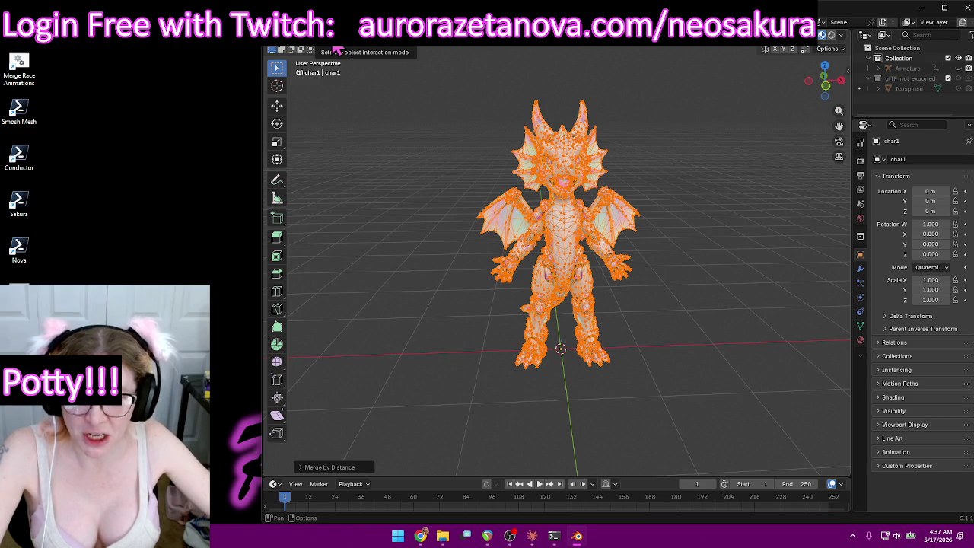
pyautogui.click(337, 49)
pyautogui.click(335, 47)
pyautogui.moveTo(438, 278)
pyautogui.mouseDown(button='middle')
pyautogui.moveTo(454, 319)
pyautogui.moveTo(461, 217)
pyautogui.mouseUp(button='middle')
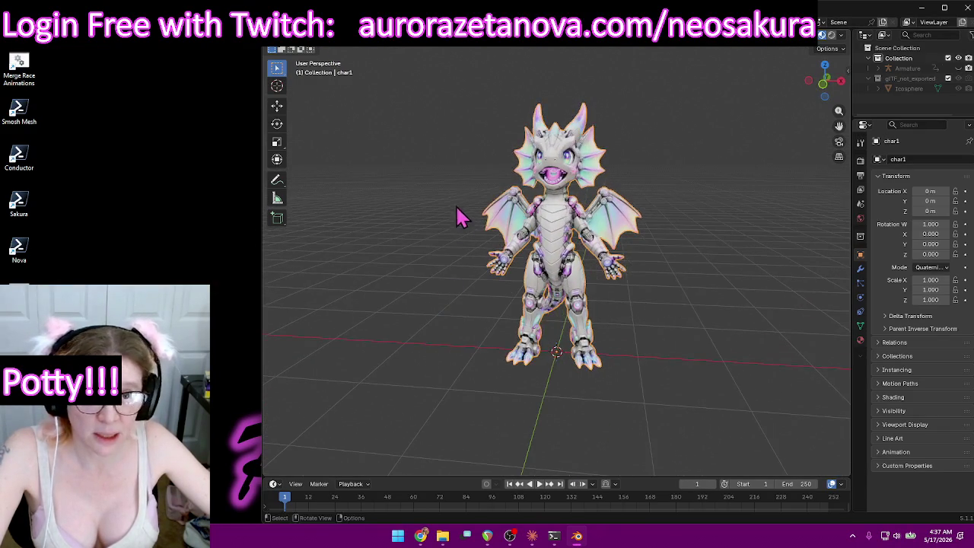
# Reselect char1 under the Armature and switch it to Weight Paint mode.
pyautogui.click(879, 70)
pyautogui.click(926, 100)
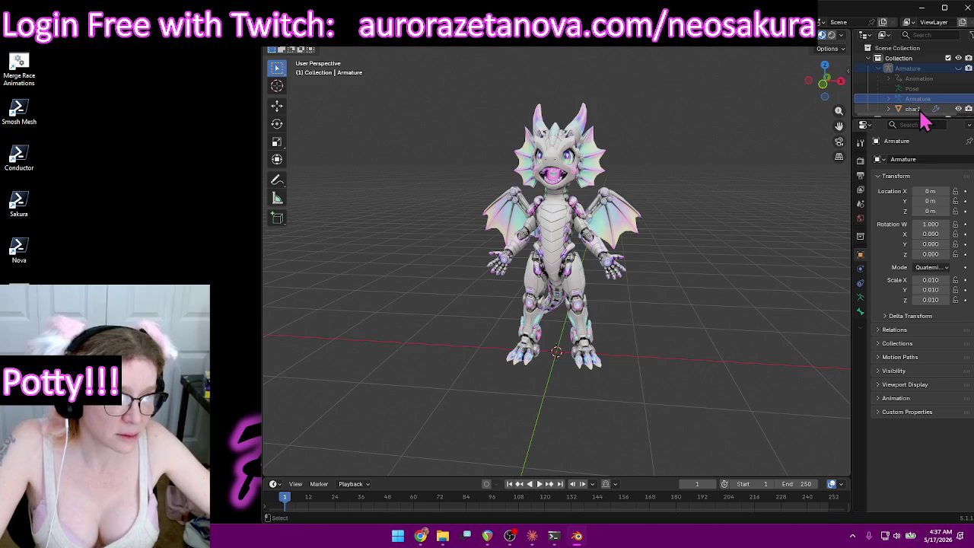
pyautogui.click(917, 109)
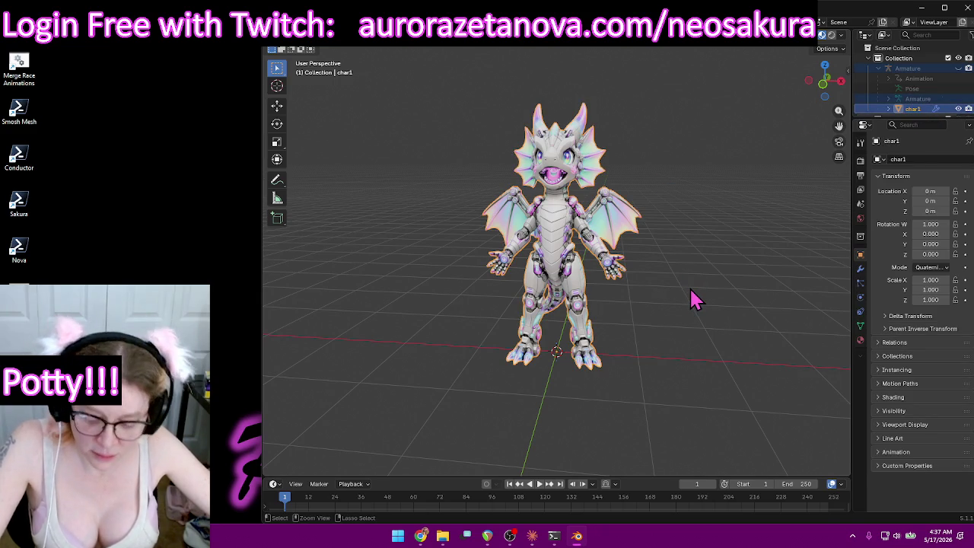
pyautogui.hotkey('ctrl', 'Tab')
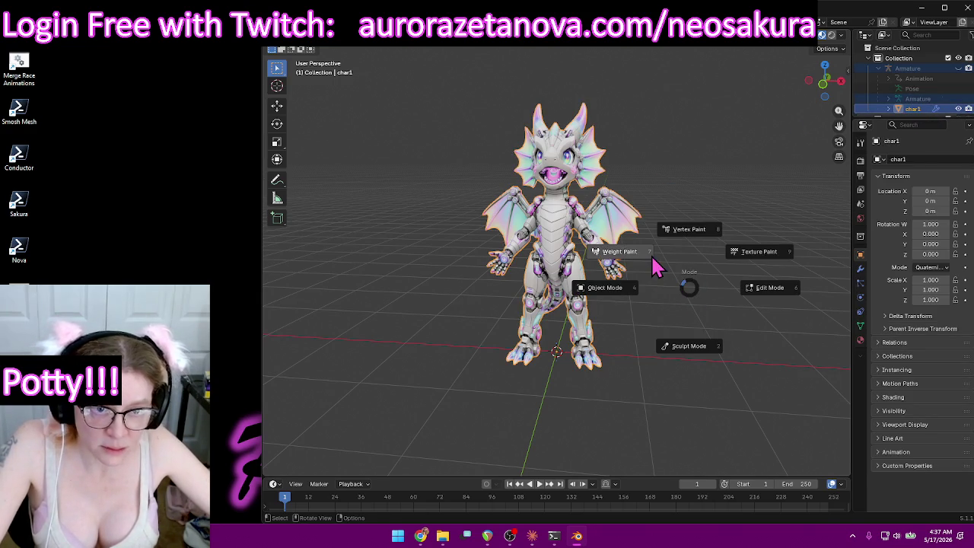
pyautogui.click(652, 260)
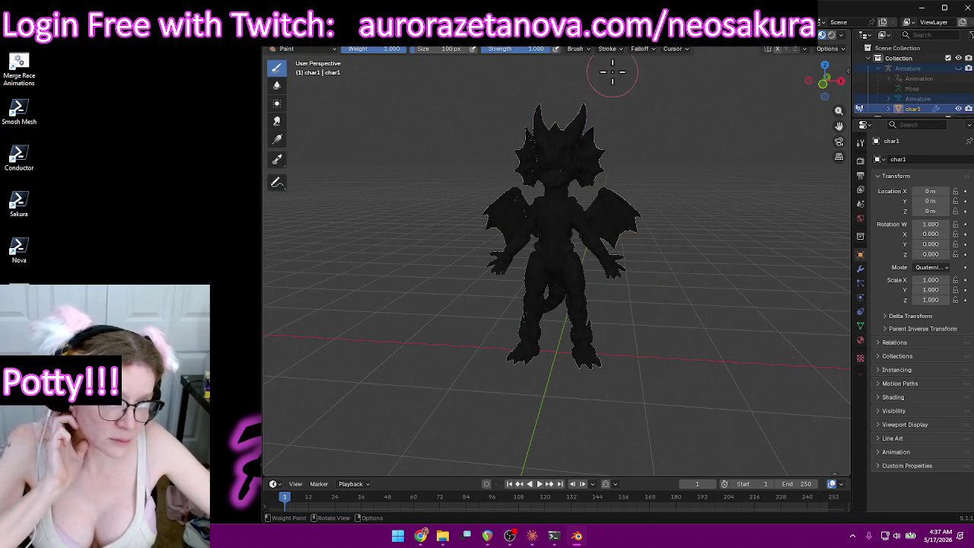
# Make Hips the active vertex group to show its pelvis weights.
pyautogui.click(562, 55)
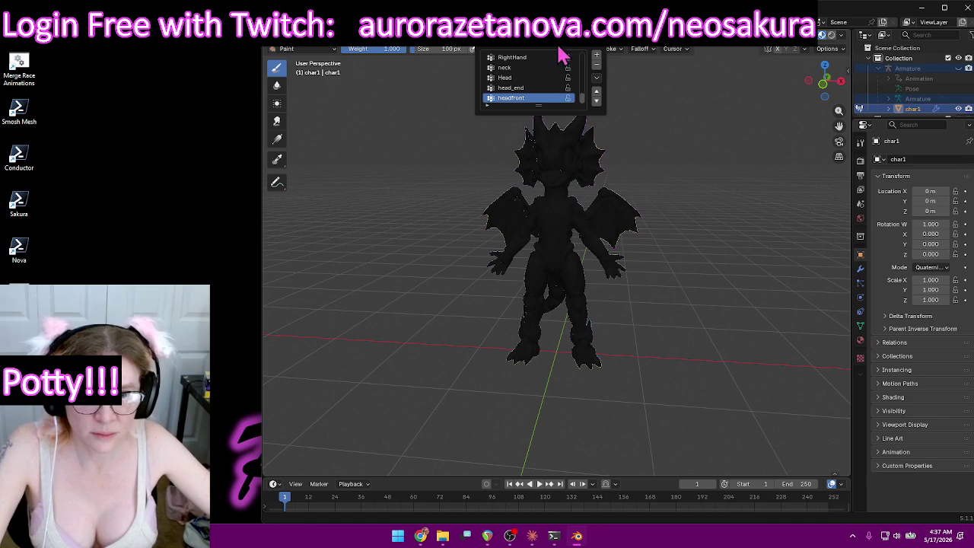
pyautogui.scroll(5, 562, 64)
pyautogui.scroll(5, 559, 72)
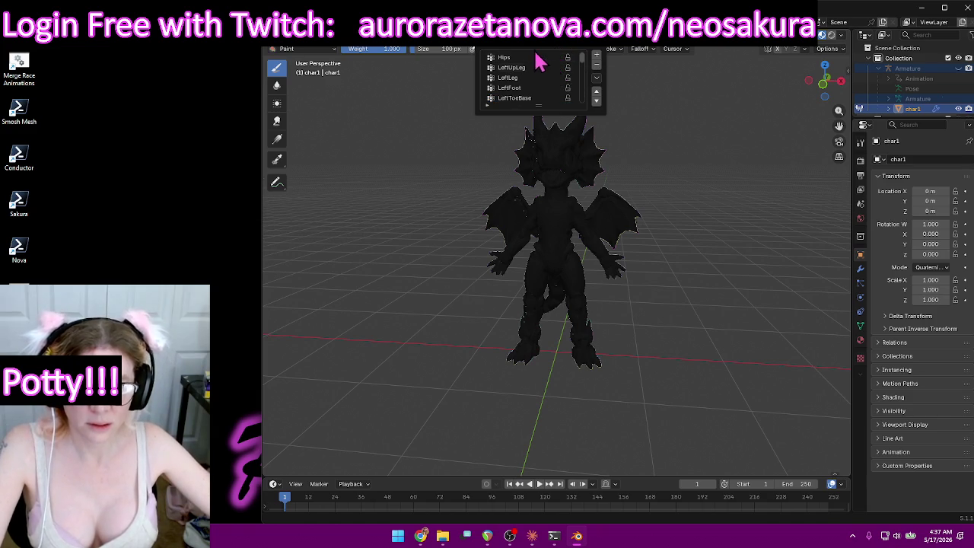
pyautogui.click(532, 58)
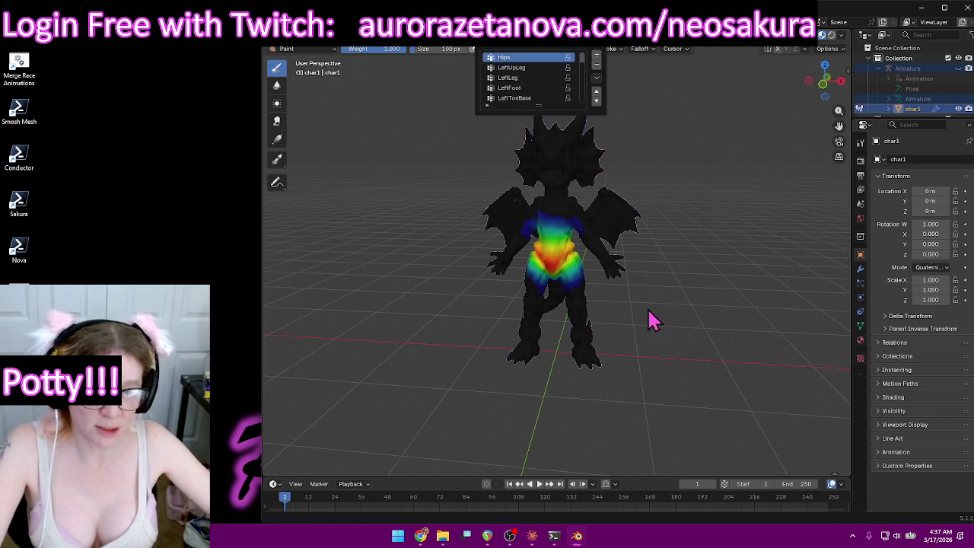
pyautogui.moveTo(659, 296); pyautogui.dragTo(652, 309, button='middle')
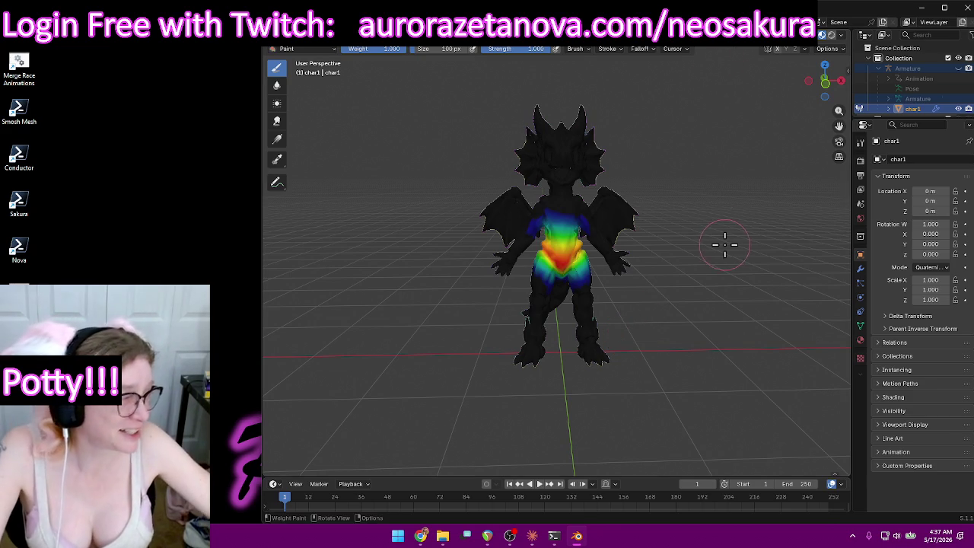
# Orbit to front and side views and enable the wireframe overlay on the weight-painted mesh.
pyautogui.moveTo(693, 302); pyautogui.dragTo(742, 268, button='middle')
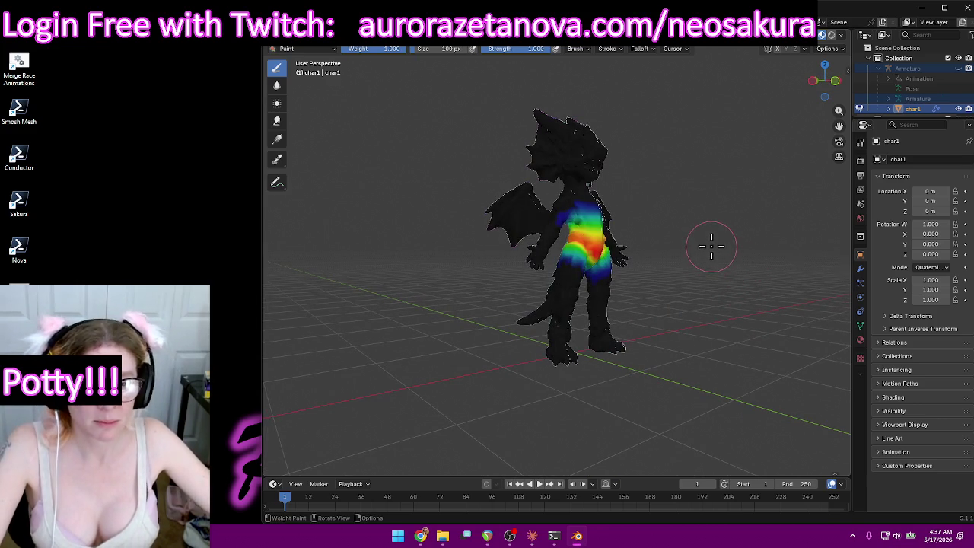
pyautogui.moveTo(715, 242)
pyautogui.mouseDown(button='middle')
pyautogui.moveTo(723, 226)
pyautogui.moveTo(681, 243)
pyautogui.mouseUp(button='middle')
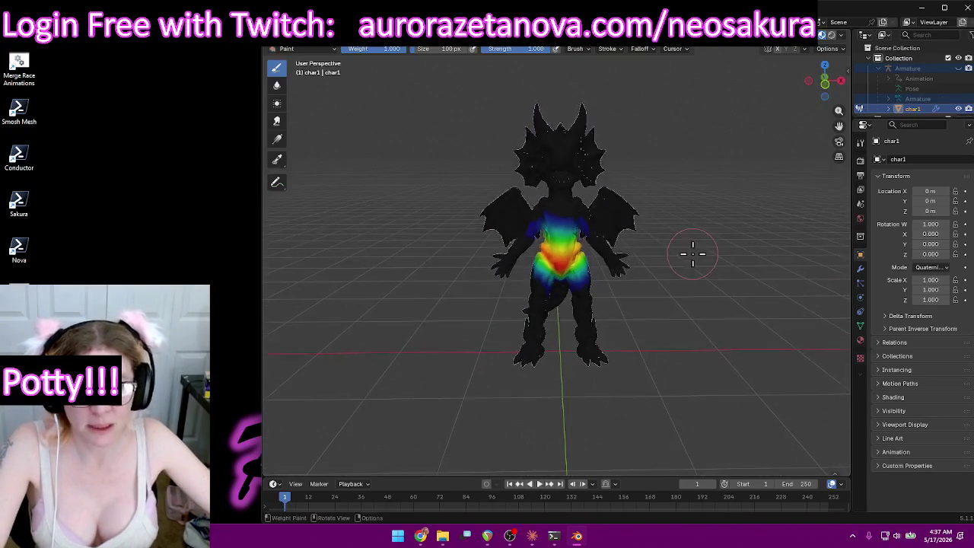
pyautogui.scroll(5, 691, 252)
pyautogui.moveTo(776, 350)
pyautogui.mouseDown(button='middle')
pyautogui.moveTo(675, 333)
pyautogui.moveTo(755, 324)
pyautogui.moveTo(724, 348)
pyautogui.moveTo(724, 370)
pyautogui.moveTo(717, 337)
pyautogui.mouseUp(button='middle')
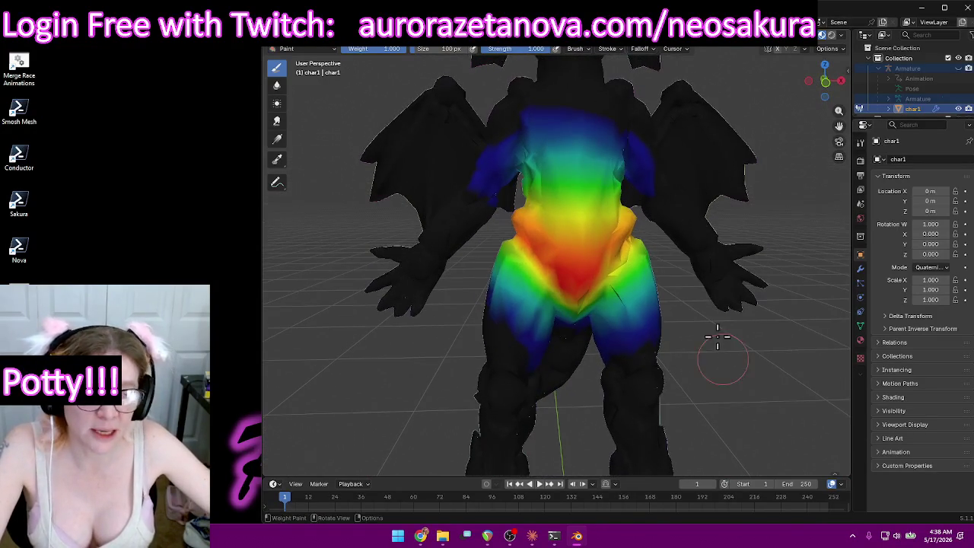
pyautogui.click(814, 50)
# Paint full 1.0 weight across the pelvis from a three-quarter front view.
pyautogui.moveTo(685, 272)
pyautogui.mouseDown(button='middle')
pyautogui.moveTo(632, 297)
pyautogui.moveTo(605, 267)
pyautogui.mouseUp(button='middle')
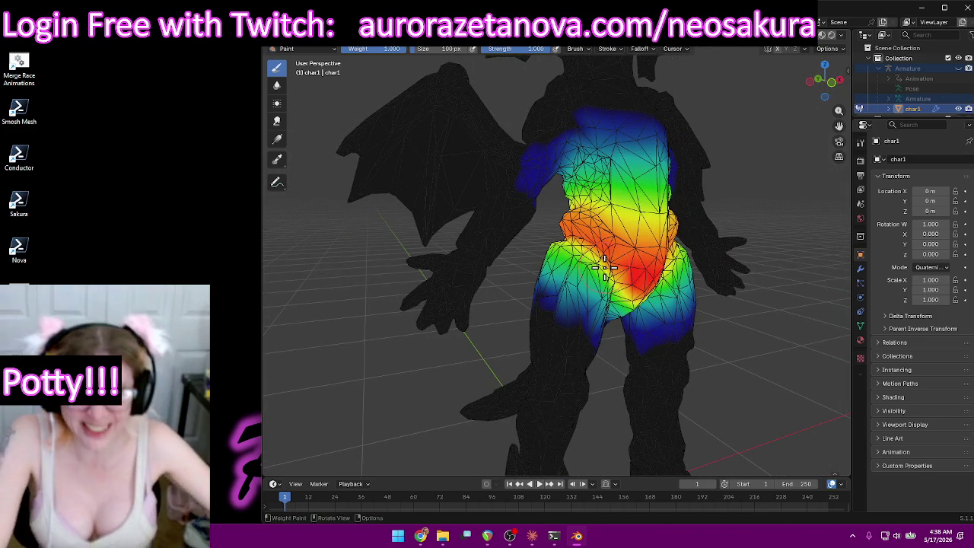
pyautogui.moveTo(750, 187)
pyautogui.mouseDown(button='middle')
pyautogui.moveTo(665, 283)
pyautogui.moveTo(706, 307)
pyautogui.moveTo(526, 316)
pyautogui.moveTo(689, 283)
pyautogui.moveTo(711, 311)
pyautogui.moveTo(684, 321)
pyautogui.moveTo(474, 311)
pyautogui.moveTo(662, 319)
pyautogui.moveTo(692, 309)
pyautogui.moveTo(635, 297)
pyautogui.moveTo(563, 304)
pyautogui.moveTo(715, 119)
pyautogui.mouseUp(button='middle')
pyautogui.moveTo(646, 206)
pyautogui.mouseDown(button='middle')
pyautogui.moveTo(624, 191)
pyautogui.moveTo(656, 218)
pyautogui.moveTo(647, 207)
pyautogui.mouseUp(button='middle')
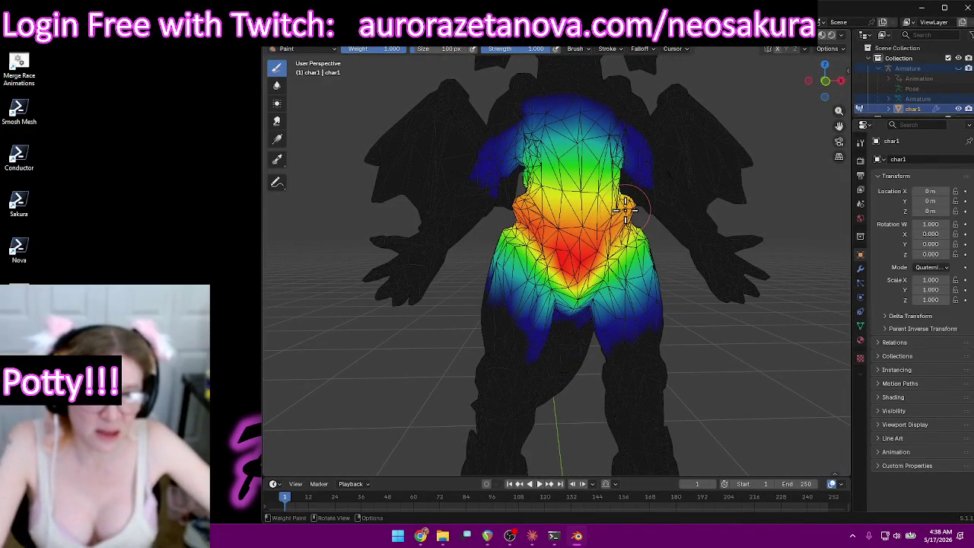
pyautogui.moveTo(537, 235); pyautogui.dragTo(588, 258)
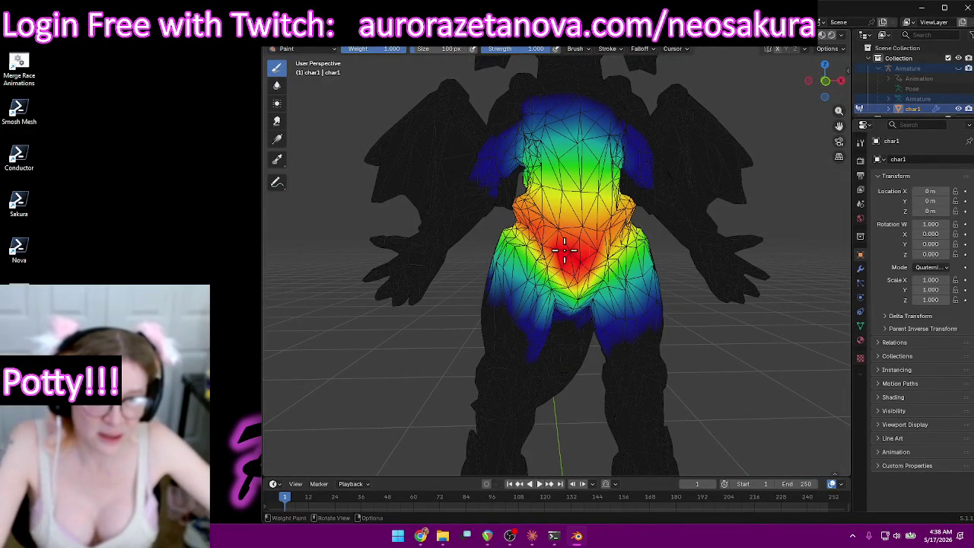
pyautogui.moveTo(535, 220); pyautogui.dragTo(567, 259)
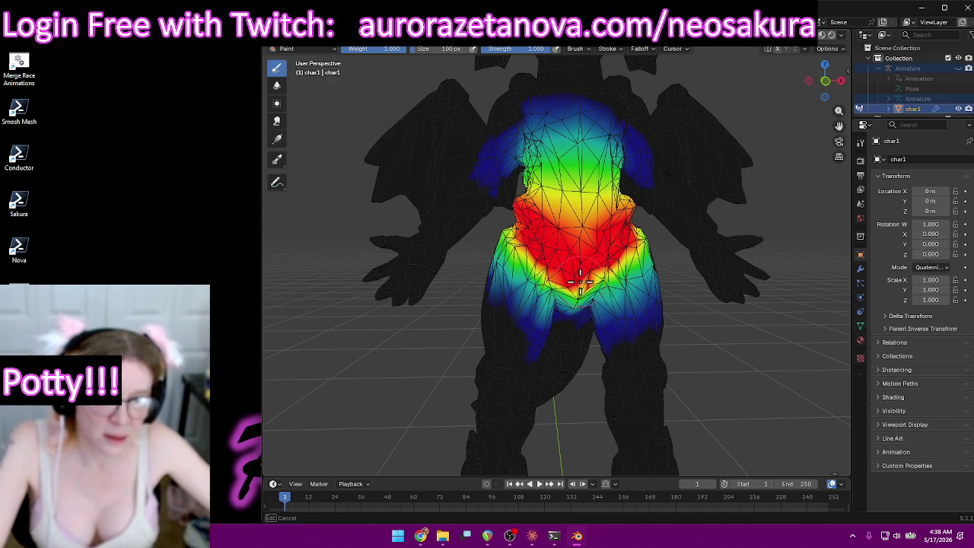
# Add more full weight over the red hip area from the front.
pyautogui.moveTo(613, 263)
pyautogui.mouseDown(button='middle')
pyautogui.moveTo(550, 247)
pyautogui.moveTo(573, 213)
pyautogui.mouseUp(button='middle')
pyautogui.moveTo(642, 160); pyautogui.dragTo(620, 183, button='middle')
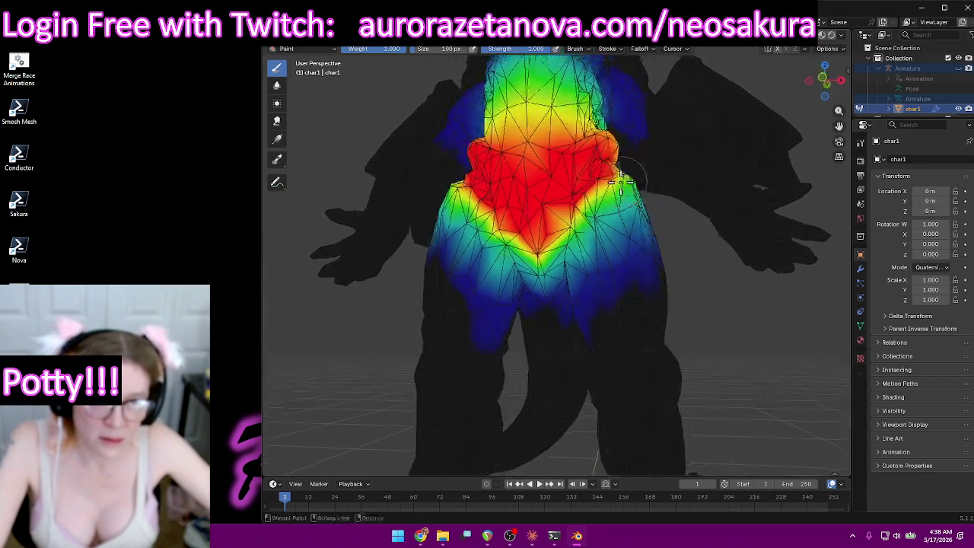
pyautogui.moveTo(567, 227); pyautogui.dragTo(631, 252, button='middle')
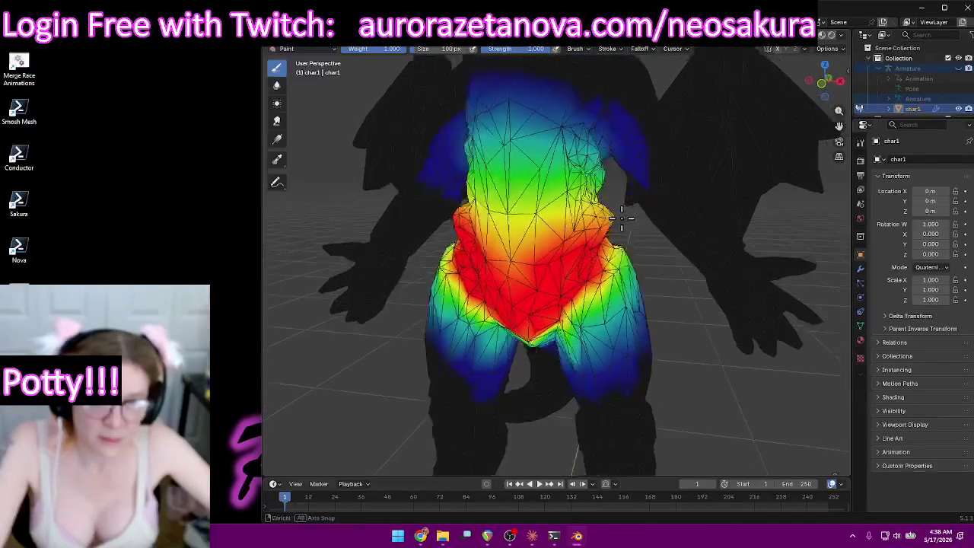
pyautogui.moveTo(632, 252); pyautogui.dragTo(640, 261)
pyautogui.moveTo(605, 247)
pyautogui.mouseDown(button='middle')
pyautogui.moveTo(677, 277)
pyautogui.moveTo(776, 244)
pyautogui.moveTo(821, 254)
pyautogui.moveTo(629, 250)
pyautogui.moveTo(586, 215)
pyautogui.moveTo(594, 226)
pyautogui.mouseUp(button='middle')
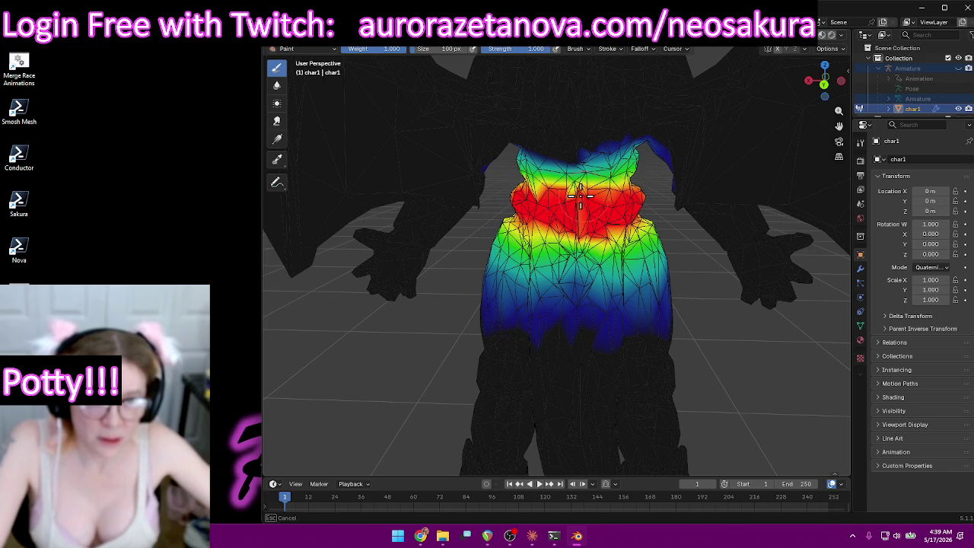
# Paint full red weight along the back of the waist band.
pyautogui.moveTo(588, 196)
pyautogui.mouseDown(button='middle')
pyautogui.moveTo(543, 226)
pyautogui.moveTo(567, 227)
pyautogui.moveTo(518, 220)
pyautogui.moveTo(631, 226)
pyautogui.moveTo(633, 248)
pyautogui.moveTo(643, 220)
pyautogui.moveTo(630, 163)
pyautogui.mouseUp(button='middle')
pyautogui.scroll(3, 558, 219)
pyautogui.scroll(3, 522, 195)
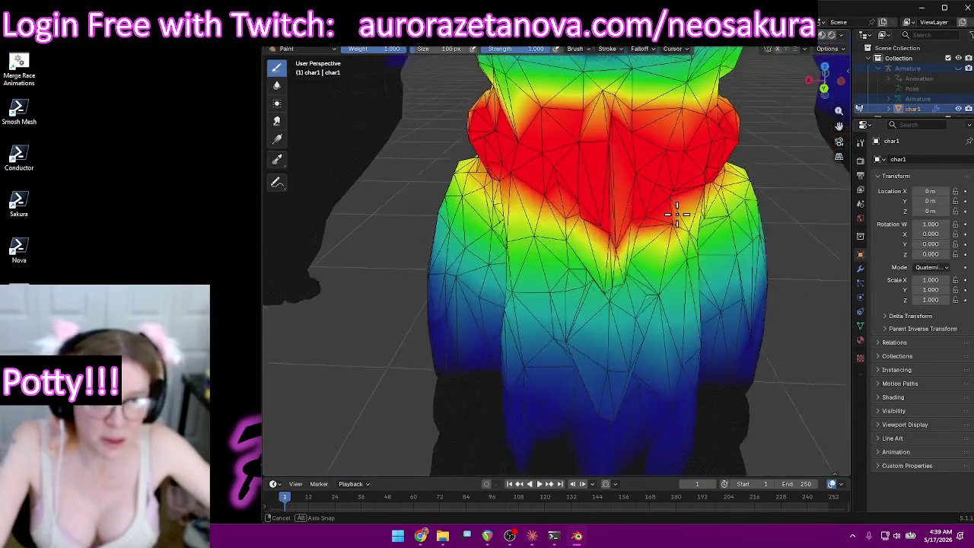
pyautogui.moveTo(553, 132); pyautogui.dragTo(507, 136)
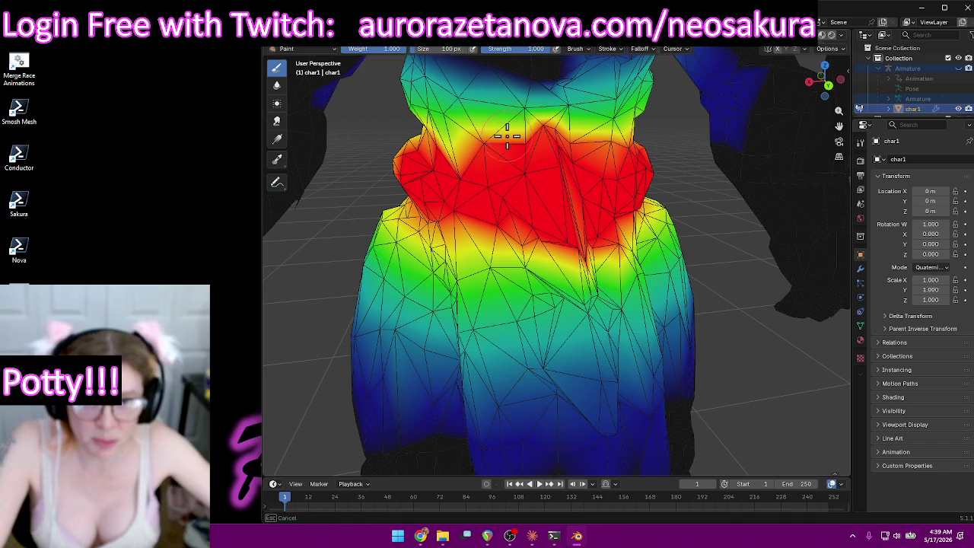
pyautogui.moveTo(440, 124)
pyautogui.mouseDown()
pyautogui.moveTo(449, 126)
pyautogui.moveTo(430, 118)
pyautogui.moveTo(441, 122)
pyautogui.mouseUp()
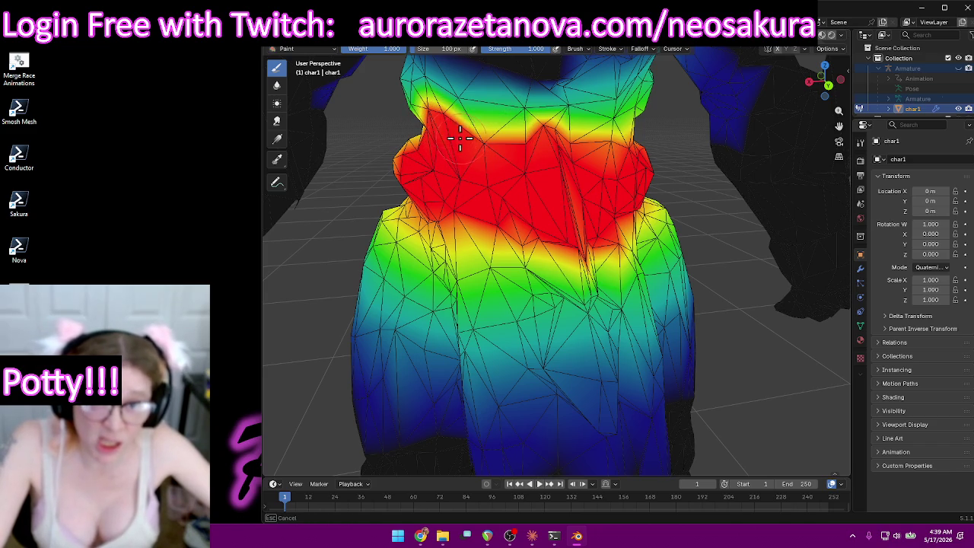
pyautogui.moveTo(517, 168); pyautogui.dragTo(583, 211, button='middle')
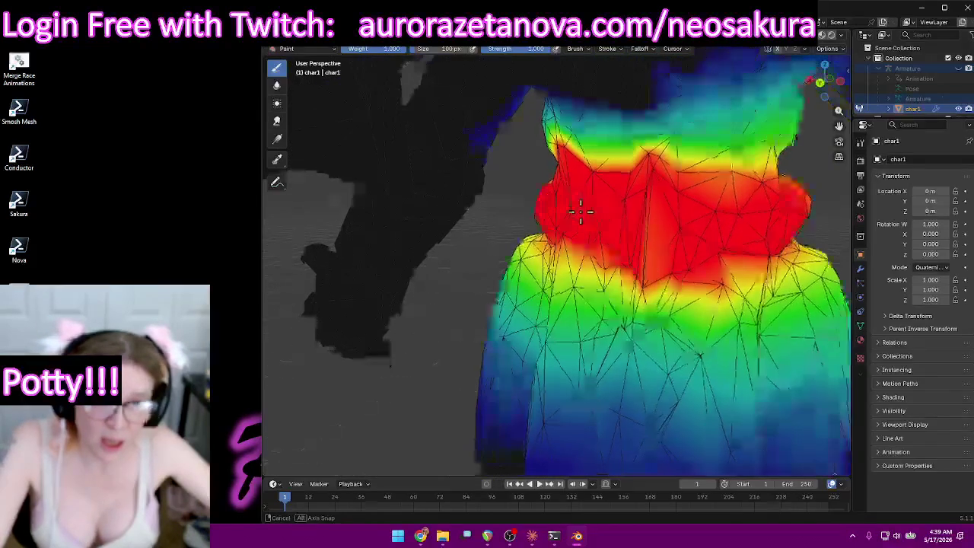
# Extend red weight near the hip and hip crease from front angles.
pyautogui.moveTo(783, 289)
pyautogui.mouseDown(button='middle')
pyautogui.moveTo(717, 250)
pyautogui.moveTo(517, 201)
pyautogui.moveTo(667, 257)
pyautogui.moveTo(613, 261)
pyautogui.moveTo(649, 266)
pyautogui.mouseUp(button='middle')
pyautogui.moveTo(649, 266); pyautogui.dragTo(647, 256)
pyautogui.moveTo(701, 243)
pyautogui.mouseDown(button='middle')
pyautogui.moveTo(713, 244)
pyautogui.moveTo(723, 276)
pyautogui.moveTo(735, 211)
pyautogui.moveTo(727, 209)
pyautogui.mouseUp(button='middle')
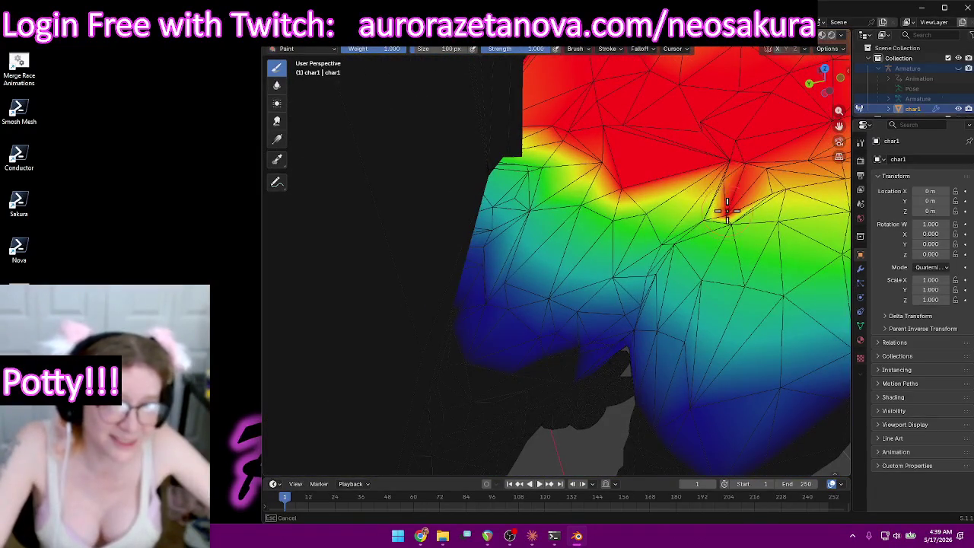
pyautogui.moveTo(708, 185); pyautogui.dragTo(728, 218)
pyautogui.moveTo(728, 217)
pyautogui.mouseDown(button='middle')
pyautogui.moveTo(728, 195)
pyautogui.moveTo(645, 217)
pyautogui.moveTo(700, 224)
pyautogui.moveTo(702, 244)
pyautogui.mouseUp(button='middle')
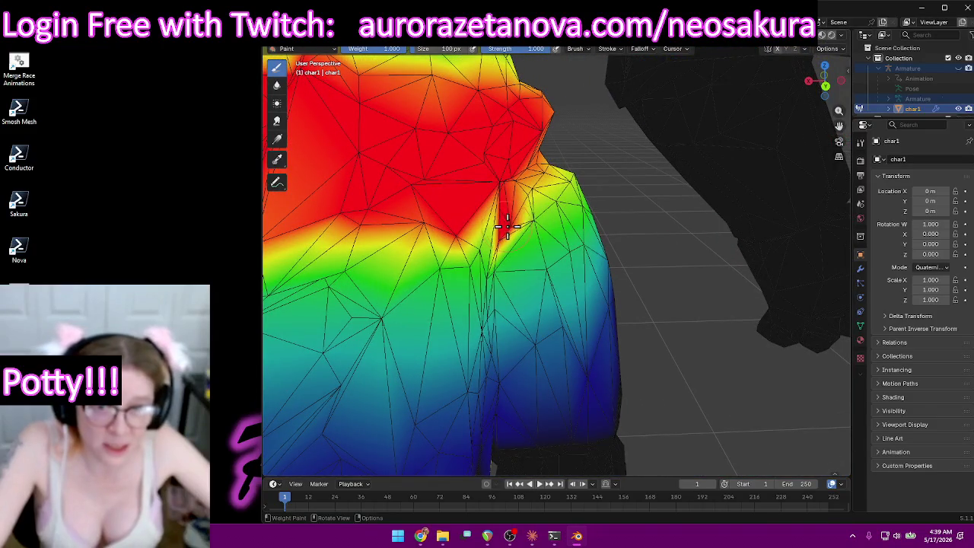
# Orbit and zoom around the hips to inspect the painted weights from side and rear.
pyautogui.moveTo(581, 204)
pyautogui.mouseDown(button='middle')
pyautogui.moveTo(591, 196)
pyautogui.moveTo(570, 196)
pyautogui.mouseUp(button='middle')
pyautogui.keyDown('ctrl'); pyautogui.moveTo(814, 349); pyautogui.dragTo(814, 335, button='middle'); pyautogui.keyUp('ctrl')
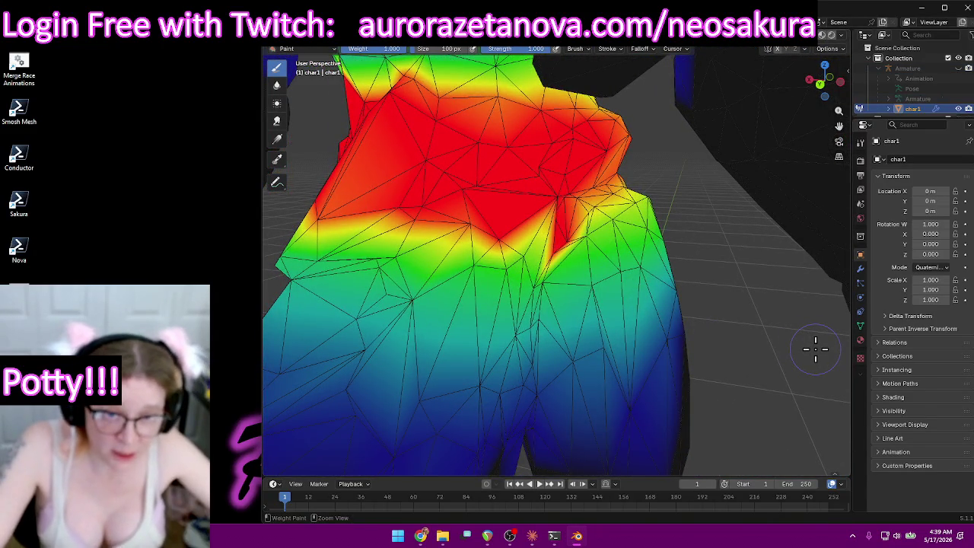
pyautogui.moveTo(674, 330)
pyautogui.mouseDown(button='middle')
pyautogui.moveTo(629, 348)
pyautogui.moveTo(570, 352)
pyautogui.mouseUp(button='middle')
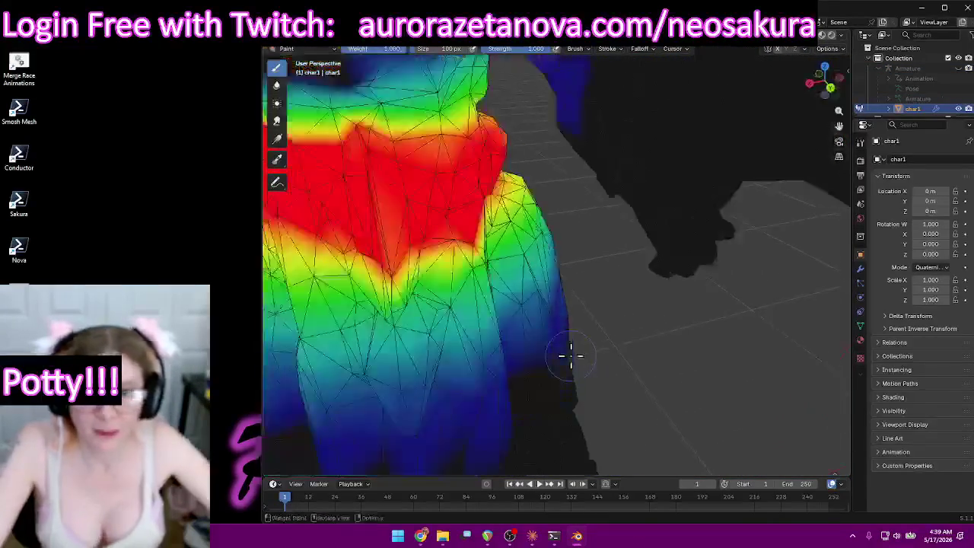
pyautogui.scroll(-5, 579, 345)
pyautogui.scroll(3, 646, 339)
pyautogui.moveTo(631, 308)
pyautogui.mouseDown(button='middle')
pyautogui.moveTo(739, 327)
pyautogui.moveTo(799, 322)
pyautogui.moveTo(503, 249)
pyautogui.moveTo(570, 315)
pyautogui.mouseUp(button='middle')
pyautogui.scroll(3, 532, 281)
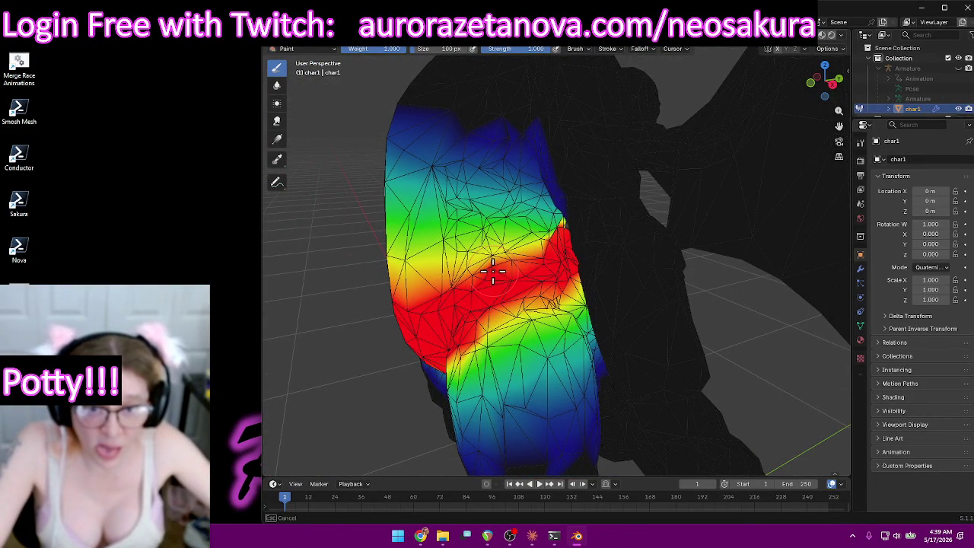
pyautogui.moveTo(539, 293)
pyautogui.mouseDown(button='middle')
pyautogui.moveTo(532, 261)
pyautogui.moveTo(587, 263)
pyautogui.moveTo(394, 271)
pyautogui.mouseUp(button='middle')
pyautogui.scroll(-5, 526, 261)
pyautogui.scroll(-3, 522, 342)
pyautogui.scroll(-2, 507, 352)
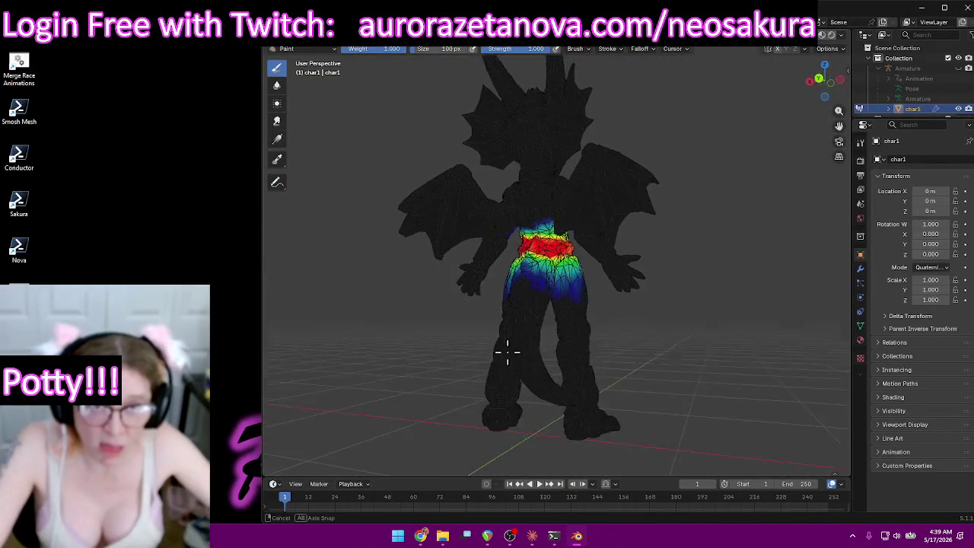
pyautogui.moveTo(507, 351); pyautogui.dragTo(539, 321, button='middle')
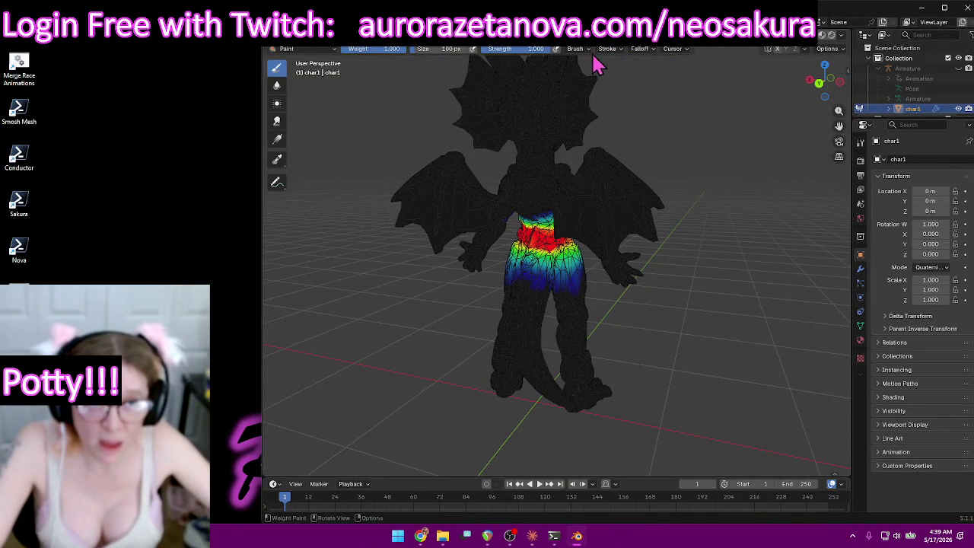
# Set the brush falloff to Constant and paint green weight from the hip down the tail.
pyautogui.click(640, 50)
pyautogui.click(620, 159)
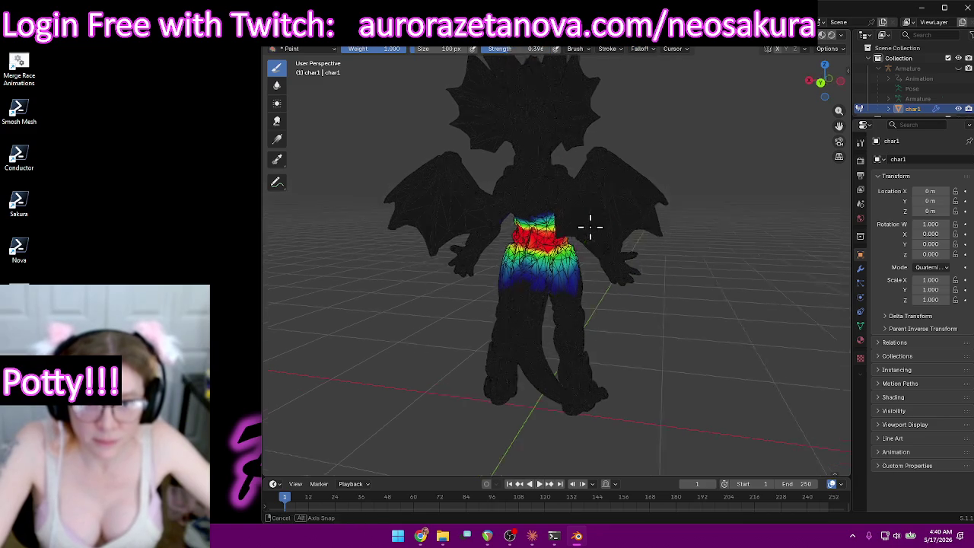
pyautogui.scroll(3, 495, 333)
pyautogui.scroll(2, 489, 270)
pyautogui.moveTo(489, 271); pyautogui.dragTo(472, 452)
# Extend the green weight further down the tail, then look down on it from behind.
pyautogui.scroll(-4, 570, 388)
pyautogui.scroll(-2, 522, 370)
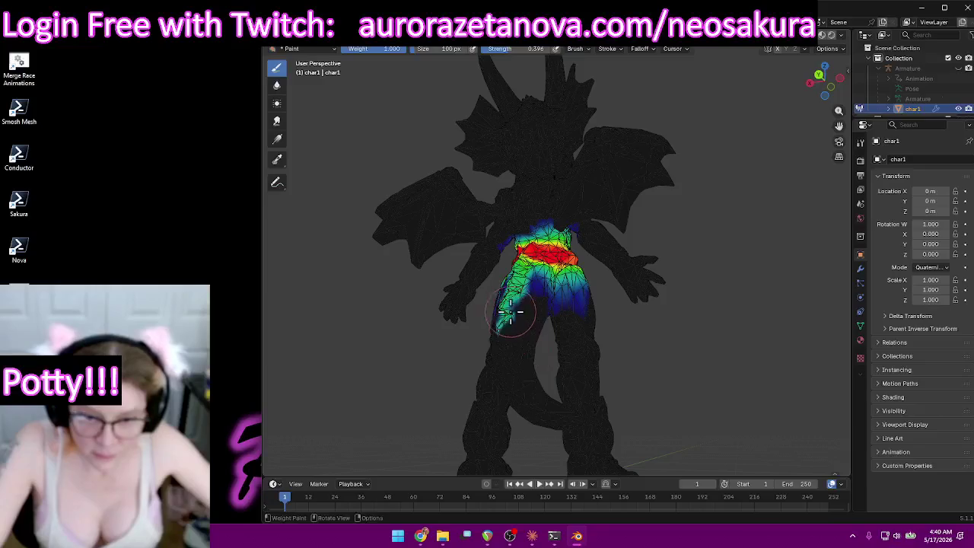
pyautogui.moveTo(515, 371); pyautogui.dragTo(550, 416)
pyautogui.moveTo(565, 420)
pyautogui.mouseDown(button='middle')
pyautogui.moveTo(614, 271)
pyautogui.moveTo(506, 368)
pyautogui.moveTo(627, 263)
pyautogui.moveTo(589, 271)
pyautogui.moveTo(539, 322)
pyautogui.moveTo(535, 355)
pyautogui.moveTo(505, 356)
pyautogui.moveTo(543, 344)
pyautogui.moveTo(362, 329)
pyautogui.moveTo(534, 352)
pyautogui.mouseUp(button='middle')
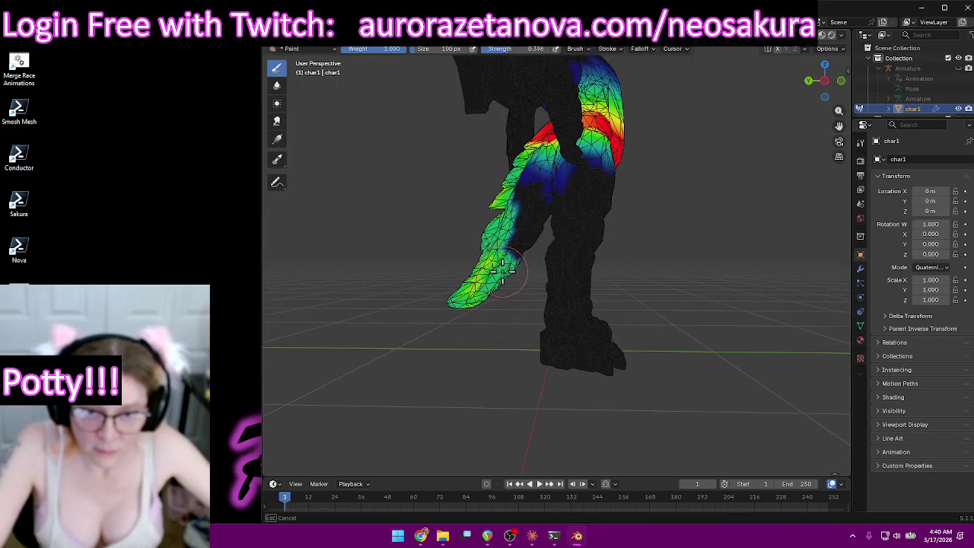
pyautogui.moveTo(495, 191); pyautogui.dragTo(718, 195, button='middle')
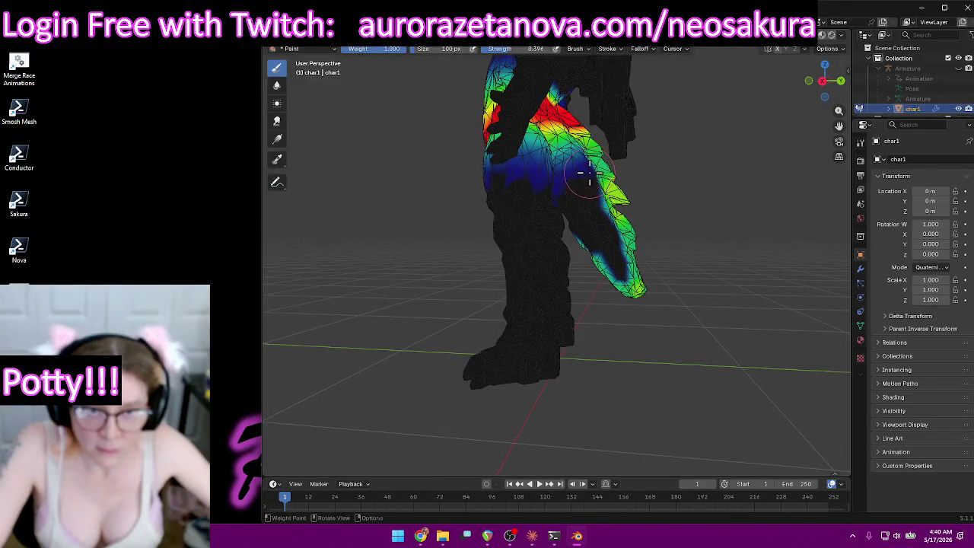
pyautogui.moveTo(642, 276)
pyautogui.mouseDown(button='middle')
pyautogui.moveTo(663, 245)
pyautogui.moveTo(601, 167)
pyautogui.moveTo(582, 76)
pyautogui.mouseUp(button='middle')
# Adjust brush weight, size and strength, then paint more weight onto the upper tail.
pyautogui.rightClick(559, 308)
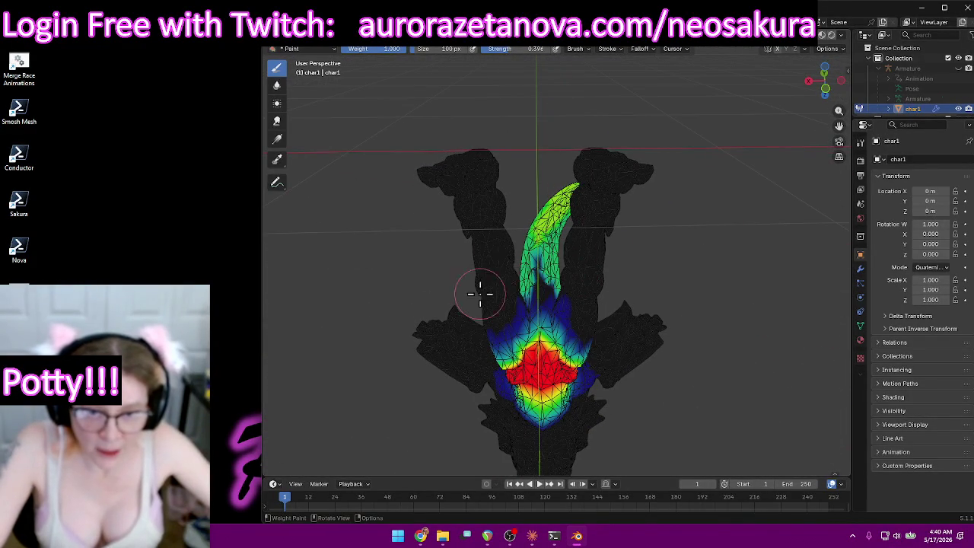
pyautogui.scroll(5, 548, 289)
pyautogui.moveTo(522, 376); pyautogui.dragTo(520, 300)
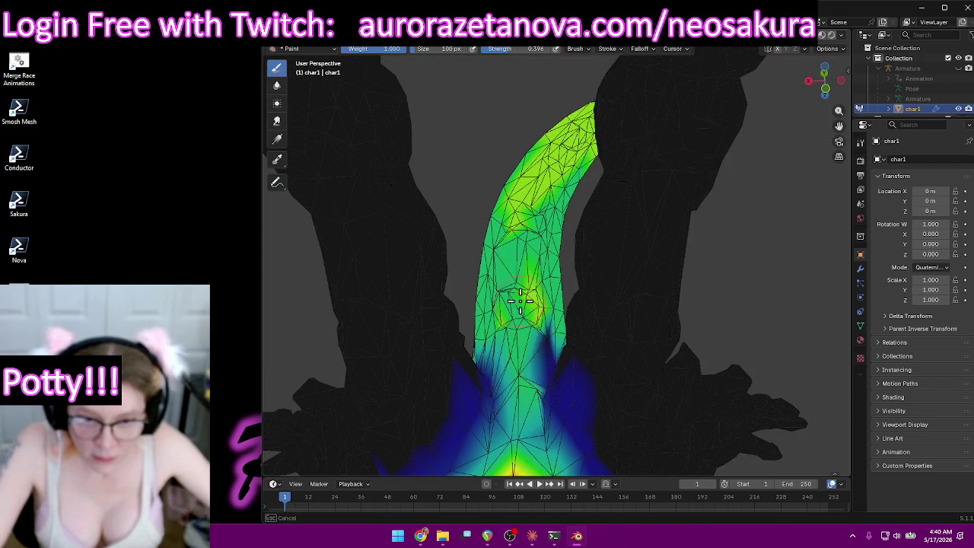
pyautogui.moveTo(534, 358)
pyautogui.mouseDown(button='middle')
pyautogui.moveTo(680, 407)
pyautogui.moveTo(760, 267)
pyautogui.moveTo(741, 276)
pyautogui.moveTo(710, 235)
pyautogui.moveTo(548, 169)
pyautogui.moveTo(524, 114)
pyautogui.mouseUp(button='middle')
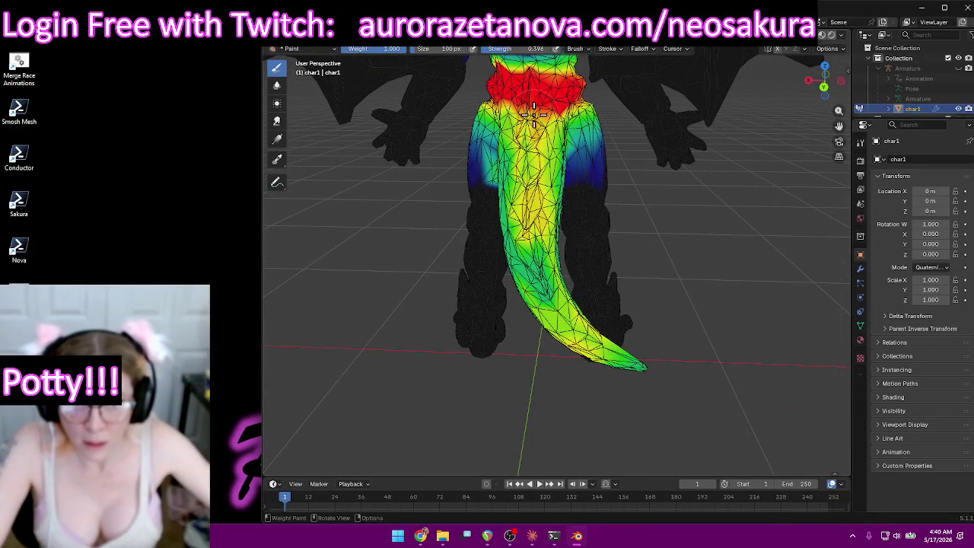
pyautogui.moveTo(527, 225); pyautogui.dragTo(543, 213, button='middle')
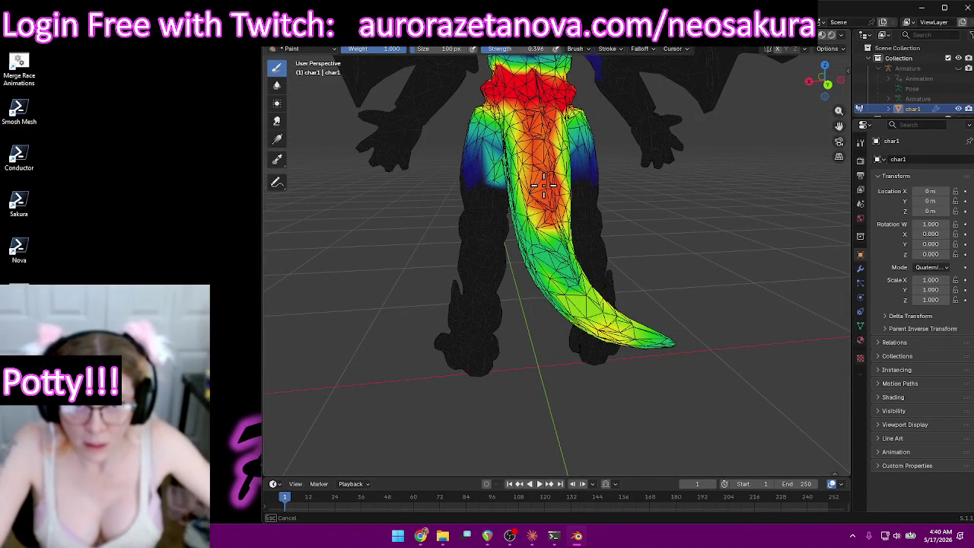
pyautogui.moveTo(557, 129); pyautogui.dragTo(563, 115, button='middle')
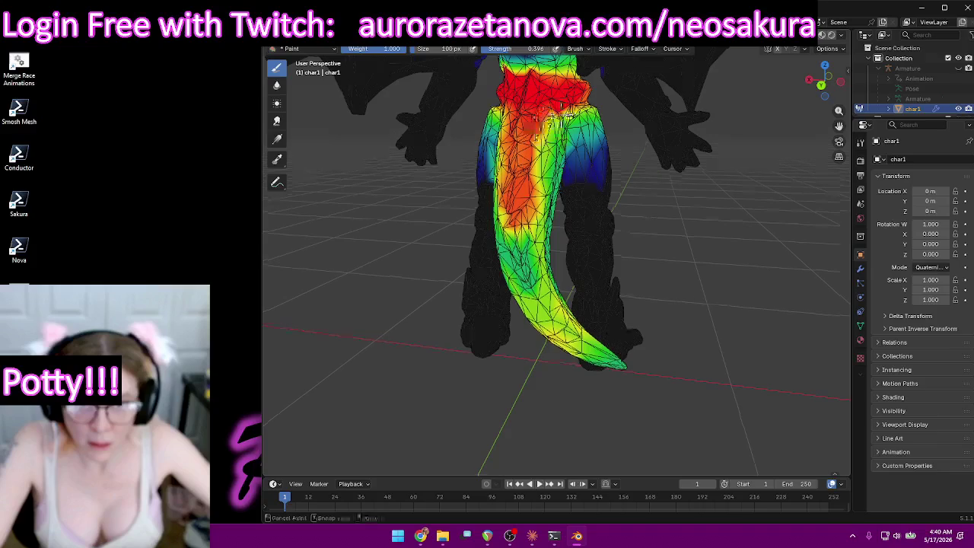
pyautogui.moveTo(536, 152); pyautogui.dragTo(561, 113)
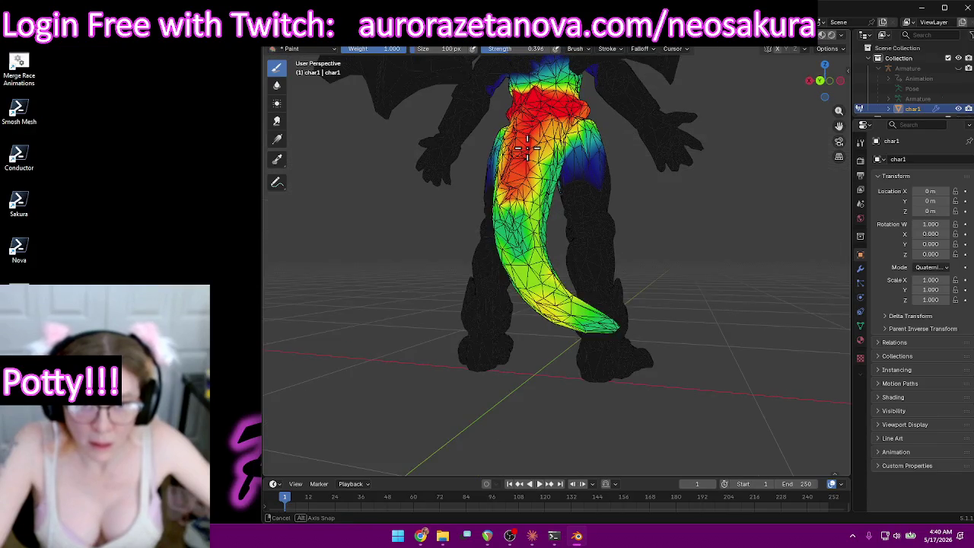
# Paint weight along the tail and orbit to look down on the whole dragon.
pyautogui.moveTo(530, 170); pyautogui.dragTo(506, 169, button='middle')
pyautogui.moveTo(506, 169); pyautogui.dragTo(511, 258)
pyautogui.moveTo(511, 259)
pyautogui.mouseDown(button='middle')
pyautogui.moveTo(553, 237)
pyautogui.moveTo(548, 215)
pyautogui.moveTo(763, 259)
pyautogui.mouseUp(button='middle')
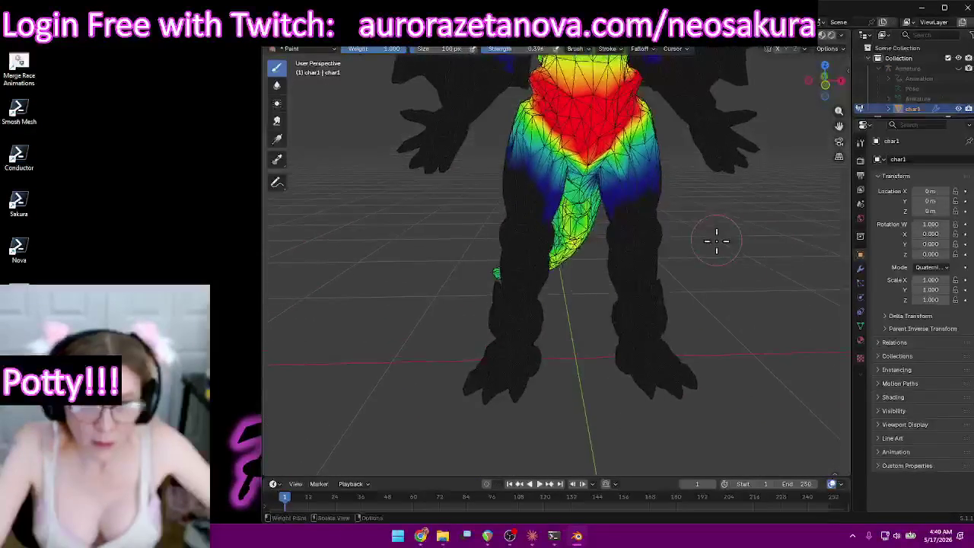
pyautogui.scroll(3, 747, 258)
pyautogui.scroll(-5, 748, 257)
pyautogui.moveTo(687, 274); pyautogui.dragTo(677, 203, button='middle')
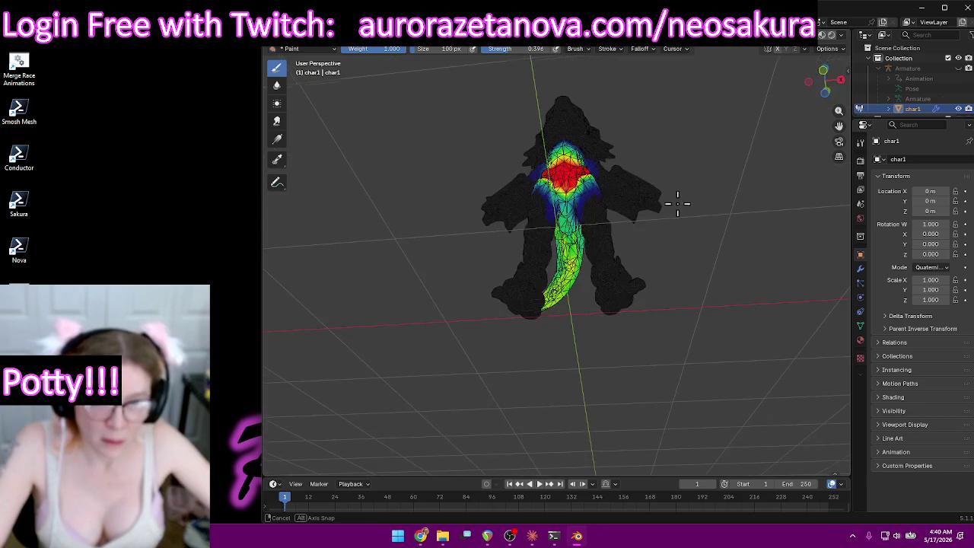
pyautogui.scroll(4, 559, 268)
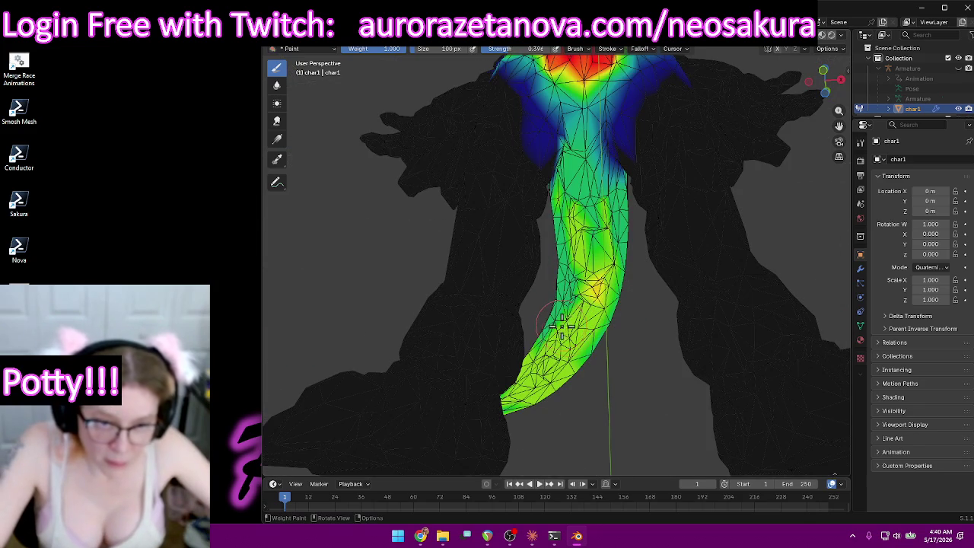
# Paint strong weight down the tail's centre, then view the whole dragon from behind.
pyautogui.moveTo(593, 172); pyautogui.dragTo(601, 293)
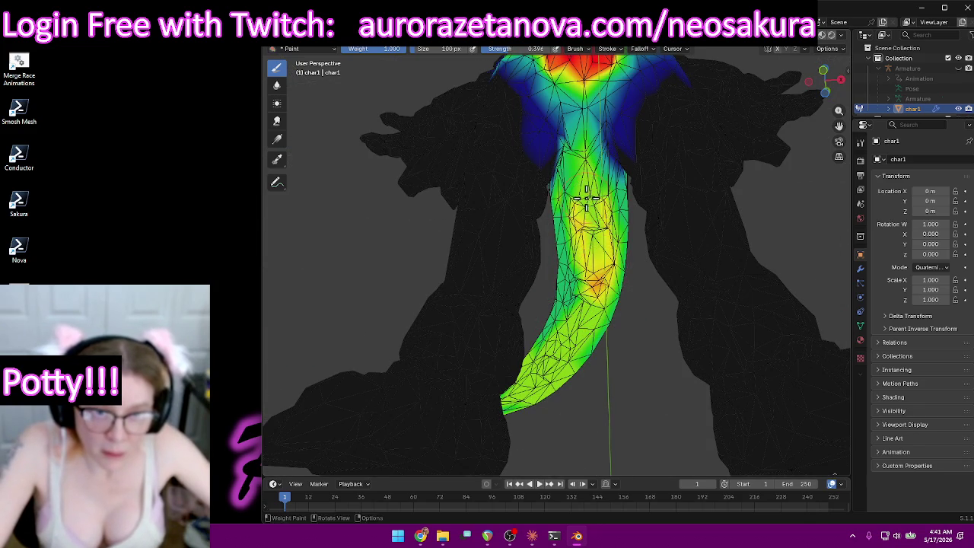
pyautogui.moveTo(589, 168); pyautogui.dragTo(557, 355)
pyautogui.moveTo(556, 354); pyautogui.dragTo(438, 247, button='middle')
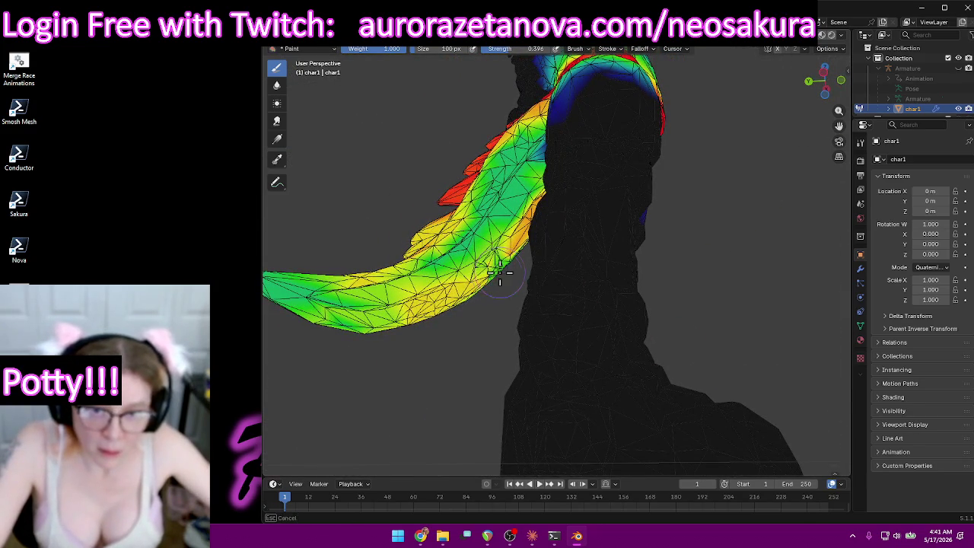
pyautogui.moveTo(452, 318)
pyautogui.mouseDown(button='middle')
pyautogui.moveTo(510, 355)
pyautogui.moveTo(579, 347)
pyautogui.moveTo(543, 342)
pyautogui.mouseUp(button='middle')
pyautogui.scroll(-5, 525, 346)
pyautogui.click(536, 48)
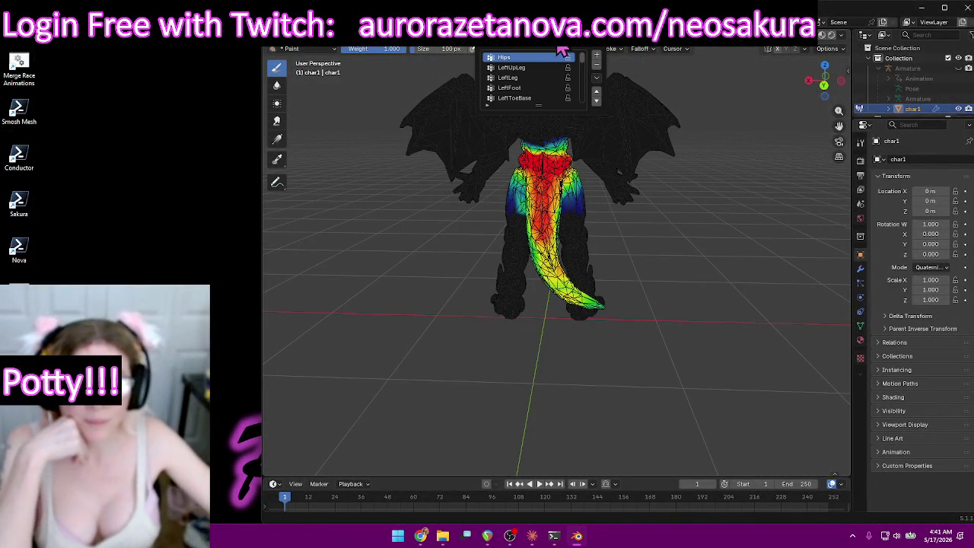
# Make LeftUpLeg the active group and erase stray weight from the tail tip and around the thigh.
pyautogui.click(548, 67)
pyautogui.moveTo(359, 232)
pyautogui.mouseDown(button='middle')
pyautogui.moveTo(442, 241)
pyautogui.moveTo(397, 233)
pyautogui.mouseUp(button='middle')
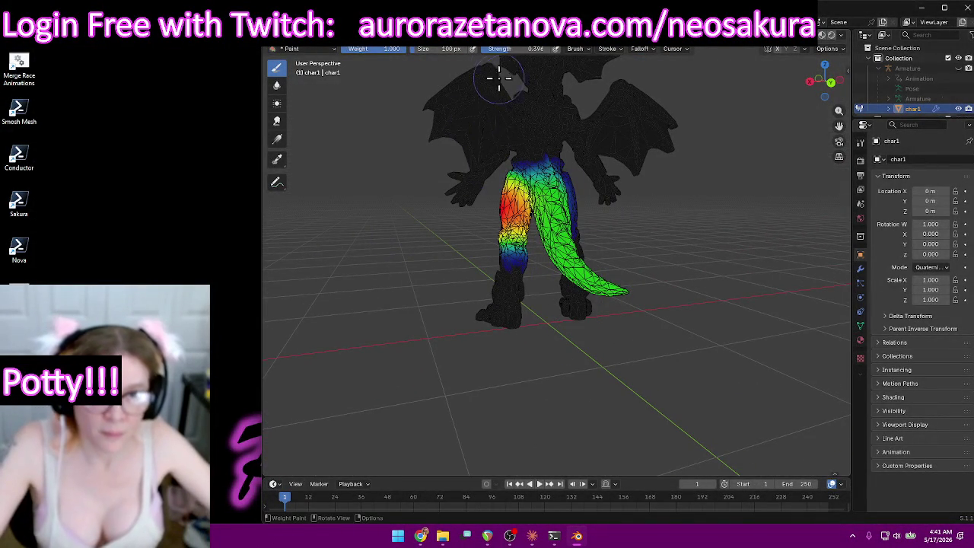
pyautogui.moveTo(653, 287); pyautogui.dragTo(612, 292)
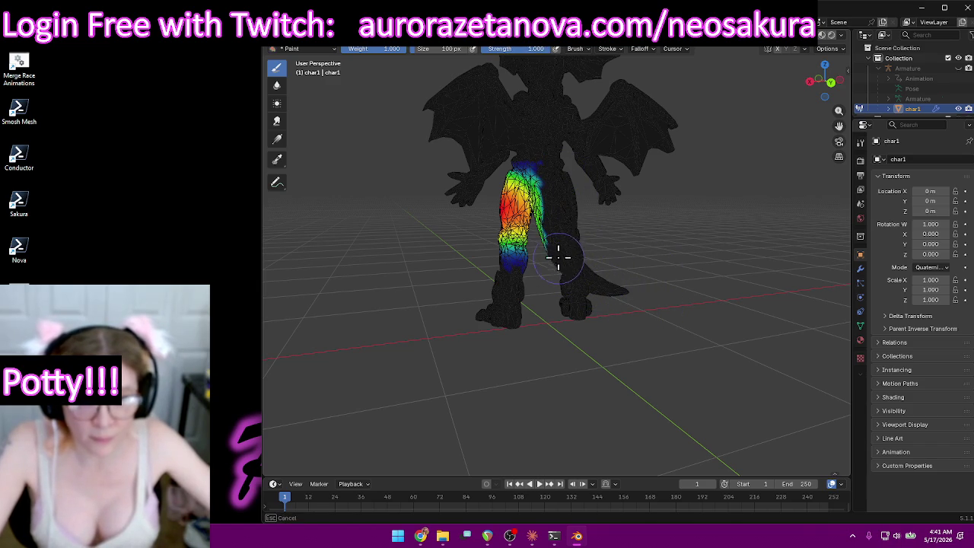
pyautogui.moveTo(554, 229)
pyautogui.mouseDown(button='middle')
pyautogui.moveTo(591, 239)
pyautogui.moveTo(778, 233)
pyautogui.moveTo(746, 235)
pyautogui.mouseUp(button='middle')
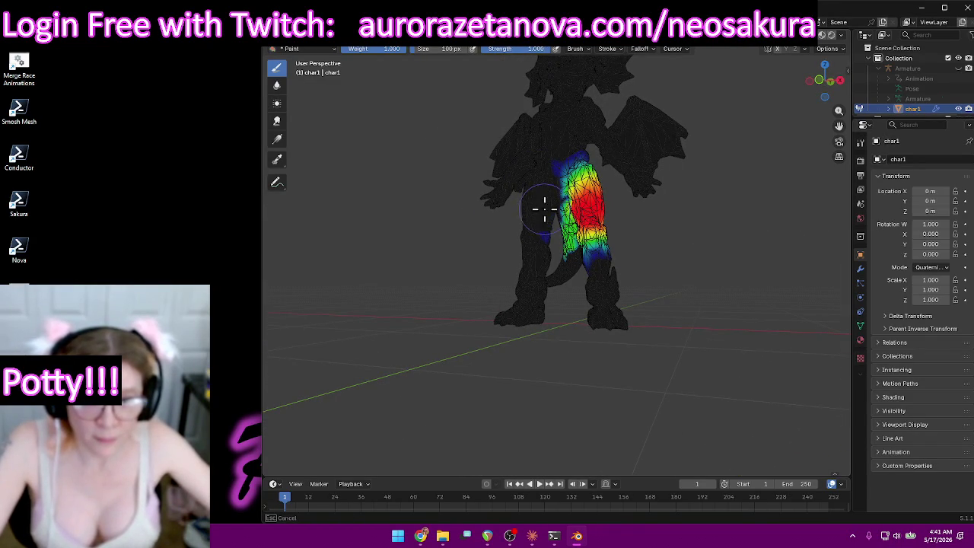
pyautogui.scroll(2, 548, 246)
pyautogui.scroll(5, 551, 262)
pyautogui.moveTo(584, 261)
pyautogui.mouseDown()
pyautogui.moveTo(593, 206)
pyautogui.moveTo(581, 147)
pyautogui.moveTo(604, 156)
pyautogui.moveTo(619, 214)
pyautogui.moveTo(619, 163)
pyautogui.mouseUp()
pyautogui.moveTo(620, 163)
pyautogui.mouseDown(button='middle')
pyautogui.moveTo(542, 104)
pyautogui.moveTo(507, 115)
pyautogui.mouseUp(button='middle')
pyautogui.moveTo(600, 137)
pyautogui.mouseDown()
pyautogui.moveTo(570, 126)
pyautogui.moveTo(570, 104)
pyautogui.moveTo(626, 94)
pyautogui.mouseUp()
pyautogui.moveTo(626, 94)
pyautogui.mouseDown(button='middle')
pyautogui.moveTo(625, 137)
pyautogui.moveTo(591, 117)
pyautogui.moveTo(609, 266)
pyautogui.moveTo(572, 337)
pyautogui.mouseUp(button='middle')
pyautogui.moveTo(572, 337)
pyautogui.mouseDown()
pyautogui.moveTo(548, 269)
pyautogui.moveTo(599, 299)
pyautogui.mouseUp()
pyautogui.moveTo(535, 319)
pyautogui.mouseDown()
pyautogui.moveTo(558, 189)
pyautogui.moveTo(523, 136)
pyautogui.mouseUp()
# Paint full red weight down and over the left upper leg from several angles.
pyautogui.moveTo(579, 153)
pyautogui.mouseDown(button='middle')
pyautogui.moveTo(574, 175)
pyautogui.moveTo(582, 152)
pyautogui.moveTo(736, 157)
pyautogui.moveTo(692, 224)
pyautogui.moveTo(691, 180)
pyautogui.moveTo(667, 174)
pyautogui.moveTo(714, 223)
pyautogui.mouseUp(button='middle')
pyautogui.moveTo(714, 223)
pyautogui.mouseDown()
pyautogui.moveTo(719, 342)
pyautogui.moveTo(784, 289)
pyautogui.moveTo(699, 357)
pyautogui.moveTo(771, 348)
pyautogui.moveTo(827, 302)
pyautogui.mouseUp()
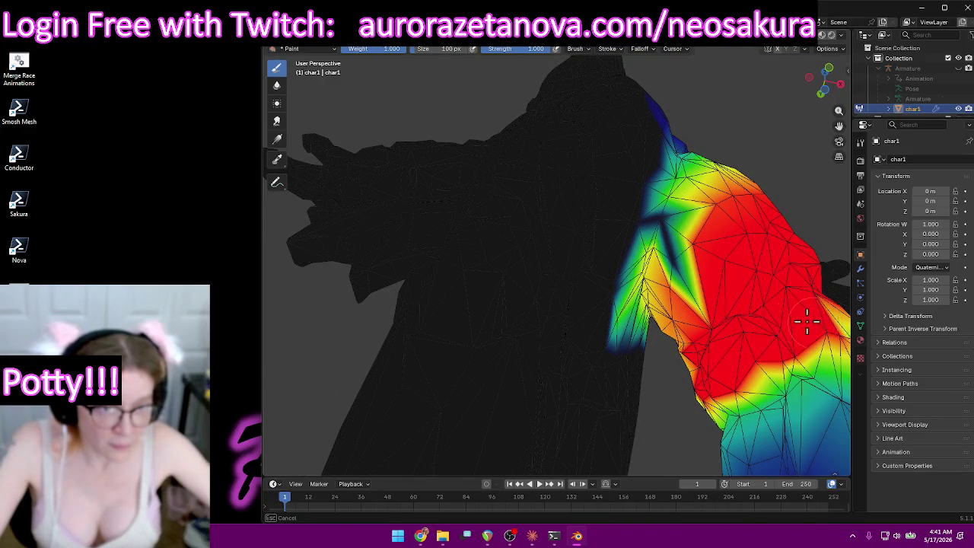
pyautogui.moveTo(708, 317); pyautogui.dragTo(684, 267)
pyautogui.moveTo(705, 237)
pyautogui.mouseDown(button='middle')
pyautogui.moveTo(702, 266)
pyautogui.moveTo(680, 233)
pyautogui.mouseUp(button='middle')
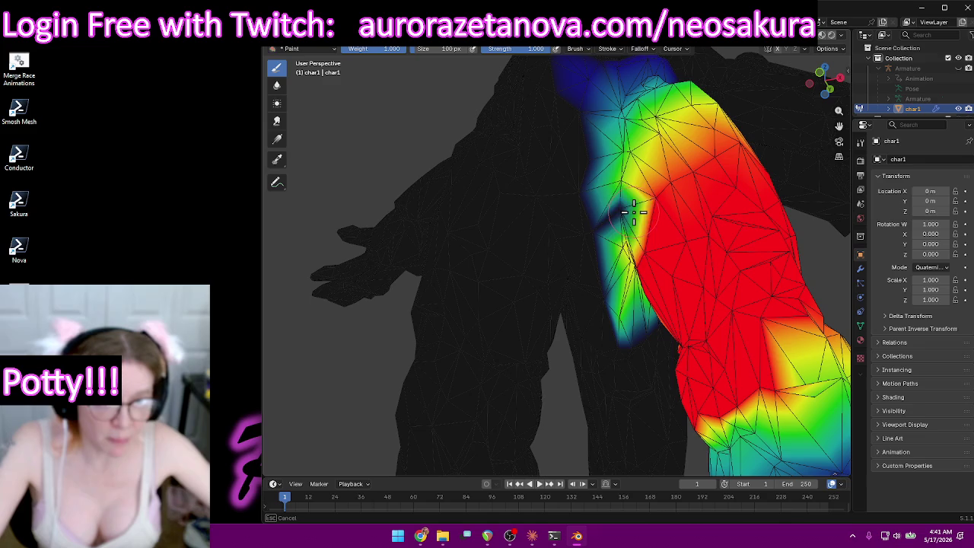
pyautogui.moveTo(633, 212)
pyautogui.mouseDown(button='middle')
pyautogui.moveTo(674, 228)
pyautogui.moveTo(580, 252)
pyautogui.moveTo(550, 294)
pyautogui.moveTo(588, 266)
pyautogui.mouseUp(button='middle')
pyautogui.moveTo(587, 266)
pyautogui.mouseDown()
pyautogui.moveTo(540, 273)
pyautogui.moveTo(595, 266)
pyautogui.mouseUp()
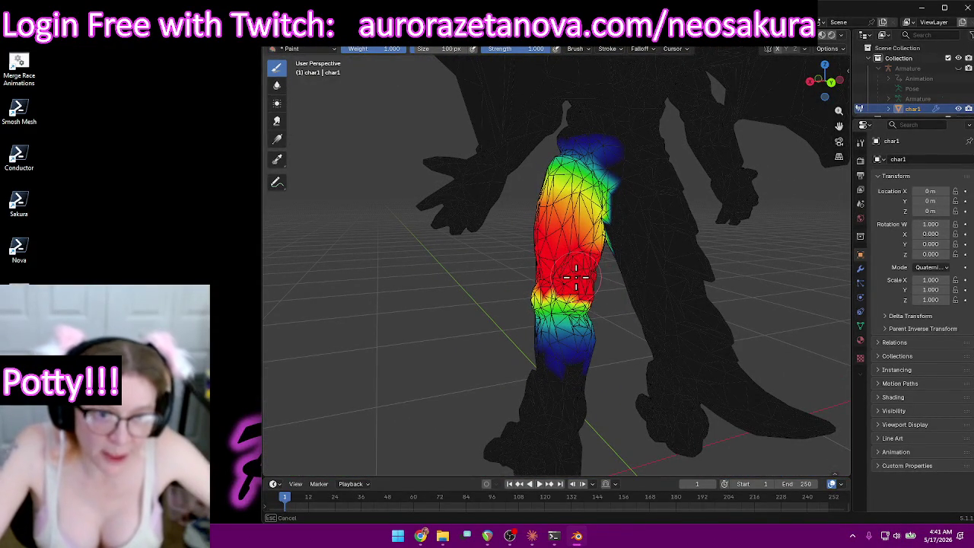
pyautogui.moveTo(583, 224)
pyautogui.mouseDown(button='middle')
pyautogui.moveTo(707, 245)
pyautogui.moveTo(743, 233)
pyautogui.moveTo(649, 267)
pyautogui.mouseUp(button='middle')
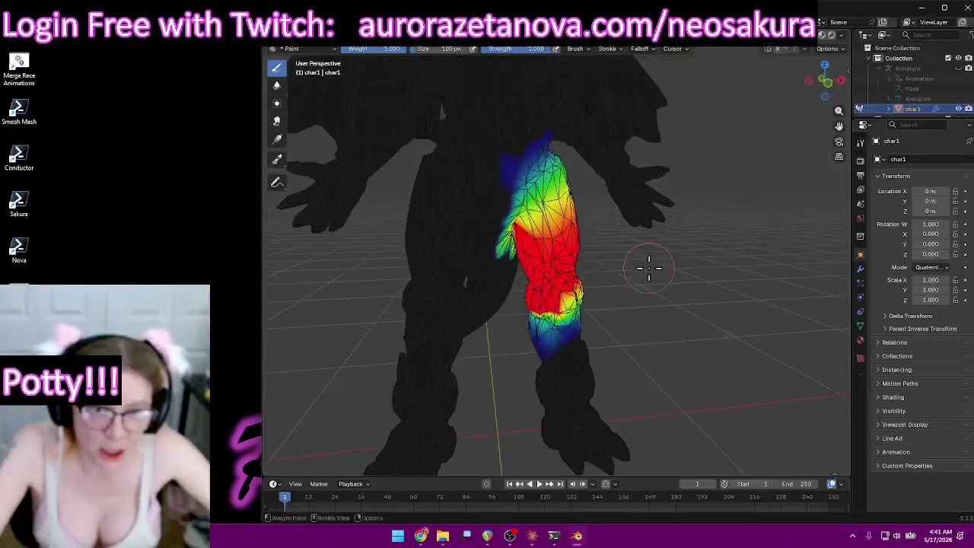
pyautogui.moveTo(544, 247); pyautogui.dragTo(566, 244)
# Orbit and zoom around the leg to inspect the thigh weights, then bring up the vertex group list.
pyautogui.moveTo(595, 262); pyautogui.dragTo(652, 288, button='middle')
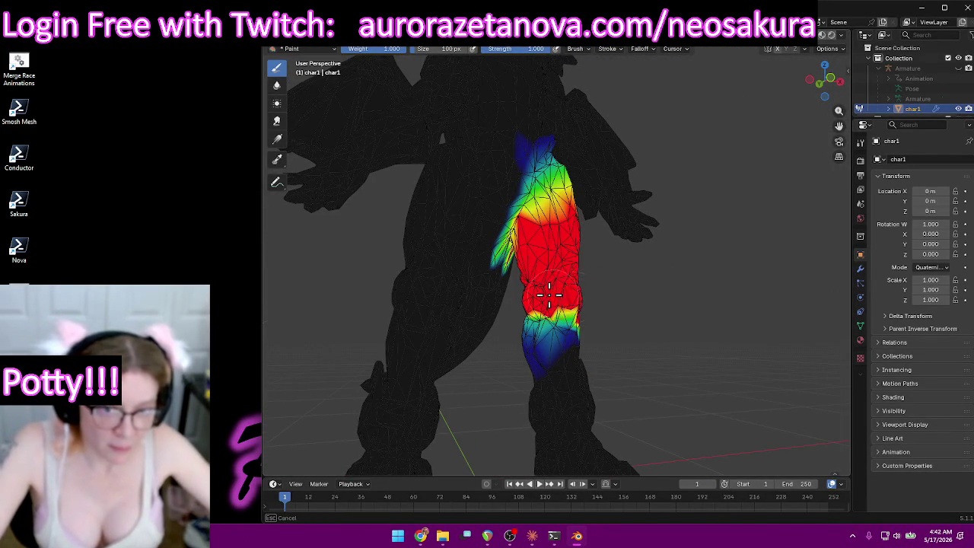
pyautogui.moveTo(664, 299); pyautogui.dragTo(524, 291, button='middle')
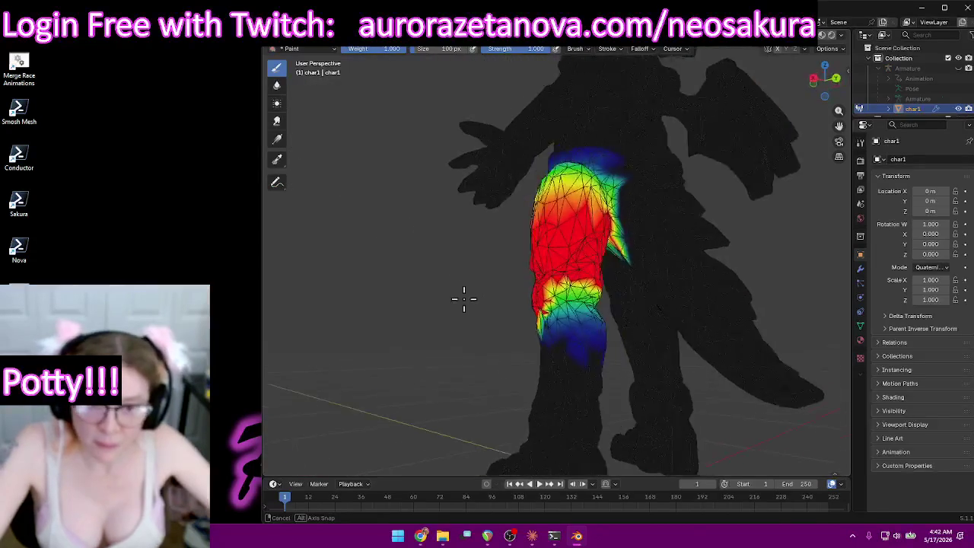
pyautogui.moveTo(584, 289)
pyautogui.mouseDown(button='middle')
pyautogui.moveTo(532, 291)
pyautogui.moveTo(581, 287)
pyautogui.moveTo(610, 261)
pyautogui.moveTo(584, 267)
pyautogui.moveTo(681, 287)
pyautogui.moveTo(773, 348)
pyautogui.moveTo(738, 308)
pyautogui.moveTo(763, 282)
pyautogui.moveTo(728, 278)
pyautogui.mouseUp(button='middle')
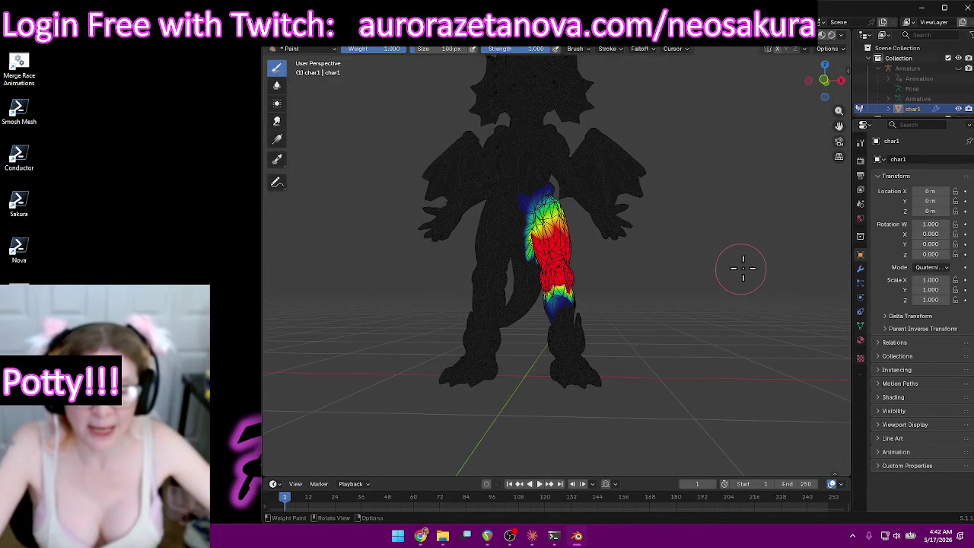
pyautogui.moveTo(591, 293); pyautogui.dragTo(655, 297, button='middle')
pyautogui.scroll(4, 674, 299)
pyautogui.moveTo(687, 327)
pyautogui.mouseDown(button='middle')
pyautogui.moveTo(683, 307)
pyautogui.moveTo(674, 347)
pyautogui.moveTo(691, 272)
pyautogui.mouseUp(button='middle')
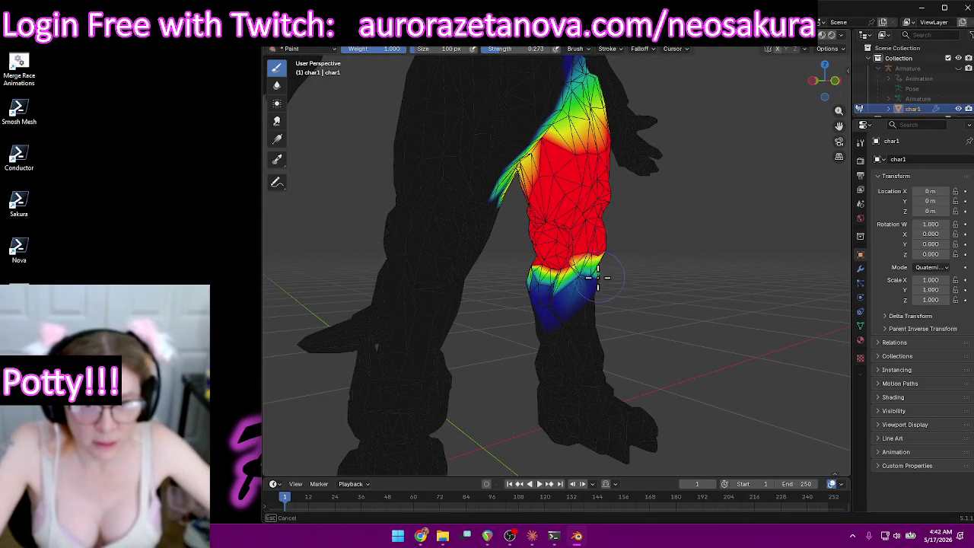
pyautogui.moveTo(535, 280)
pyautogui.mouseDown(button='middle')
pyautogui.moveTo(713, 297)
pyautogui.moveTo(570, 309)
pyautogui.moveTo(483, 281)
pyautogui.moveTo(596, 261)
pyautogui.moveTo(557, 289)
pyautogui.moveTo(300, 289)
pyautogui.moveTo(680, 282)
pyautogui.mouseUp(button='middle')
pyautogui.scroll(-3, 680, 282)
pyautogui.click(549, 73)
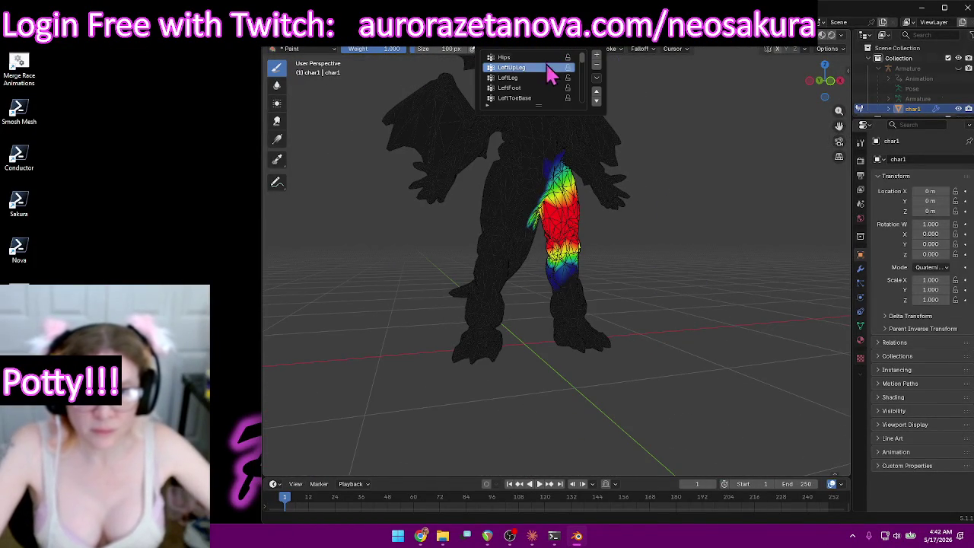
# Check the LeftLeg and then LeftFoot weights, orbiting around the foot and both legs.
pyautogui.click(535, 79)
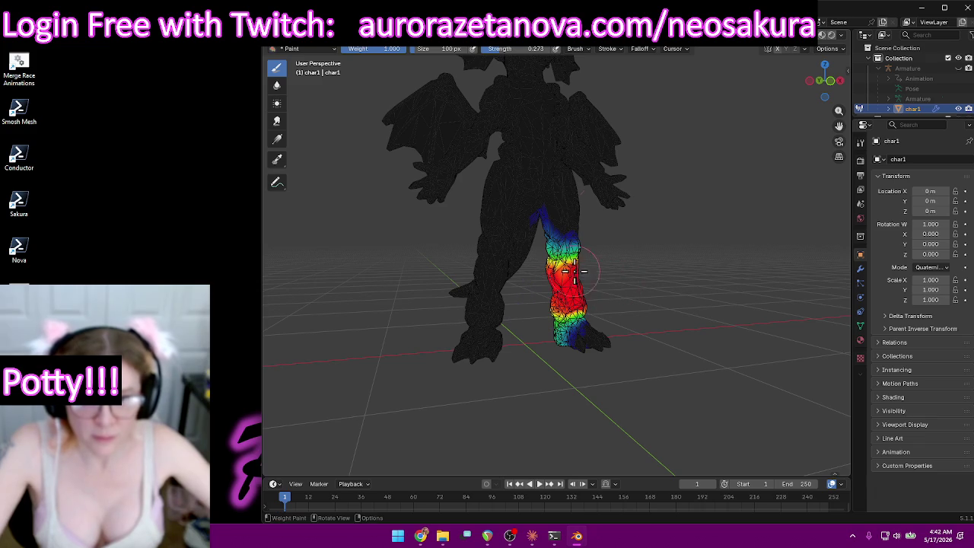
pyautogui.moveTo(558, 292)
pyautogui.mouseDown(button='middle')
pyautogui.moveTo(647, 289)
pyautogui.moveTo(462, 282)
pyautogui.moveTo(431, 292)
pyautogui.mouseUp(button='middle')
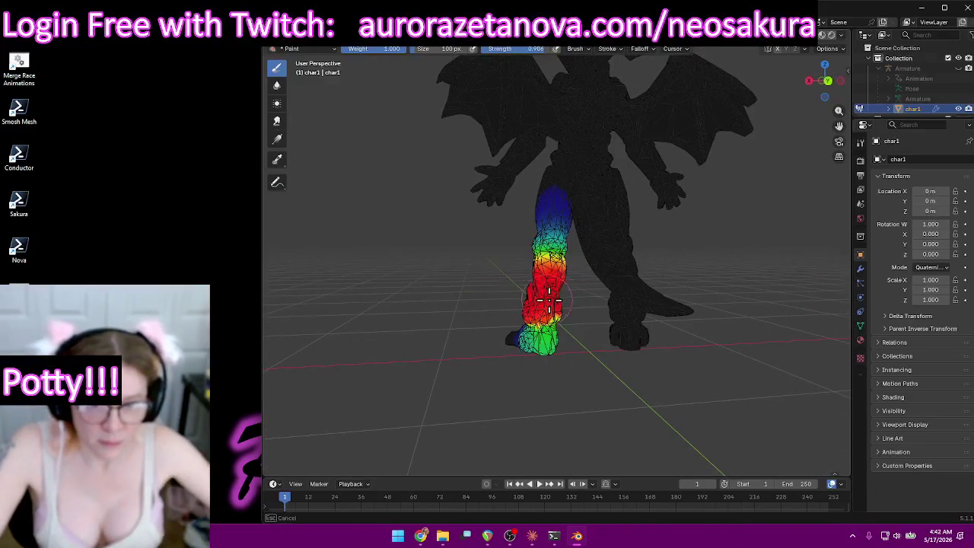
pyautogui.click(554, 48)
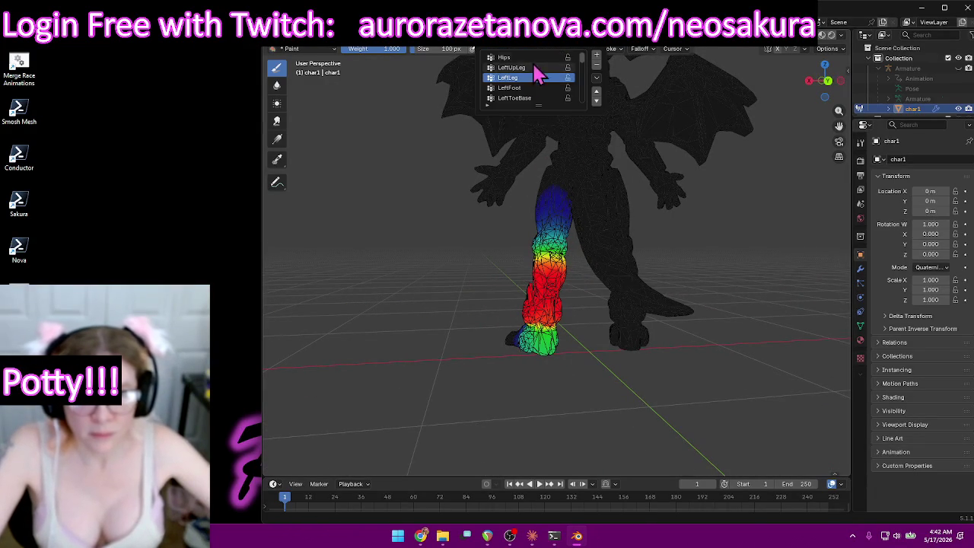
pyautogui.click(522, 86)
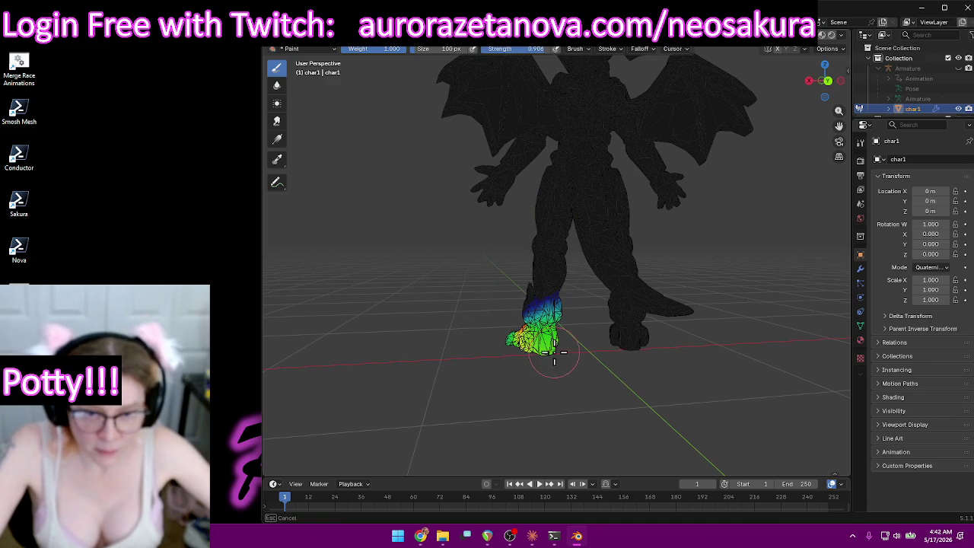
pyautogui.moveTo(532, 347)
pyautogui.mouseDown(button='middle')
pyautogui.moveTo(596, 369)
pyautogui.moveTo(530, 340)
pyautogui.moveTo(545, 361)
pyautogui.moveTo(572, 250)
pyautogui.moveTo(822, 439)
pyautogui.mouseUp(button='middle')
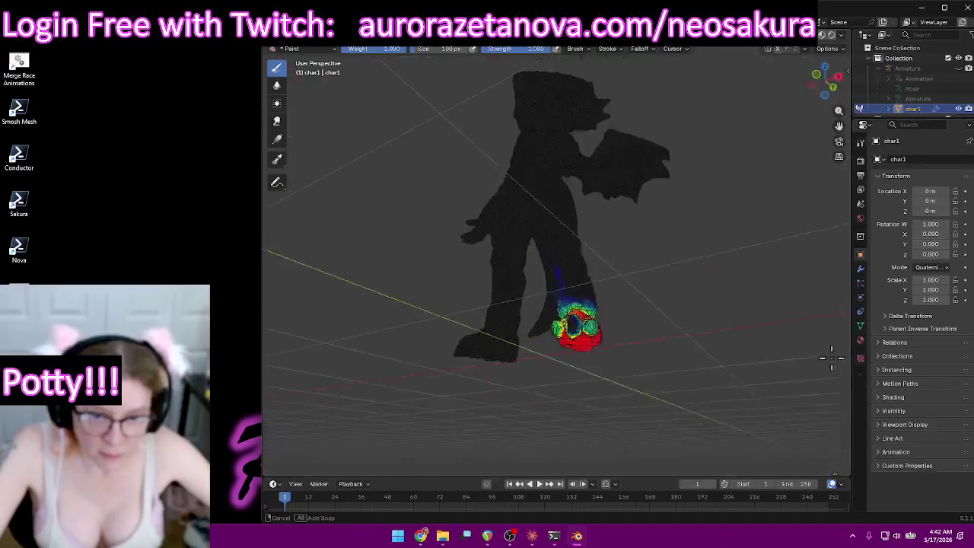
pyautogui.moveTo(583, 327)
pyautogui.keyDown('ctrl'); pyautogui.mouseDown(button='middle')
pyautogui.moveTo(637, 248)
pyautogui.moveTo(617, 246)
pyautogui.mouseUp(button='middle'); pyautogui.keyUp('ctrl')
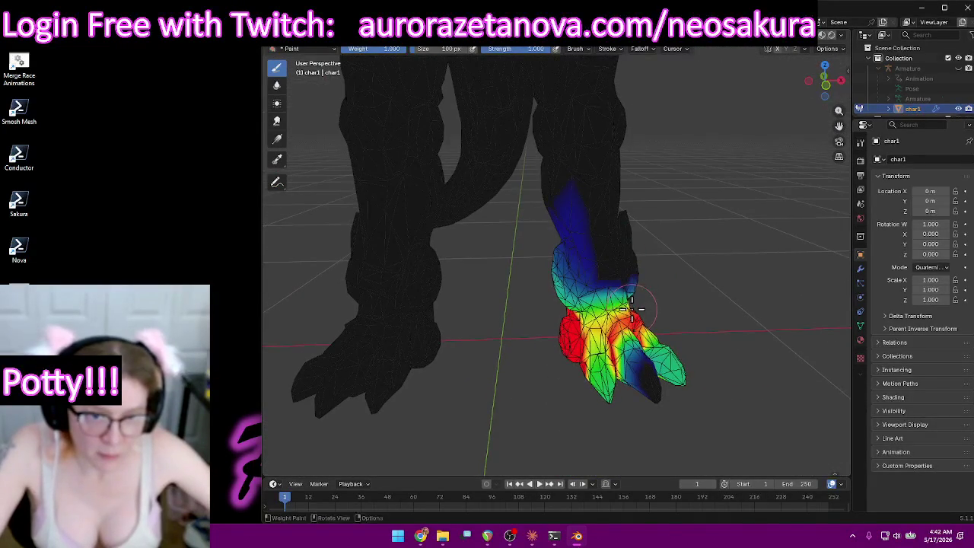
pyautogui.moveTo(681, 311); pyautogui.dragTo(435, 347, button='middle')
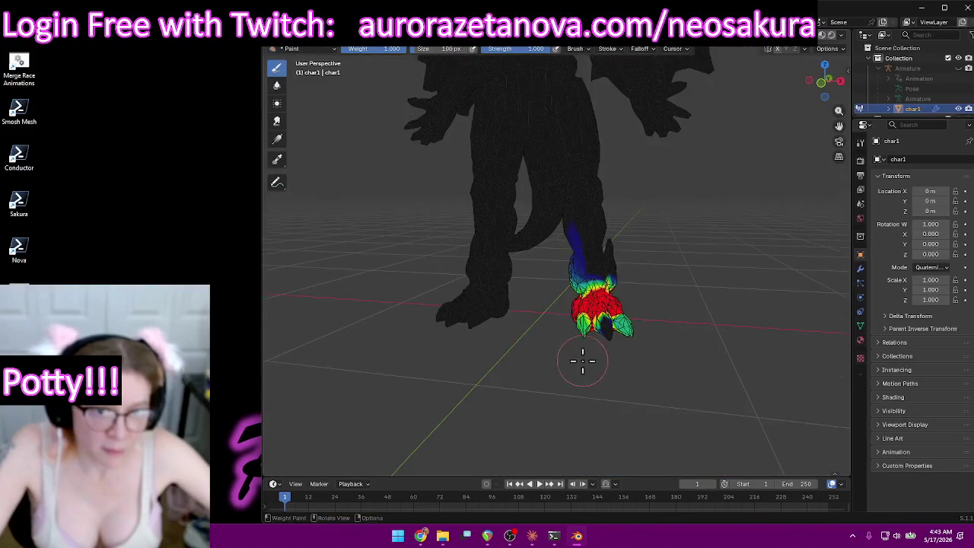
pyautogui.moveTo(434, 347); pyautogui.dragTo(589, 84, button='middle')
pyautogui.click(561, 50)
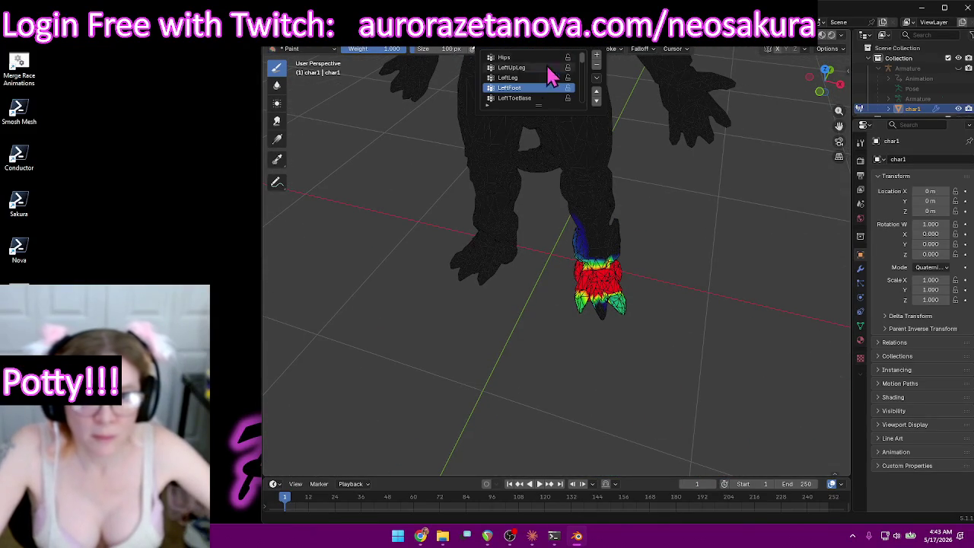
# Go from LeftToeBase, viewed from below, to the RightUpLeg vertex group.
pyautogui.click(533, 98)
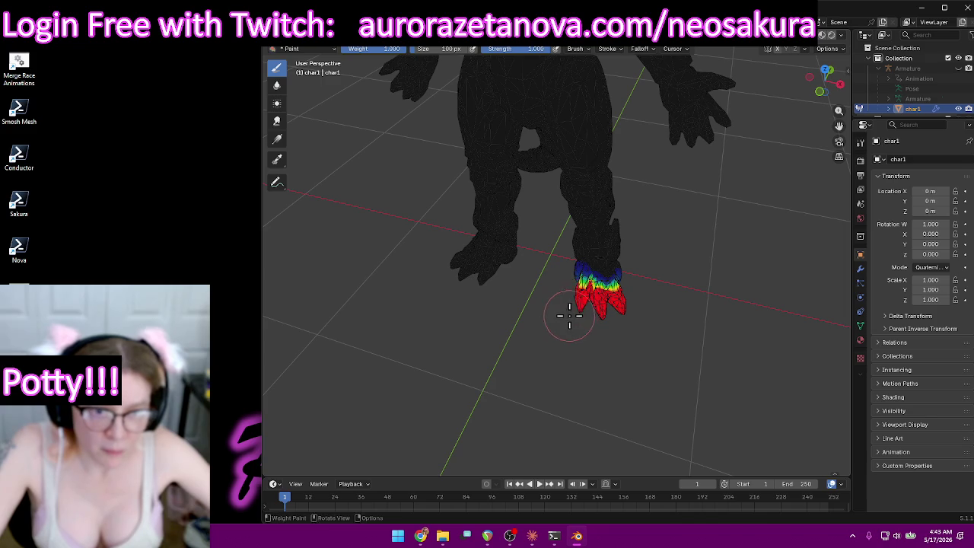
pyautogui.moveTo(569, 314); pyautogui.dragTo(577, 162, button='middle')
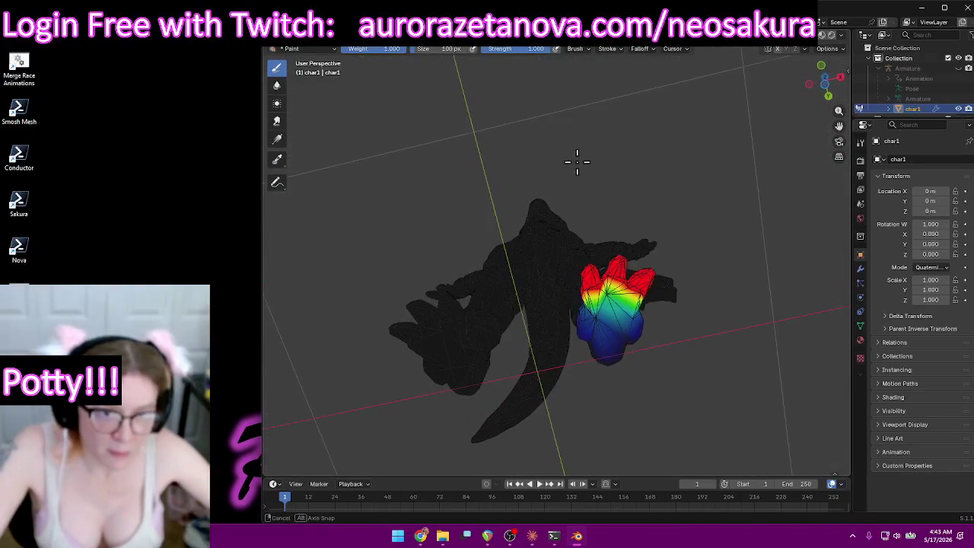
pyautogui.moveTo(608, 286)
pyautogui.mouseDown(button='middle')
pyautogui.moveTo(662, 341)
pyautogui.moveTo(647, 406)
pyautogui.moveTo(757, 249)
pyautogui.moveTo(525, 262)
pyautogui.moveTo(507, 276)
pyautogui.moveTo(591, 307)
pyautogui.moveTo(376, 425)
pyautogui.moveTo(844, 417)
pyautogui.moveTo(274, 337)
pyautogui.mouseUp(button='middle')
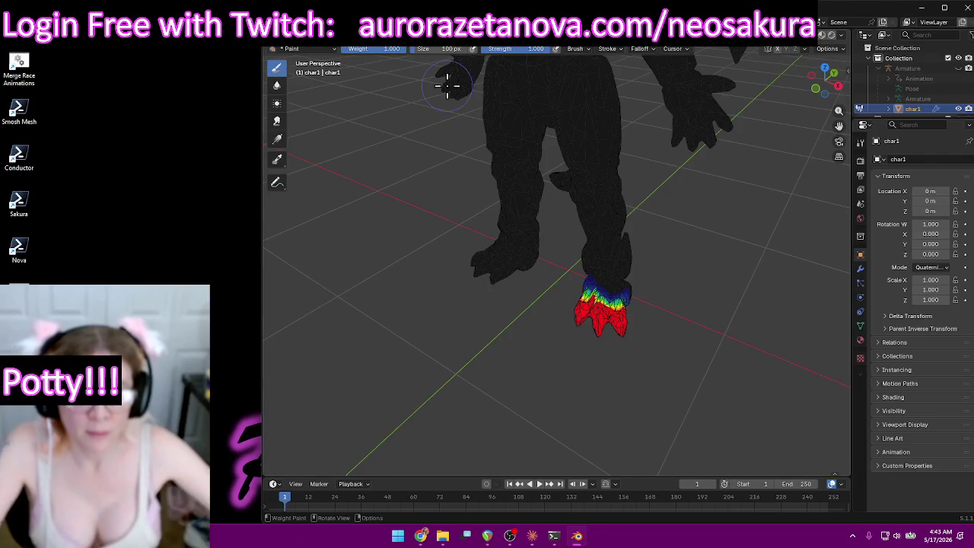
pyautogui.click(530, 54)
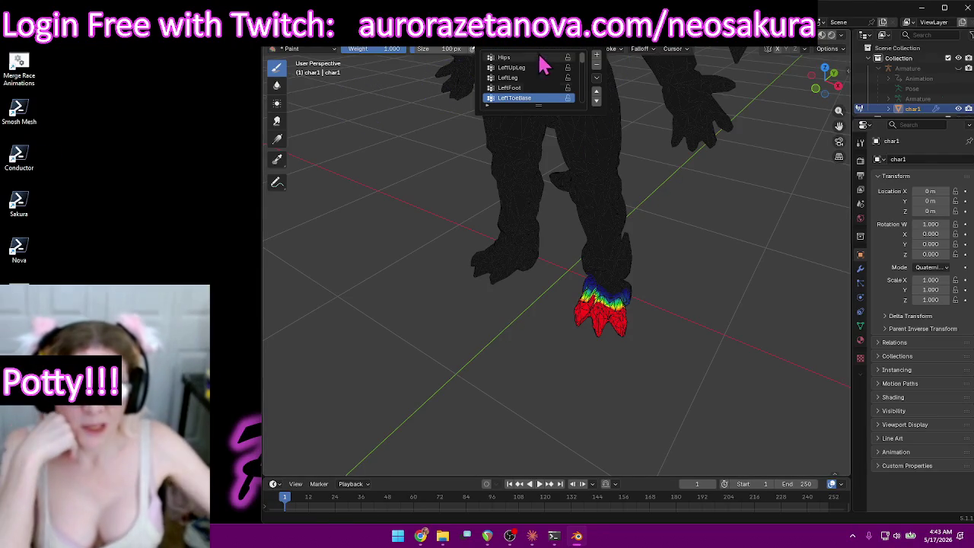
pyautogui.scroll(-2, 542, 82)
pyautogui.click(517, 84)
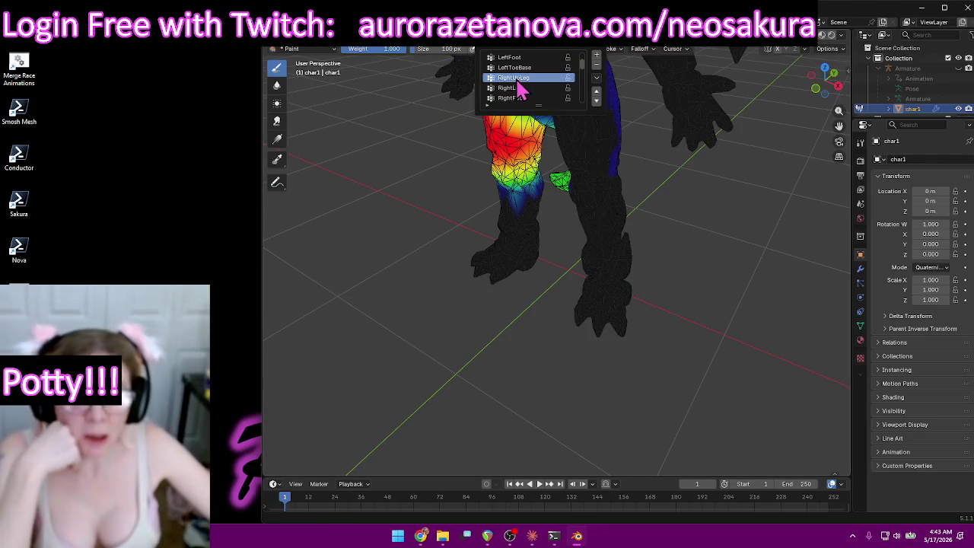
# Erase stray green RightUpLeg weight from the leg and along the tail.
pyautogui.moveTo(462, 169)
pyautogui.mouseDown(button='middle')
pyautogui.moveTo(455, 149)
pyautogui.moveTo(472, 144)
pyautogui.mouseUp(button='middle')
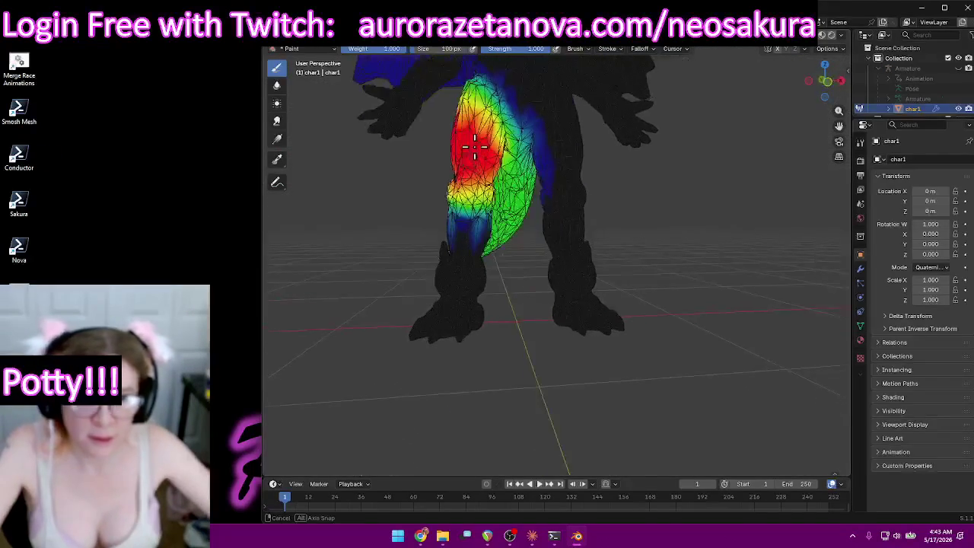
pyautogui.moveTo(660, 197)
pyautogui.mouseDown(button='middle')
pyautogui.moveTo(672, 196)
pyautogui.moveTo(581, 200)
pyautogui.moveTo(618, 189)
pyautogui.mouseUp(button='middle')
pyautogui.moveTo(620, 89); pyautogui.dragTo(651, 248)
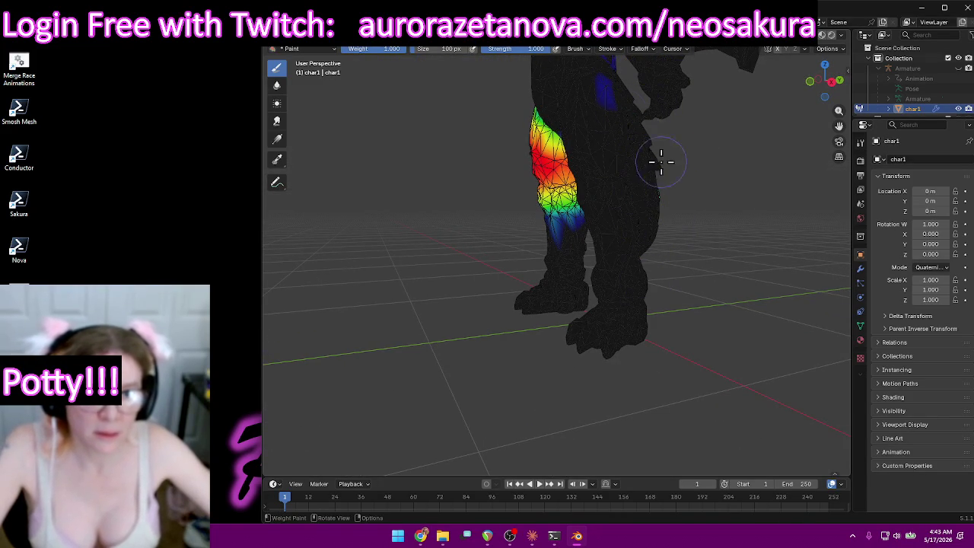
pyautogui.moveTo(682, 146)
pyautogui.mouseDown(button='middle')
pyautogui.moveTo(626, 126)
pyautogui.moveTo(576, 124)
pyautogui.moveTo(567, 102)
pyautogui.mouseUp(button='middle')
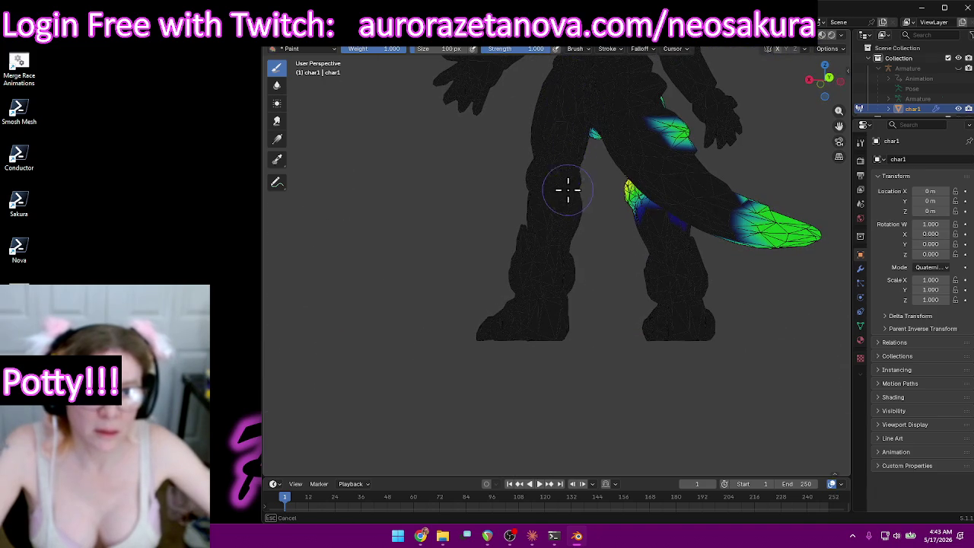
pyautogui.moveTo(741, 193); pyautogui.dragTo(834, 244)
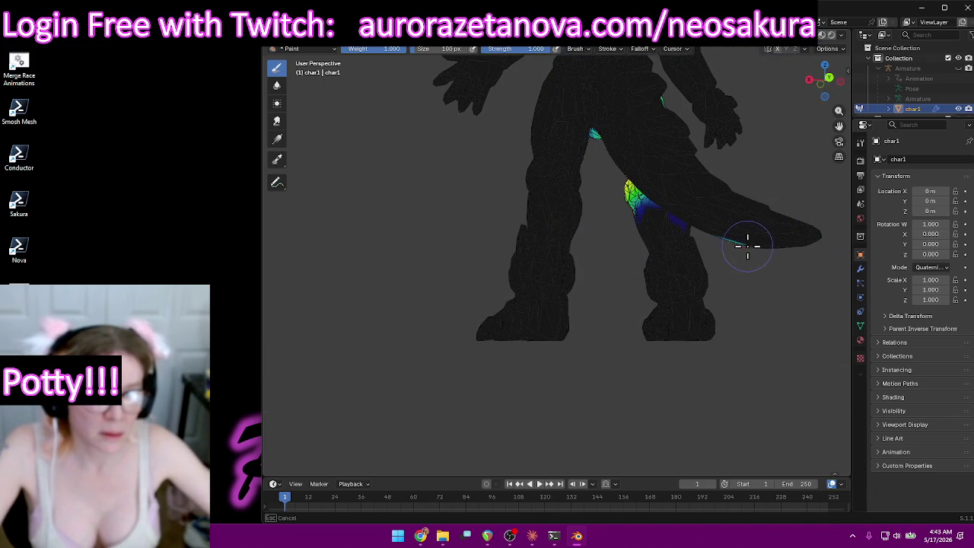
pyautogui.moveTo(803, 215); pyautogui.dragTo(286, 243, button='middle')
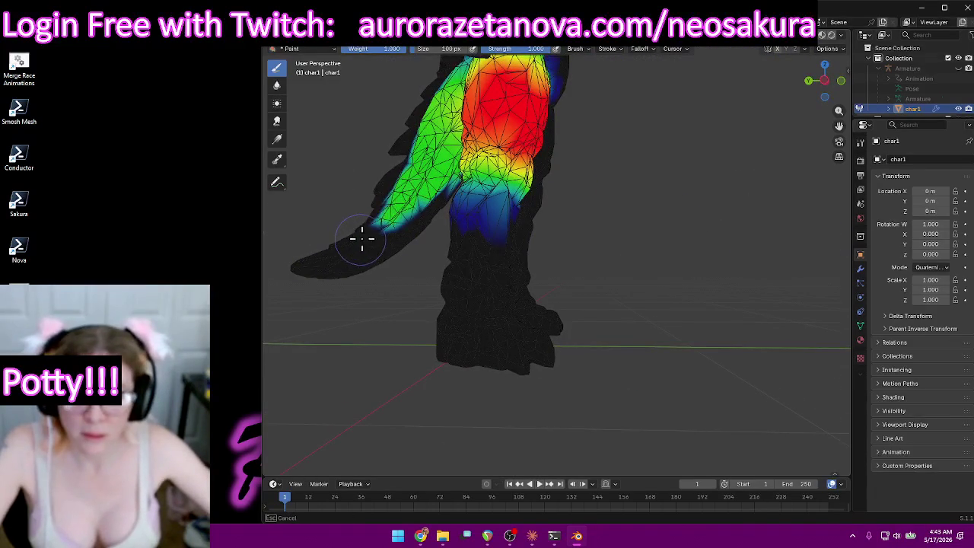
pyautogui.moveTo(399, 190); pyautogui.dragTo(429, 142)
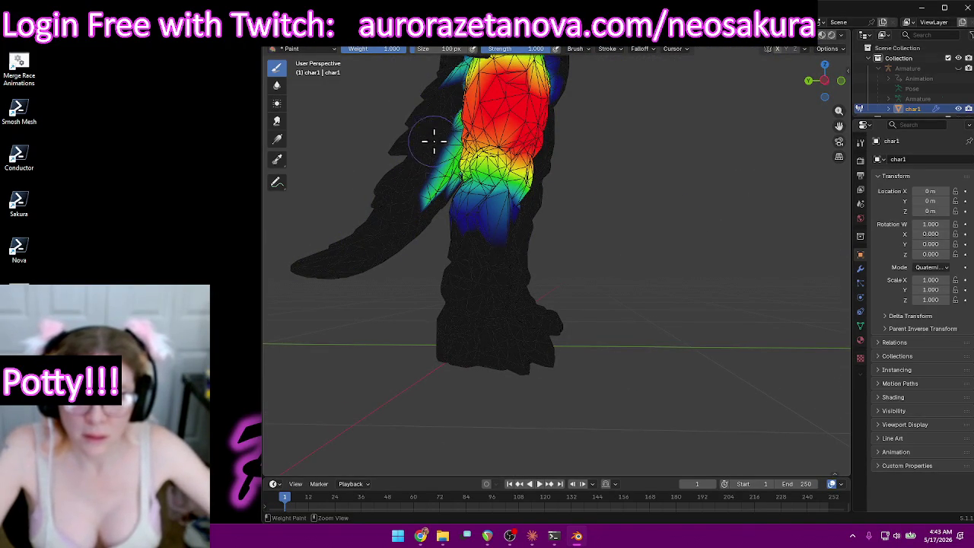
# Paint out the blue streaks beside the thigh, then add weight to a low spot.
pyautogui.moveTo(426, 258)
pyautogui.mouseDown(button='middle')
pyautogui.moveTo(470, 276)
pyautogui.moveTo(433, 209)
pyautogui.mouseUp(button='middle')
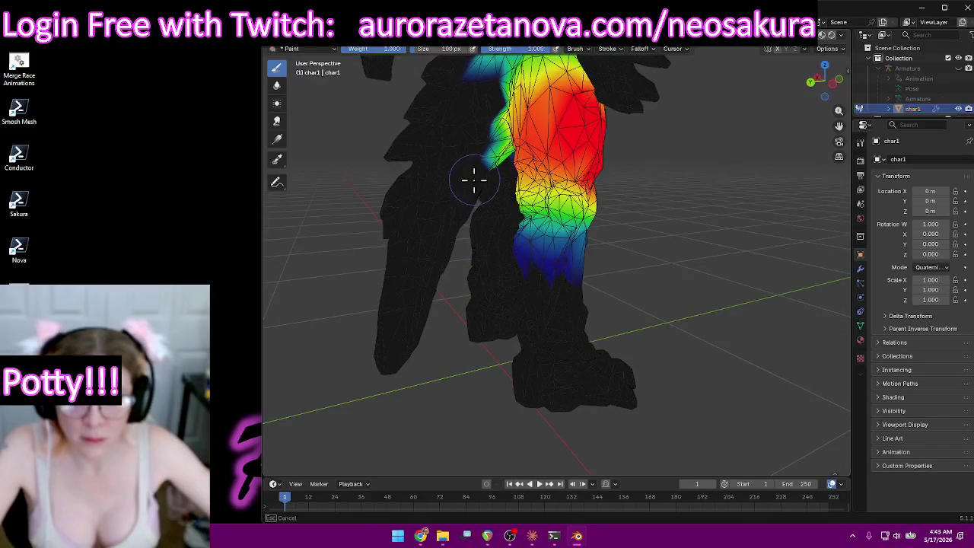
pyautogui.moveTo(489, 179)
pyautogui.mouseDown(button='middle')
pyautogui.moveTo(524, 137)
pyautogui.moveTo(561, 118)
pyautogui.moveTo(515, 122)
pyautogui.moveTo(377, 78)
pyautogui.mouseUp(button='middle')
pyautogui.moveTo(491, 236)
pyautogui.mouseDown(button='middle')
pyautogui.moveTo(530, 279)
pyautogui.moveTo(474, 305)
pyautogui.mouseUp(button='middle')
pyautogui.moveTo(474, 304)
pyautogui.mouseDown()
pyautogui.moveTo(461, 296)
pyautogui.moveTo(504, 213)
pyautogui.mouseUp()
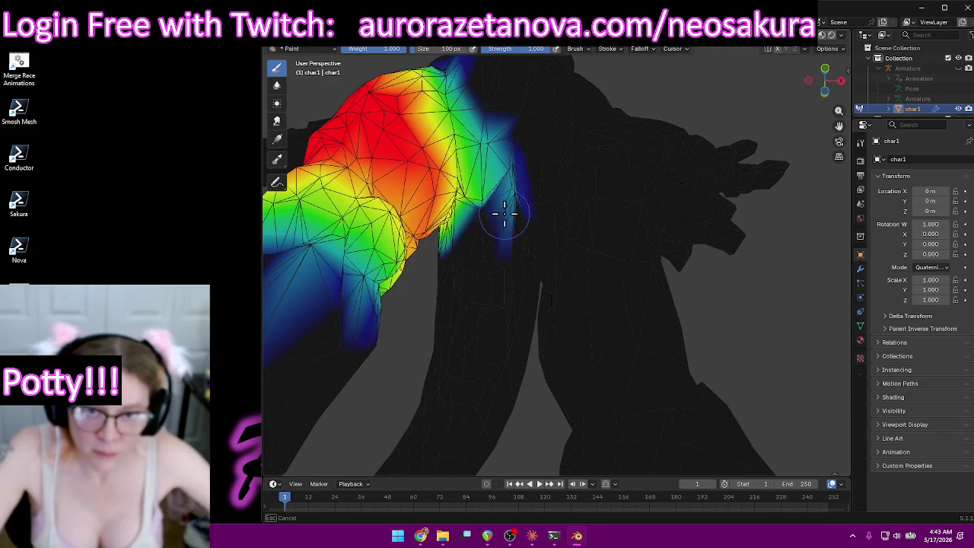
pyautogui.moveTo(506, 149); pyautogui.dragTo(521, 188)
pyautogui.moveTo(581, 185)
pyautogui.mouseDown(button='middle')
pyautogui.moveTo(537, 178)
pyautogui.moveTo(515, 224)
pyautogui.moveTo(465, 252)
pyautogui.moveTo(489, 227)
pyautogui.moveTo(472, 290)
pyautogui.moveTo(422, 233)
pyautogui.moveTo(524, 178)
pyautogui.moveTo(491, 160)
pyautogui.moveTo(467, 299)
pyautogui.moveTo(382, 256)
pyautogui.moveTo(497, 226)
pyautogui.moveTo(579, 263)
pyautogui.moveTo(598, 284)
pyautogui.moveTo(626, 274)
pyautogui.moveTo(622, 216)
pyautogui.moveTo(695, 217)
pyautogui.moveTo(731, 203)
pyautogui.mouseUp(button='middle')
pyautogui.moveTo(566, 170)
pyautogui.mouseDown(button='middle')
pyautogui.moveTo(656, 189)
pyautogui.moveTo(609, 162)
pyautogui.mouseUp(button='middle')
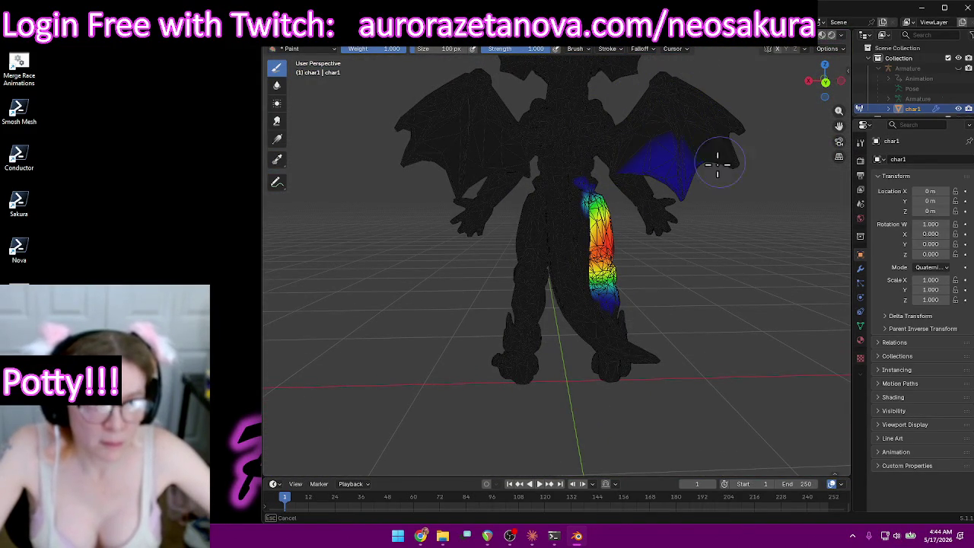
pyautogui.moveTo(751, 138)
pyautogui.mouseDown(button='middle')
pyautogui.moveTo(583, 108)
pyautogui.moveTo(437, 126)
pyautogui.moveTo(537, 130)
pyautogui.moveTo(486, 140)
pyautogui.moveTo(765, 172)
pyautogui.moveTo(537, 155)
pyautogui.moveTo(553, 137)
pyautogui.moveTo(492, 178)
pyautogui.moveTo(524, 202)
pyautogui.moveTo(537, 163)
pyautogui.moveTo(437, 167)
pyautogui.moveTo(565, 226)
pyautogui.moveTo(647, 391)
pyautogui.moveTo(593, 391)
pyautogui.moveTo(652, 343)
pyautogui.moveTo(594, 313)
pyautogui.moveTo(525, 309)
pyautogui.moveTo(598, 330)
pyautogui.moveTo(660, 309)
pyautogui.moveTo(648, 322)
pyautogui.mouseUp(button='middle')
pyautogui.click(648, 322)
# Bring the low-weight patch and front of the right thigh up to full red weight.
pyautogui.moveTo(674, 322); pyautogui.dragTo(638, 327)
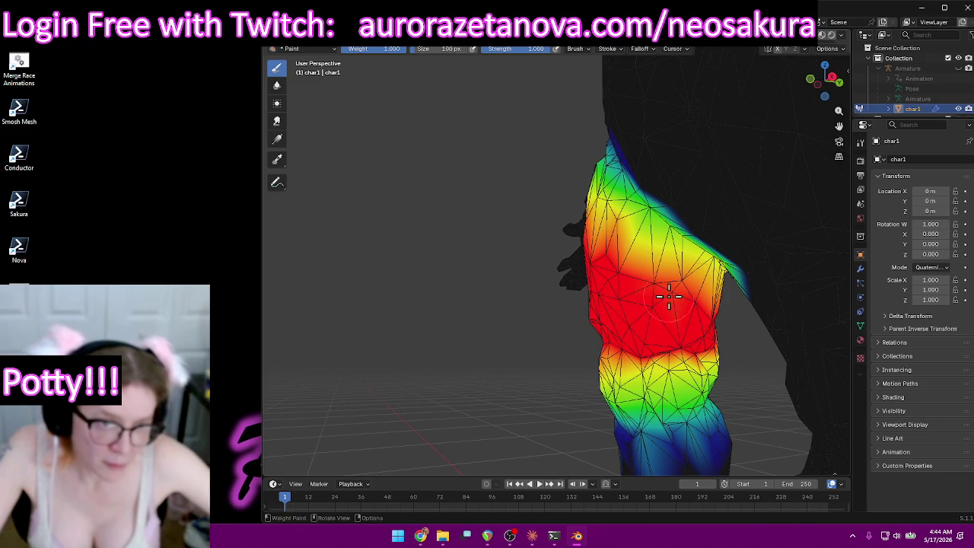
pyautogui.moveTo(668, 296); pyautogui.dragTo(666, 286)
pyautogui.moveTo(577, 294)
pyautogui.mouseDown(button='middle')
pyautogui.moveTo(661, 291)
pyautogui.moveTo(429, 320)
pyautogui.moveTo(496, 315)
pyautogui.moveTo(488, 321)
pyautogui.moveTo(510, 327)
pyautogui.moveTo(583, 304)
pyautogui.mouseUp(button='middle')
pyautogui.moveTo(592, 308); pyautogui.dragTo(472, 283)
pyautogui.moveTo(472, 282)
pyautogui.mouseDown(button='middle')
pyautogui.moveTo(489, 261)
pyautogui.moveTo(543, 267)
pyautogui.mouseUp(button='middle')
pyautogui.moveTo(586, 308)
pyautogui.mouseDown()
pyautogui.moveTo(582, 348)
pyautogui.moveTo(682, 333)
pyautogui.moveTo(630, 211)
pyautogui.moveTo(543, 250)
pyautogui.mouseUp()
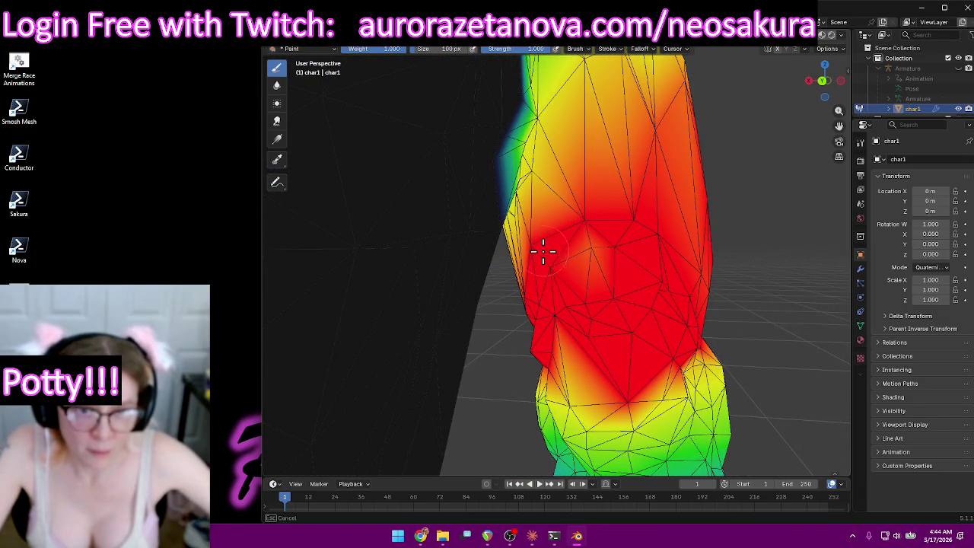
pyautogui.moveTo(558, 298); pyautogui.dragTo(561, 387)
pyautogui.moveTo(561, 386)
pyautogui.mouseDown(button='middle')
pyautogui.moveTo(674, 304)
pyautogui.moveTo(595, 218)
pyautogui.moveTo(685, 235)
pyautogui.mouseUp(button='middle')
# Spread full weight over the top, front and left edge of the thigh.
pyautogui.scroll(-2, 546, 254)
pyautogui.moveTo(546, 254); pyautogui.dragTo(507, 241, button='middle')
pyautogui.scroll(-3, 506, 240)
pyautogui.scroll(3, 537, 184)
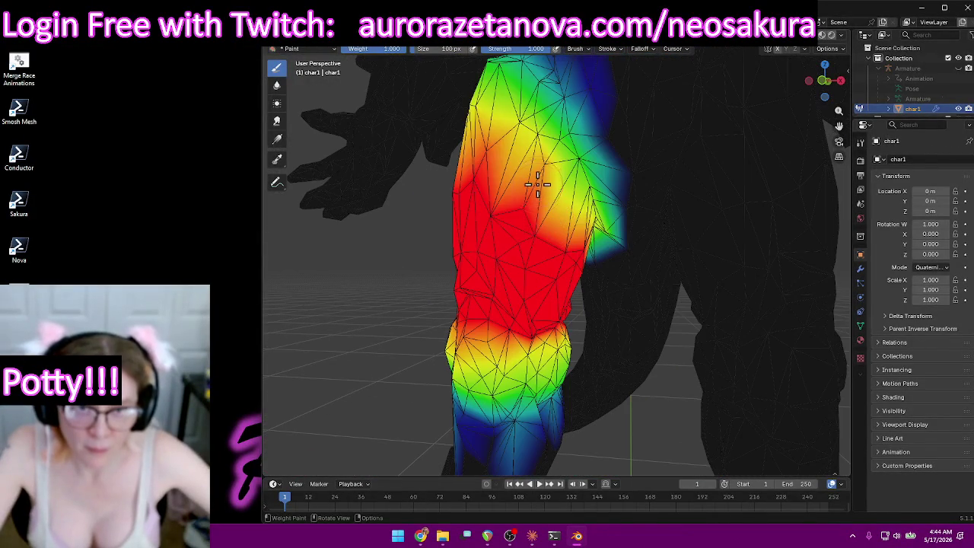
pyautogui.moveTo(532, 162); pyautogui.dragTo(521, 127)
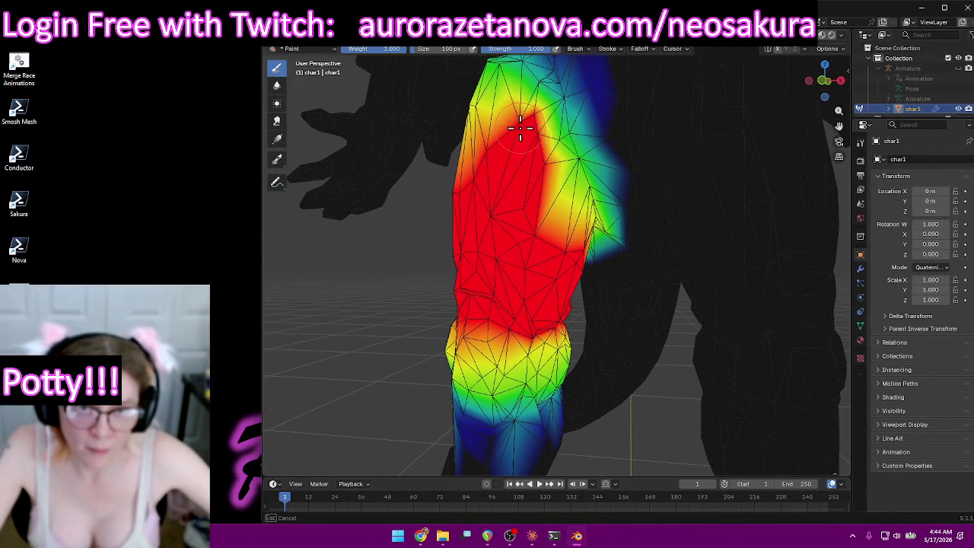
pyautogui.moveTo(510, 213); pyautogui.dragTo(602, 218, button='middle')
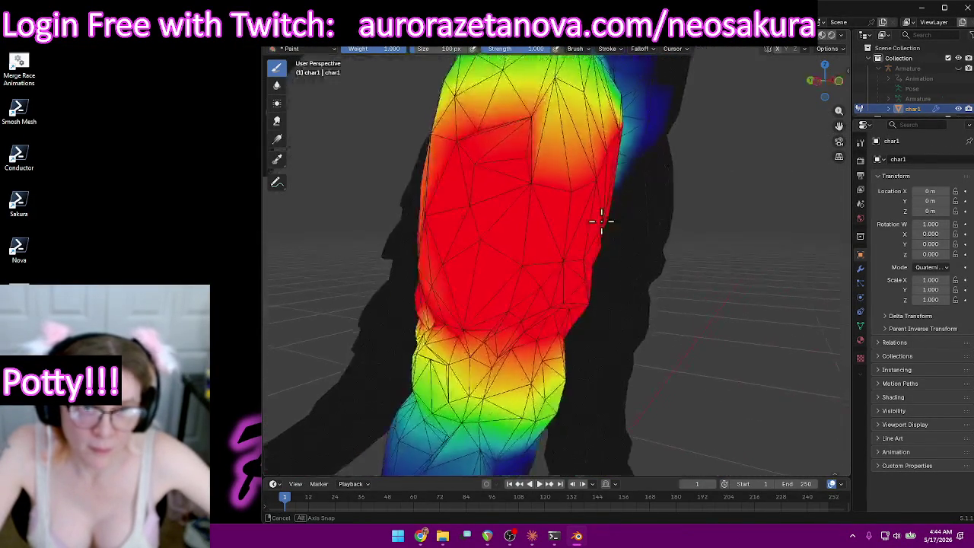
pyautogui.moveTo(530, 130)
pyautogui.mouseDown(button='middle')
pyautogui.moveTo(571, 163)
pyautogui.moveTo(571, 102)
pyautogui.mouseUp(button='middle')
pyautogui.moveTo(571, 102); pyautogui.dragTo(482, 195)
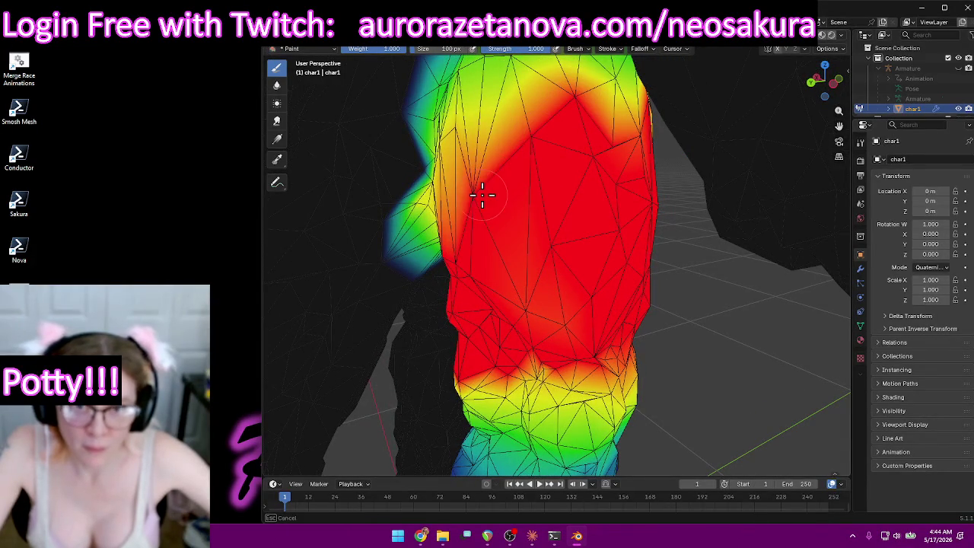
pyautogui.moveTo(449, 133); pyautogui.dragTo(450, 130)
# Extend full weight along the thigh's right edge and pull back to see the whole dragon.
pyautogui.moveTo(450, 130)
pyautogui.mouseDown(button='middle')
pyautogui.moveTo(564, 131)
pyautogui.moveTo(538, 133)
pyautogui.mouseUp(button='middle')
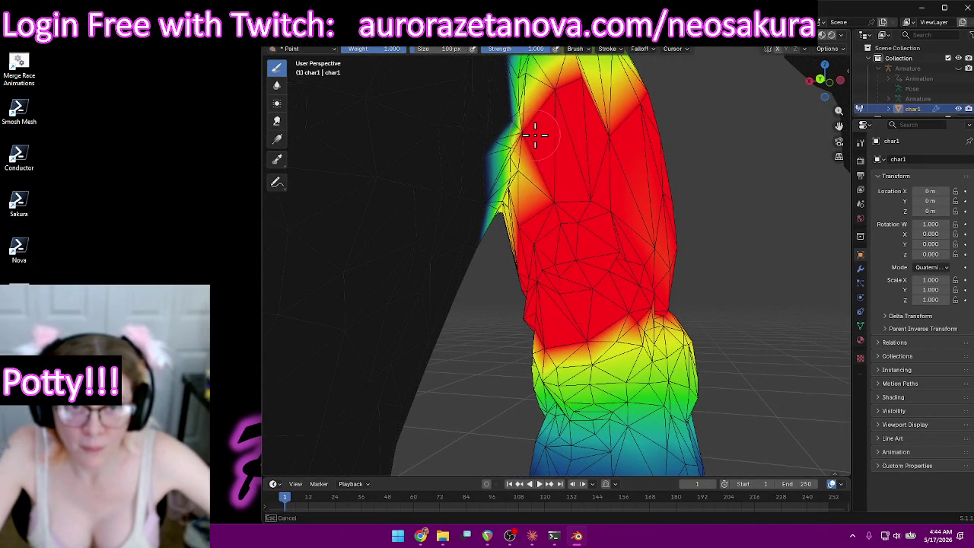
pyautogui.moveTo(536, 183); pyautogui.dragTo(636, 142, button='middle')
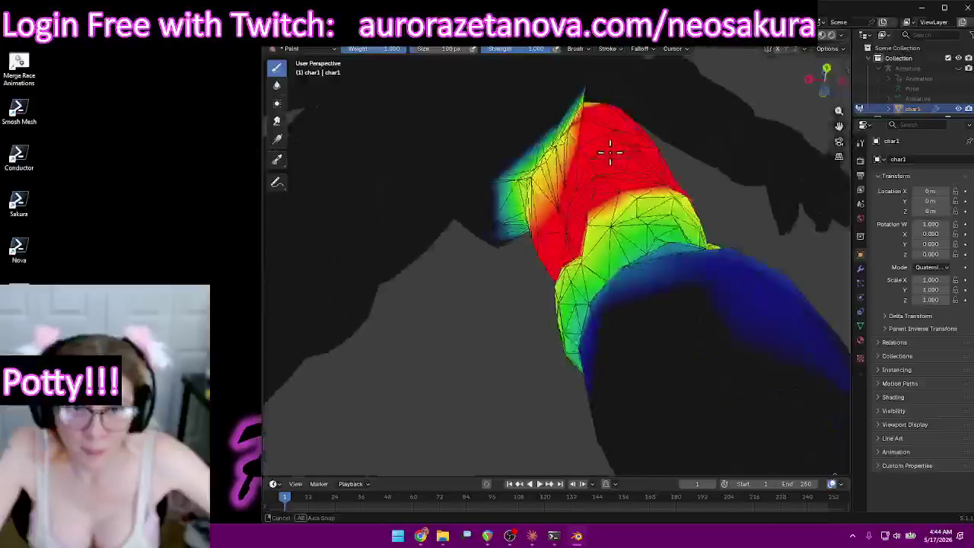
pyautogui.moveTo(586, 192)
pyautogui.mouseDown(button='middle')
pyautogui.moveTo(600, 208)
pyautogui.moveTo(561, 259)
pyautogui.moveTo(604, 218)
pyautogui.moveTo(620, 176)
pyautogui.mouseUp(button='middle')
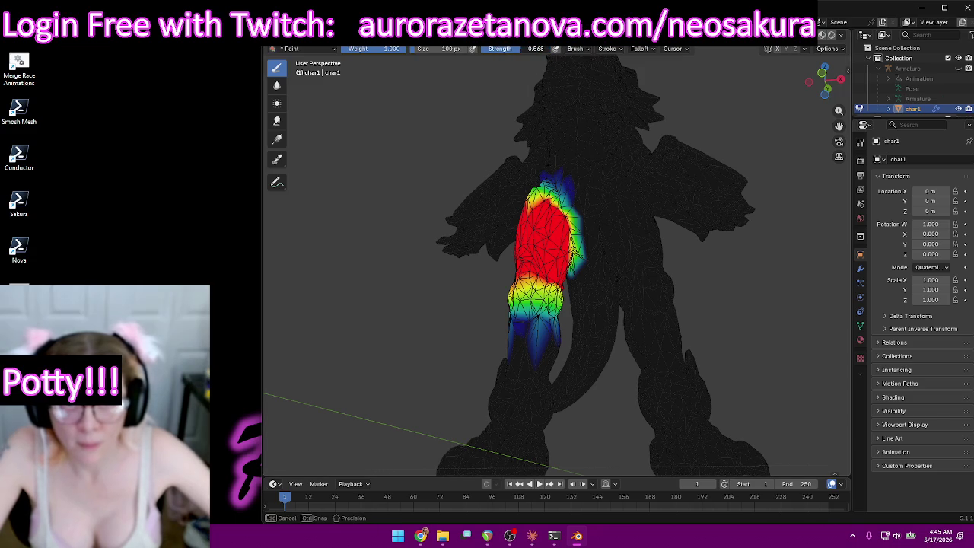
pyautogui.scroll(5, 668, 238)
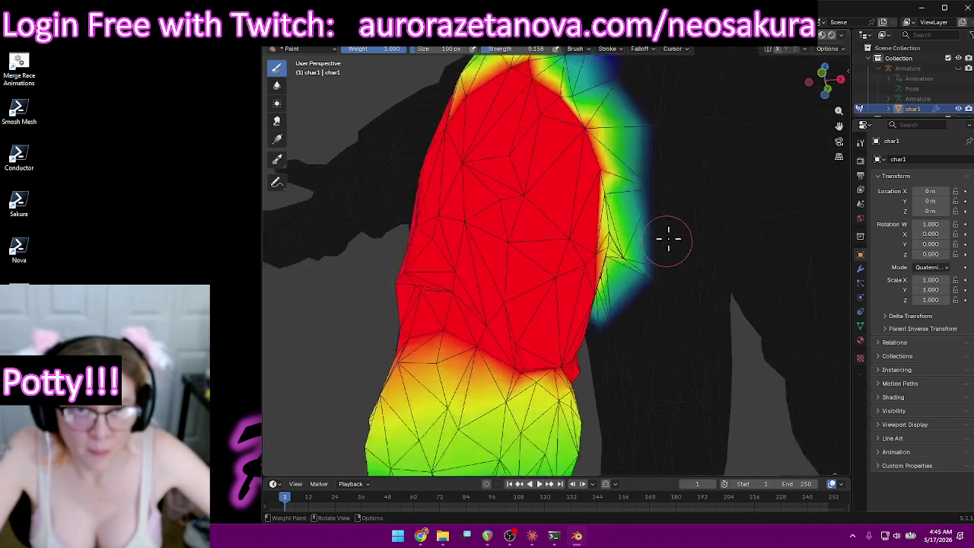
pyautogui.moveTo(608, 141); pyautogui.dragTo(631, 242)
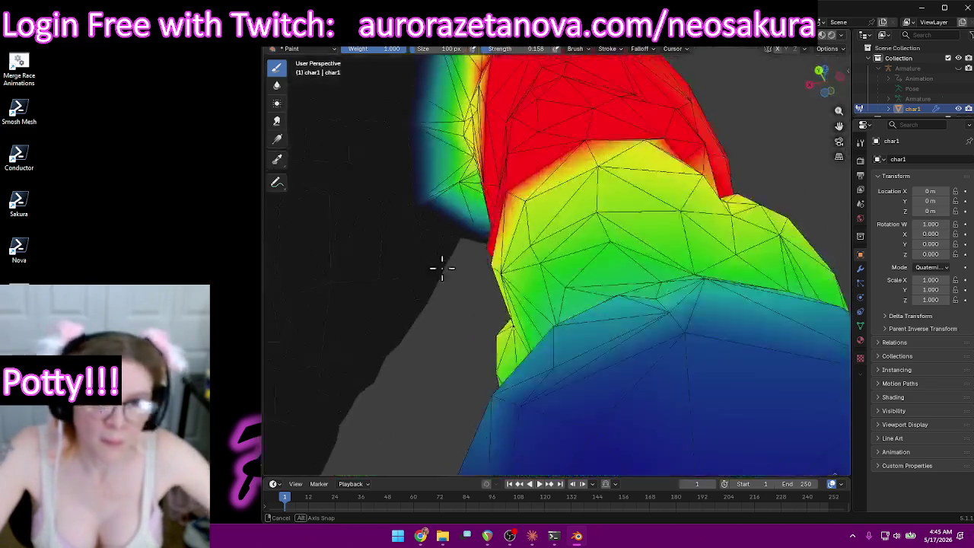
pyautogui.moveTo(683, 281); pyautogui.dragTo(451, 267, button='middle')
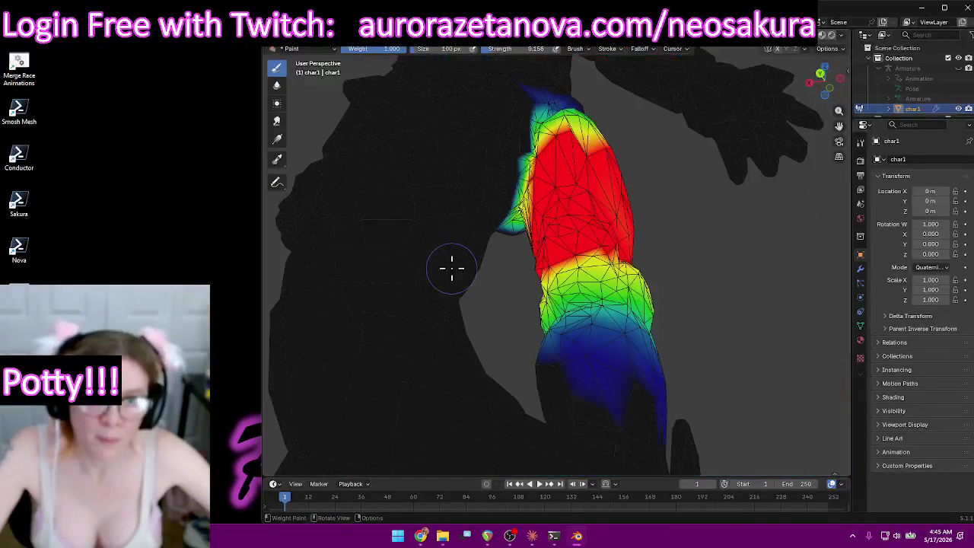
pyautogui.moveTo(509, 152); pyautogui.dragTo(505, 168, button='middle')
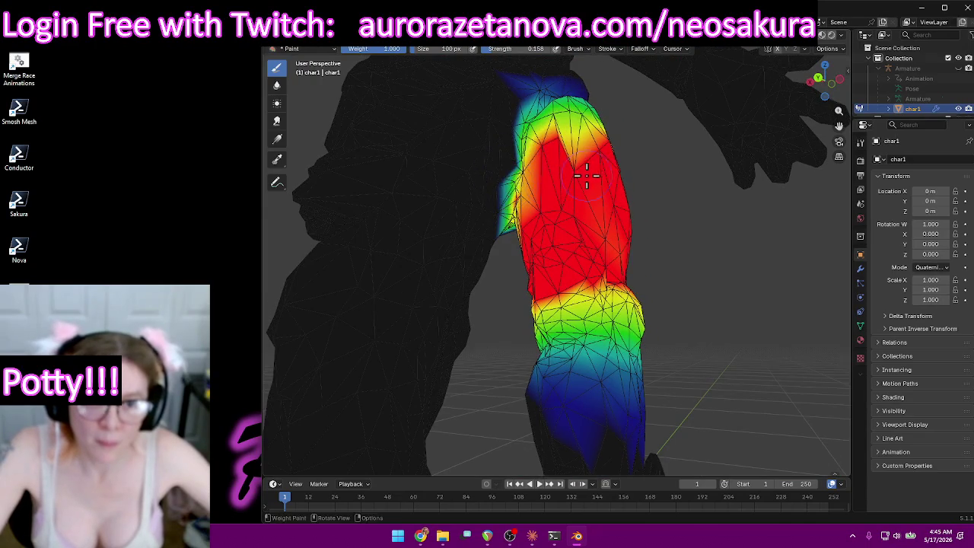
pyautogui.scroll(5, 586, 171)
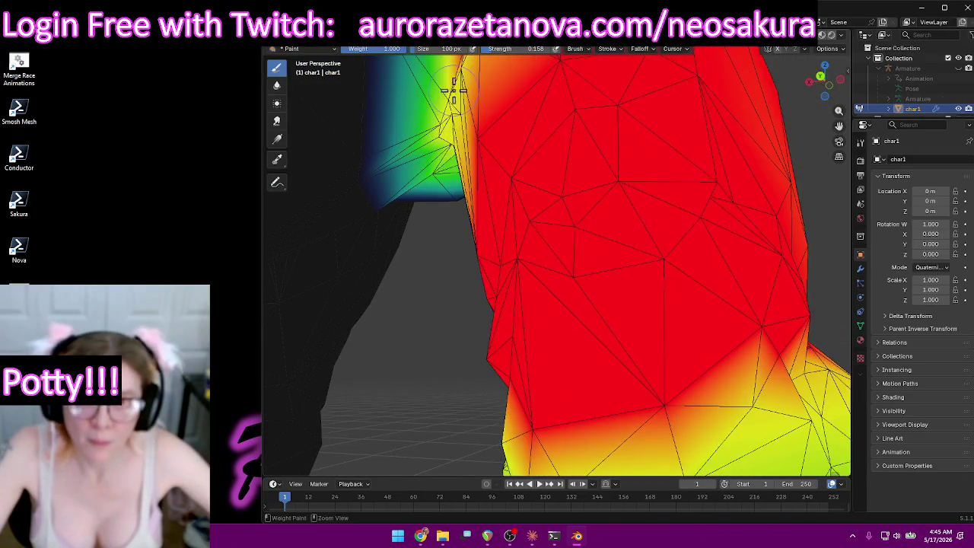
pyautogui.moveTo(455, 75); pyautogui.dragTo(459, 123, button='middle')
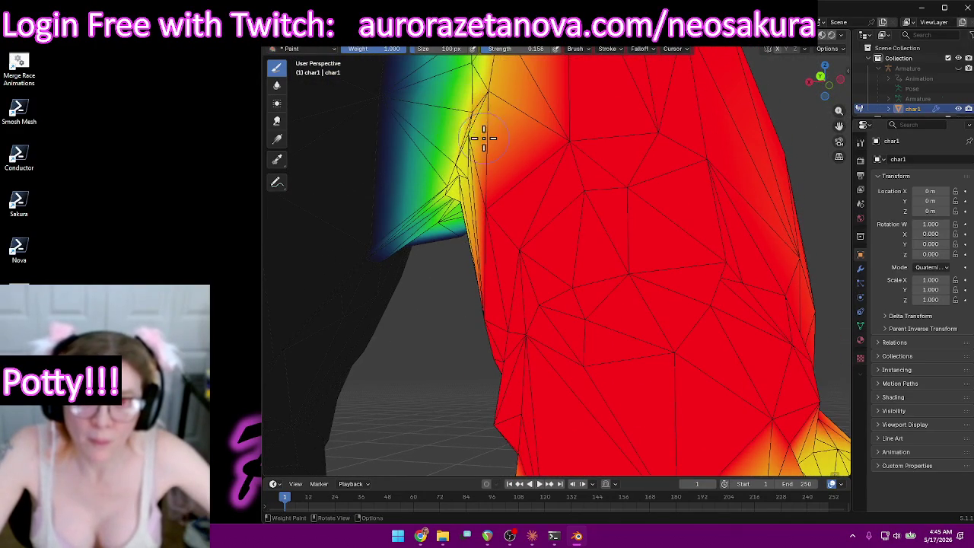
pyautogui.scroll(-5, 483, 137)
pyautogui.moveTo(483, 137)
pyautogui.mouseDown(button='middle')
pyautogui.moveTo(660, 205)
pyautogui.moveTo(513, 185)
pyautogui.mouseUp(button='middle')
pyautogui.click(569, 51)
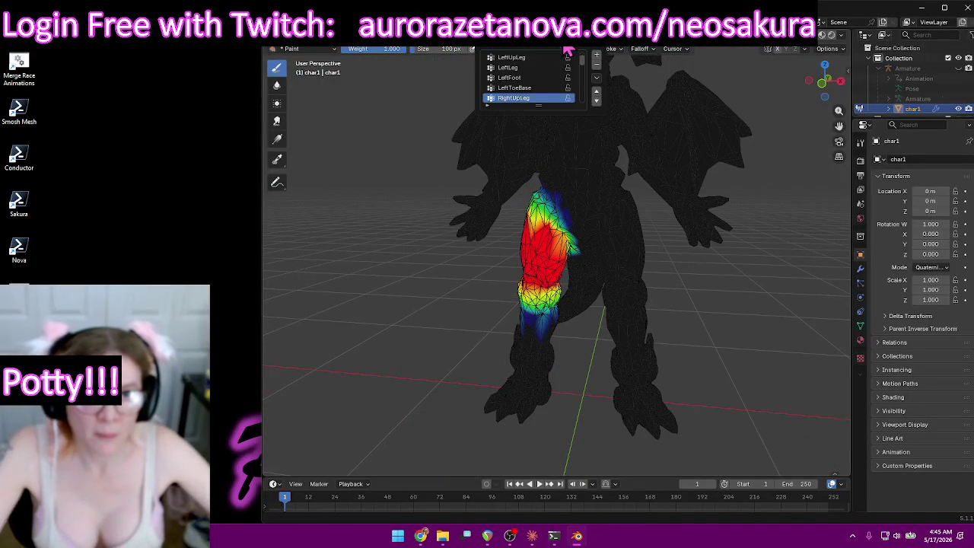
pyautogui.scroll(-2, 527, 100)
# Make RightLeg active, set brush strength to 1.000, and paint the shin red.
pyautogui.click(524, 97)
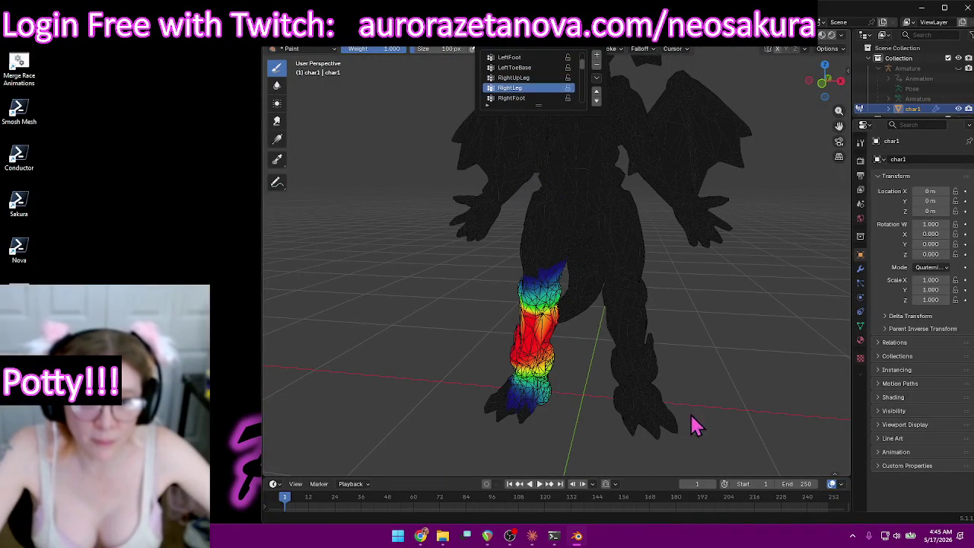
pyautogui.moveTo(686, 370)
pyautogui.mouseDown(button='middle')
pyautogui.moveTo(654, 225)
pyautogui.moveTo(484, 237)
pyautogui.moveTo(526, 228)
pyautogui.mouseUp(button='middle')
pyautogui.click(545, 51)
pyautogui.moveTo(543, 50); pyautogui.dragTo(545, 50)
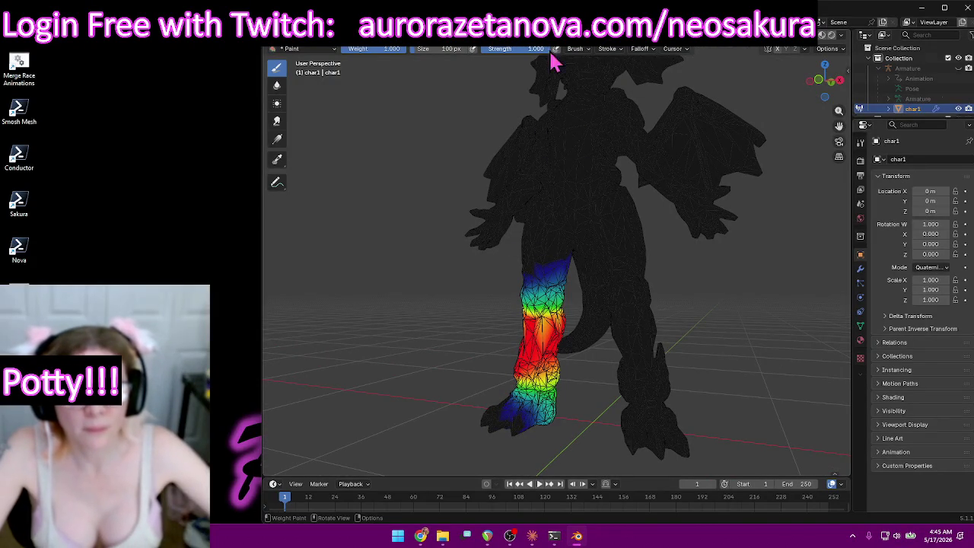
pyautogui.moveTo(542, 327); pyautogui.dragTo(525, 358)
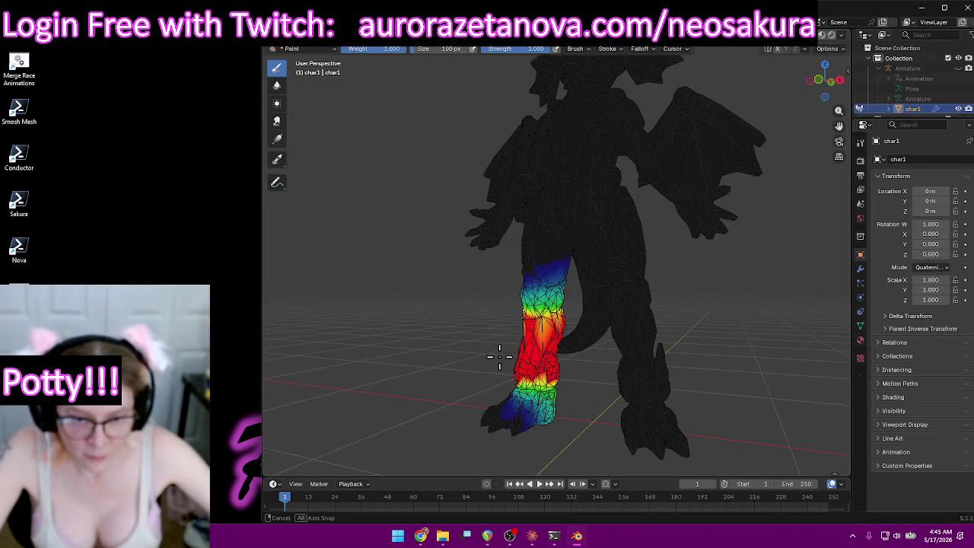
# Paint the back of the lower leg, then switch to the RightFoot group.
pyautogui.moveTo(499, 356); pyautogui.dragTo(633, 363, button='middle')
pyautogui.moveTo(633, 363)
pyautogui.mouseDown()
pyautogui.moveTo(574, 349)
pyautogui.moveTo(573, 392)
pyautogui.mouseUp()
pyautogui.moveTo(539, 352); pyautogui.dragTo(591, 343)
pyautogui.moveTo(591, 343); pyautogui.dragTo(546, 349, button='middle')
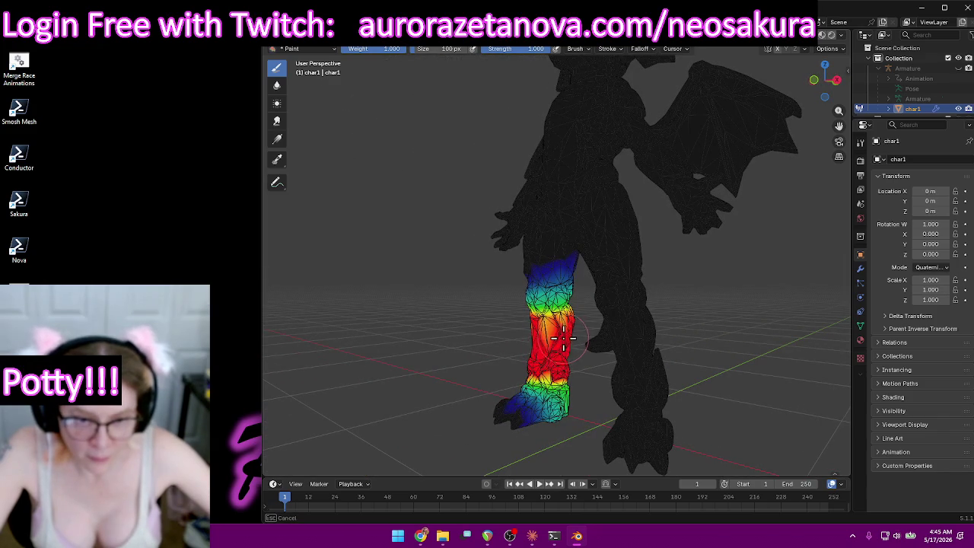
pyautogui.moveTo(485, 346)
pyautogui.mouseDown(button='middle')
pyautogui.moveTo(593, 347)
pyautogui.moveTo(631, 330)
pyautogui.moveTo(707, 332)
pyautogui.moveTo(688, 343)
pyautogui.mouseUp(button='middle')
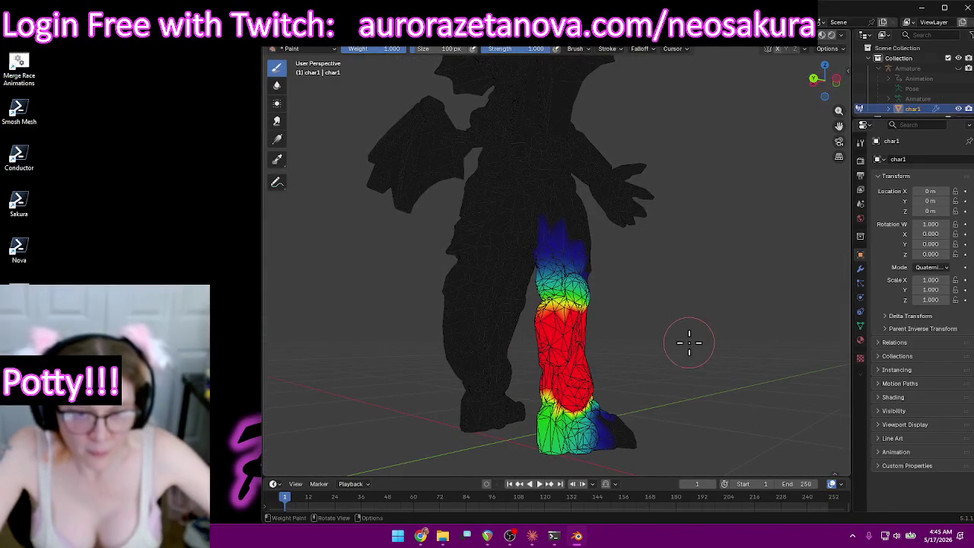
pyautogui.click(539, 49)
pyautogui.scroll(-2, 525, 91)
pyautogui.click(525, 87)
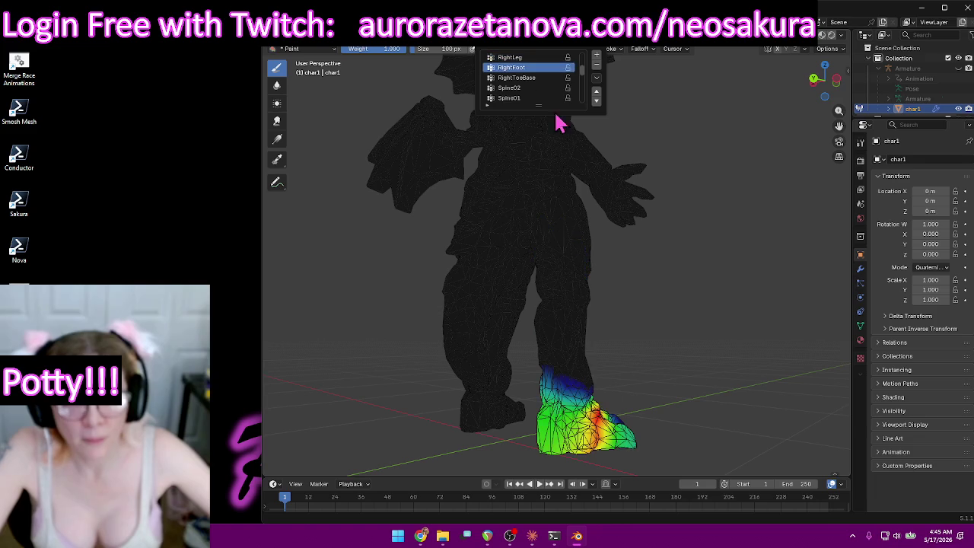
# Paint red weight onto the top of the right foot from several angles.
pyautogui.moveTo(674, 420)
pyautogui.mouseDown(button='middle')
pyautogui.moveTo(707, 335)
pyautogui.moveTo(764, 326)
pyautogui.mouseUp(button='middle')
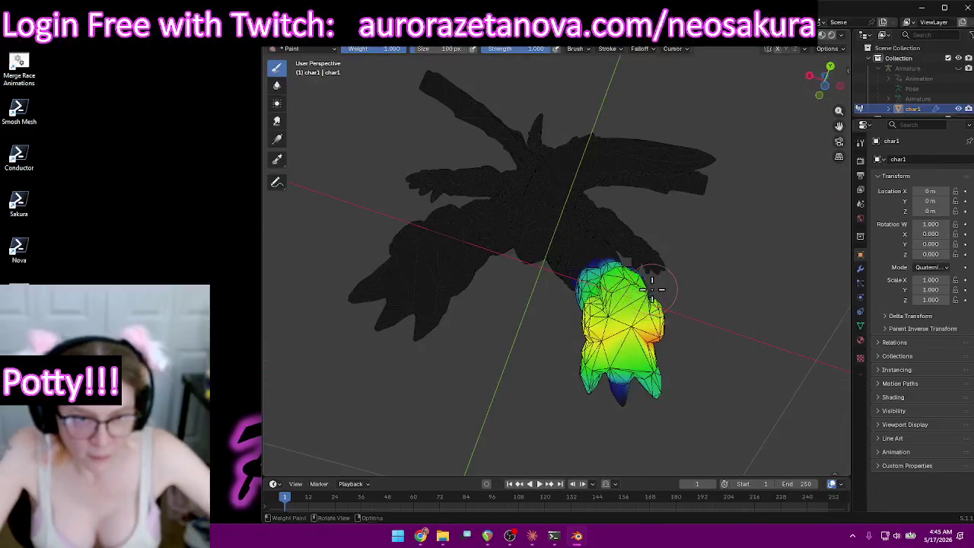
pyautogui.moveTo(652, 289); pyautogui.dragTo(636, 308)
pyautogui.moveTo(609, 312)
pyautogui.mouseDown(button='middle')
pyautogui.moveTo(631, 359)
pyautogui.moveTo(623, 403)
pyautogui.moveTo(778, 363)
pyautogui.moveTo(693, 203)
pyautogui.moveTo(559, 232)
pyautogui.mouseUp(button='middle')
pyautogui.moveTo(555, 236); pyautogui.dragTo(554, 238)
pyautogui.moveTo(559, 242)
pyautogui.mouseDown(button='middle')
pyautogui.moveTo(724, 244)
pyautogui.moveTo(619, 254)
pyautogui.moveTo(645, 245)
pyautogui.mouseUp(button='middle')
pyautogui.moveTo(559, 262); pyautogui.dragTo(543, 249)
pyautogui.moveTo(536, 248)
pyautogui.mouseDown(button='middle')
pyautogui.moveTo(608, 251)
pyautogui.moveTo(589, 244)
pyautogui.mouseUp(button='middle')
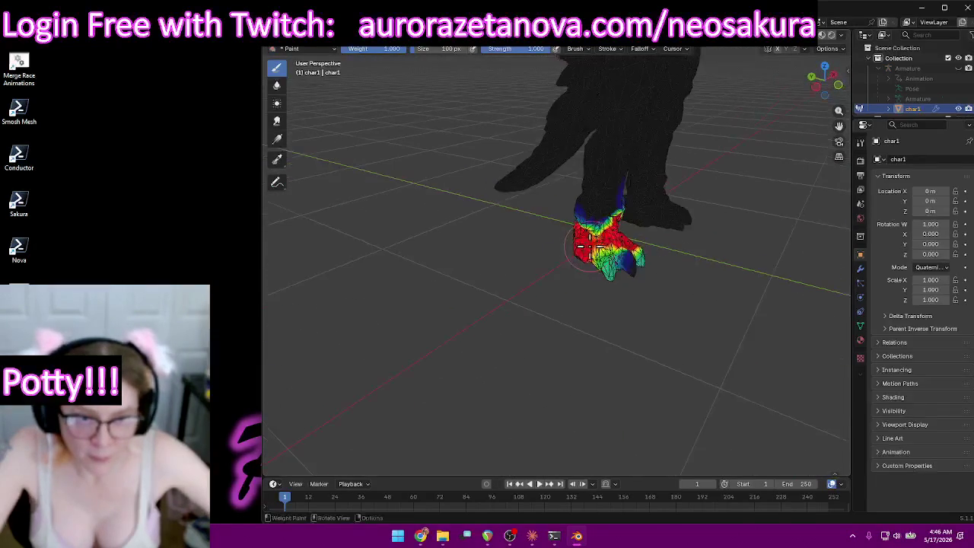
pyautogui.moveTo(656, 244)
pyautogui.mouseDown(button='middle')
pyautogui.moveTo(632, 242)
pyautogui.moveTo(822, 239)
pyautogui.moveTo(751, 235)
pyautogui.moveTo(748, 213)
pyautogui.moveTo(631, 246)
pyautogui.moveTo(692, 235)
pyautogui.moveTo(639, 204)
pyautogui.mouseUp(button='middle')
# At 0.288 brush strength, softly paint the foot's top, back and bottom.
pyautogui.click(504, 61)
pyautogui.moveTo(583, 213); pyautogui.dragTo(567, 221)
pyautogui.moveTo(599, 236)
pyautogui.mouseDown(button='middle')
pyautogui.moveTo(708, 231)
pyautogui.moveTo(274, 219)
pyautogui.moveTo(265, 228)
pyautogui.mouseUp(button='middle')
pyautogui.moveTo(541, 290)
pyautogui.mouseDown(button='middle')
pyautogui.moveTo(687, 289)
pyautogui.moveTo(639, 226)
pyautogui.mouseUp(button='middle')
pyautogui.moveTo(639, 226); pyautogui.dragTo(611, 224)
pyautogui.moveTo(633, 241)
pyautogui.mouseDown(button='middle')
pyautogui.moveTo(674, 272)
pyautogui.moveTo(582, 289)
pyautogui.mouseUp(button='middle')
pyautogui.moveTo(583, 289)
pyautogui.mouseDown()
pyautogui.moveTo(600, 289)
pyautogui.moveTo(583, 293)
pyautogui.mouseUp()
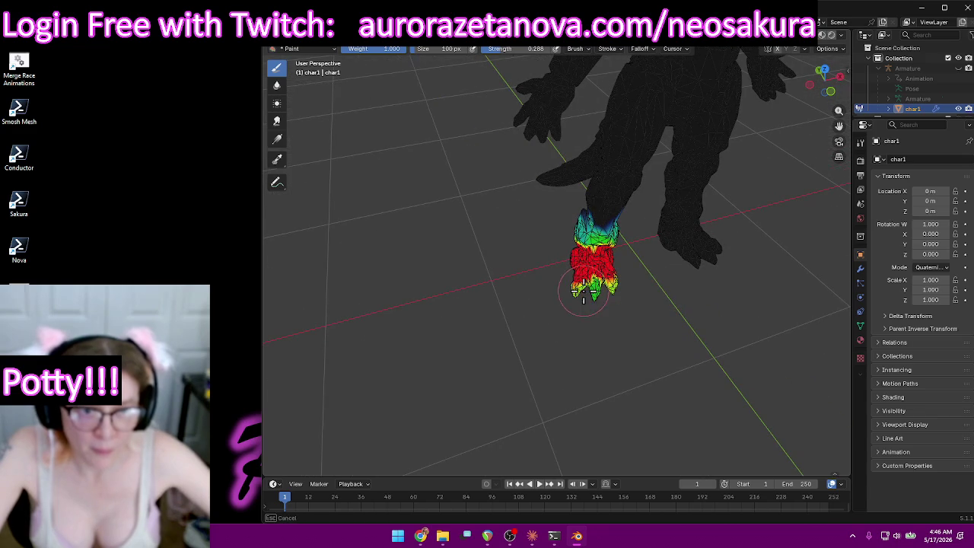
pyautogui.click(554, 48)
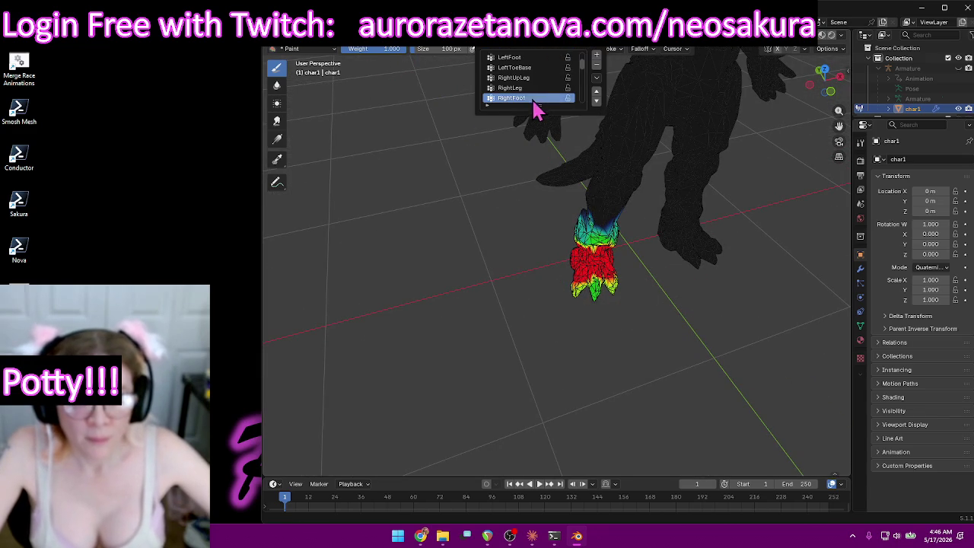
pyautogui.scroll(-3, 532, 91)
# Paint the right toe claws fully red in RightToeBase at 1.000 strength, then select Spine02.
pyautogui.click(525, 88)
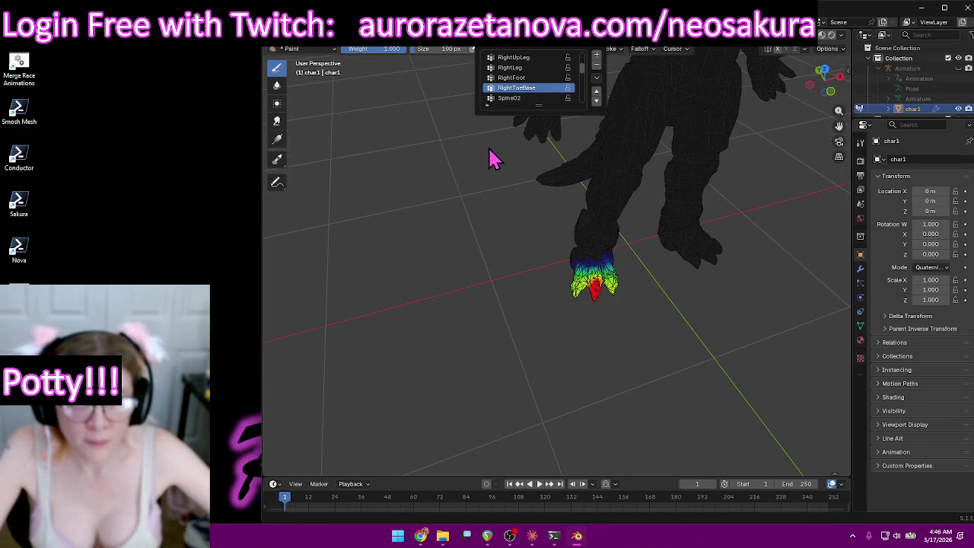
pyautogui.moveTo(514, 59); pyautogui.dragTo(653, 190)
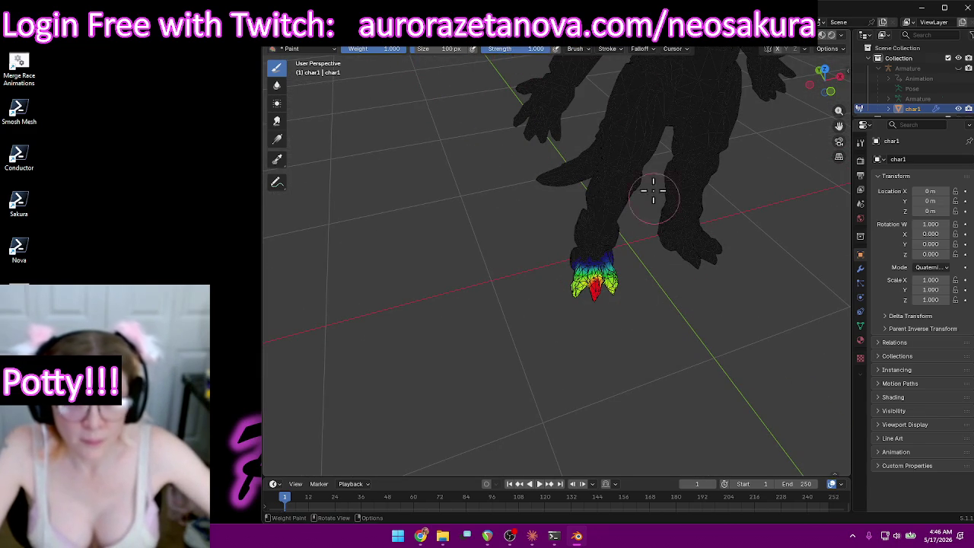
pyautogui.moveTo(564, 299); pyautogui.dragTo(635, 294)
pyautogui.moveTo(643, 320)
pyautogui.mouseDown(button='middle')
pyautogui.moveTo(680, 144)
pyautogui.moveTo(548, 330)
pyautogui.moveTo(637, 311)
pyautogui.mouseUp(button='middle')
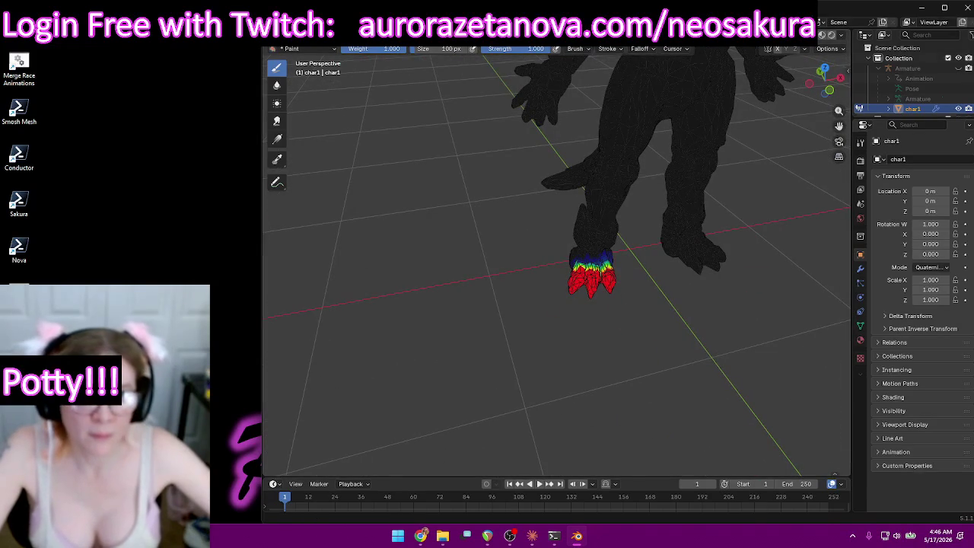
pyautogui.click(566, 52)
pyautogui.click(523, 67)
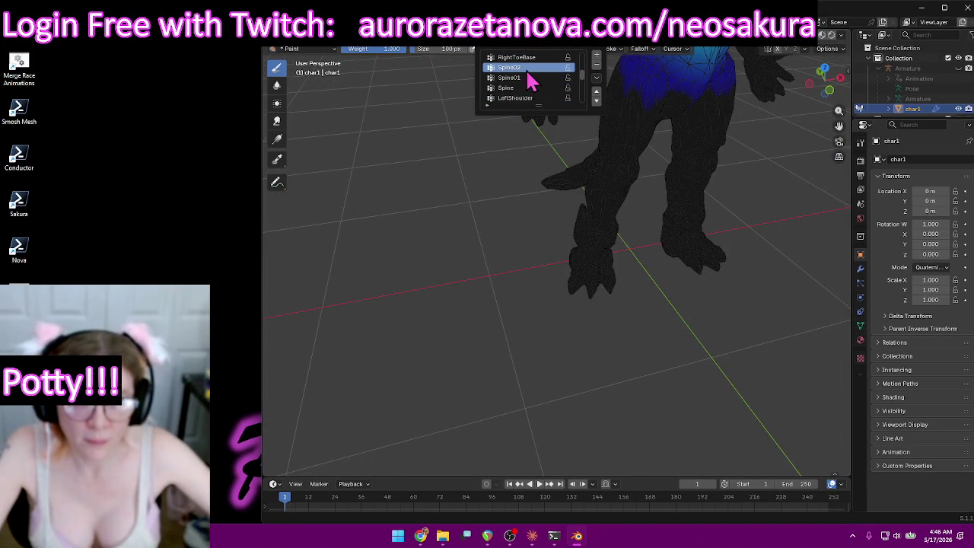
# Paint red weight across the dragon's chest and the side of the chest.
pyautogui.moveTo(496, 137)
pyautogui.mouseDown(button='middle')
pyautogui.moveTo(541, 147)
pyautogui.moveTo(534, 124)
pyautogui.moveTo(696, 178)
pyautogui.moveTo(615, 352)
pyautogui.moveTo(615, 300)
pyautogui.moveTo(611, 328)
pyautogui.mouseUp(button='middle')
pyautogui.scroll(3, 611, 328)
pyautogui.moveTo(628, 289)
pyautogui.mouseDown(button='middle')
pyautogui.moveTo(624, 302)
pyautogui.moveTo(581, 290)
pyautogui.moveTo(583, 263)
pyautogui.moveTo(650, 348)
pyautogui.moveTo(607, 371)
pyautogui.moveTo(578, 352)
pyautogui.mouseUp(button='middle')
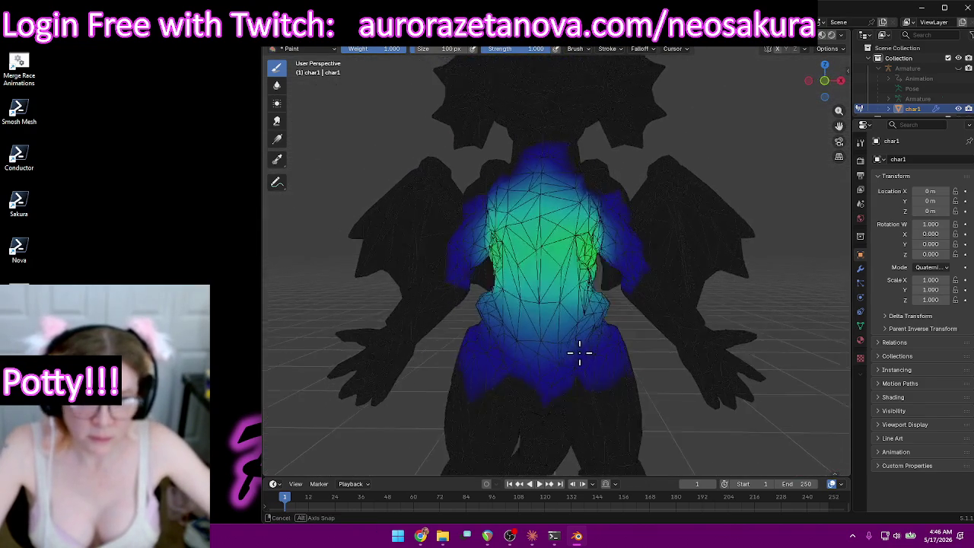
pyautogui.moveTo(553, 276)
pyautogui.mouseDown()
pyautogui.moveTo(517, 228)
pyautogui.moveTo(571, 247)
pyautogui.mouseUp()
pyautogui.moveTo(513, 267)
pyautogui.mouseDown()
pyautogui.moveTo(533, 297)
pyautogui.moveTo(569, 293)
pyautogui.mouseUp()
pyautogui.moveTo(569, 293); pyautogui.dragTo(596, 314, button='middle')
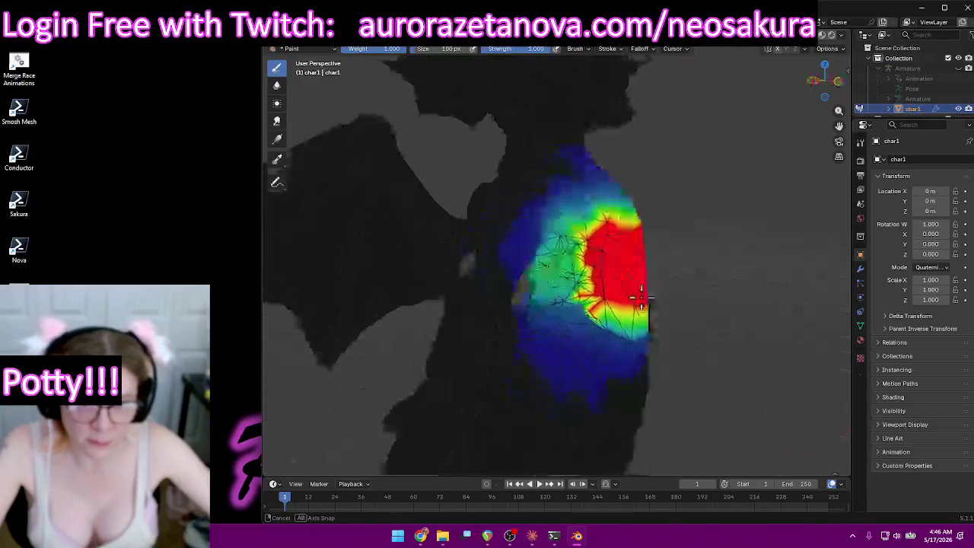
pyautogui.moveTo(608, 328); pyautogui.dragTo(614, 260)
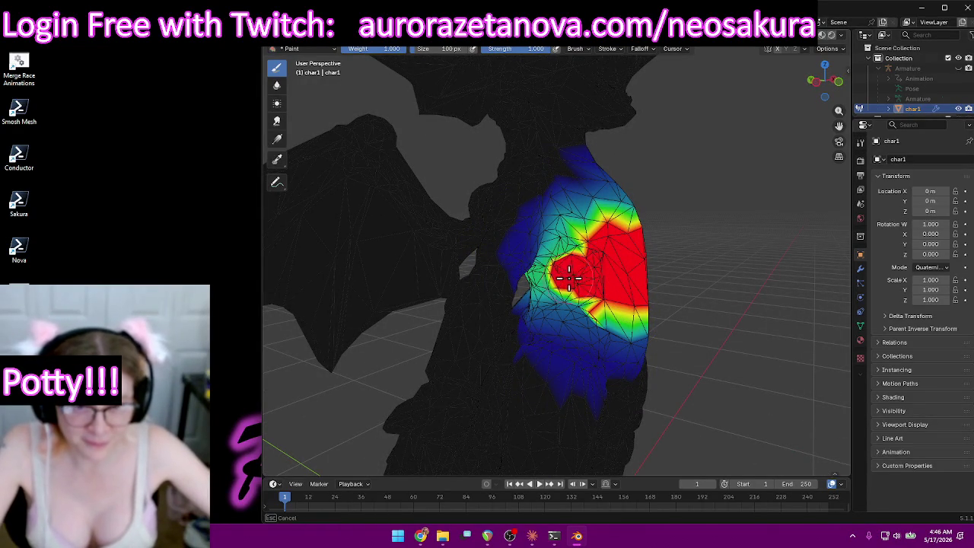
pyautogui.scroll(3, 584, 269)
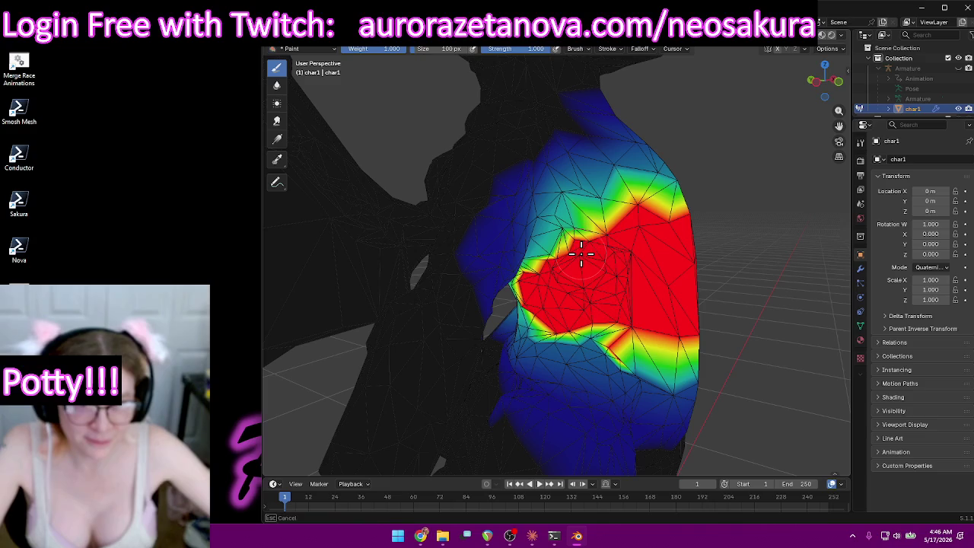
pyautogui.moveTo(617, 323); pyautogui.dragTo(587, 326)
# Paint red weight along the dragon's back from several angles.
pyautogui.moveTo(561, 305); pyautogui.dragTo(680, 293, button='middle')
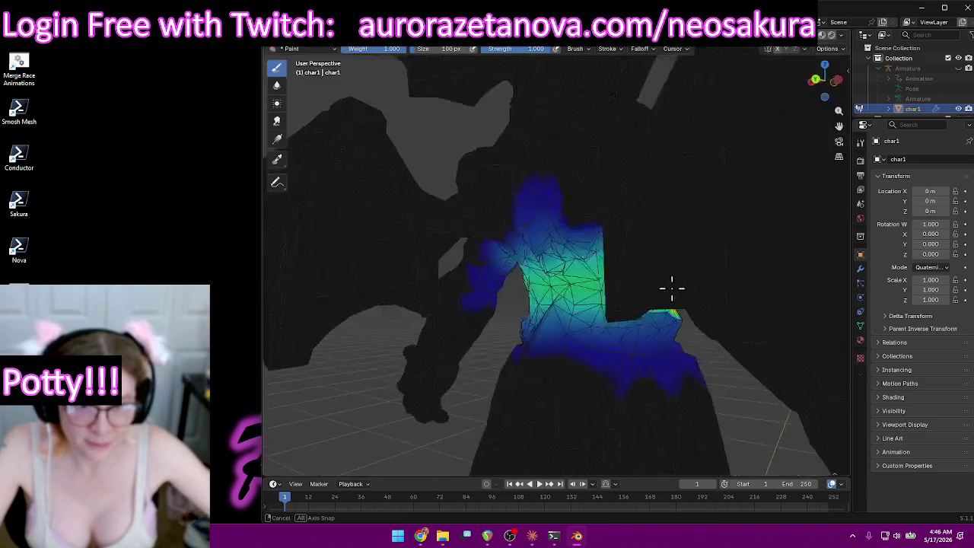
pyautogui.moveTo(681, 293); pyautogui.dragTo(637, 290)
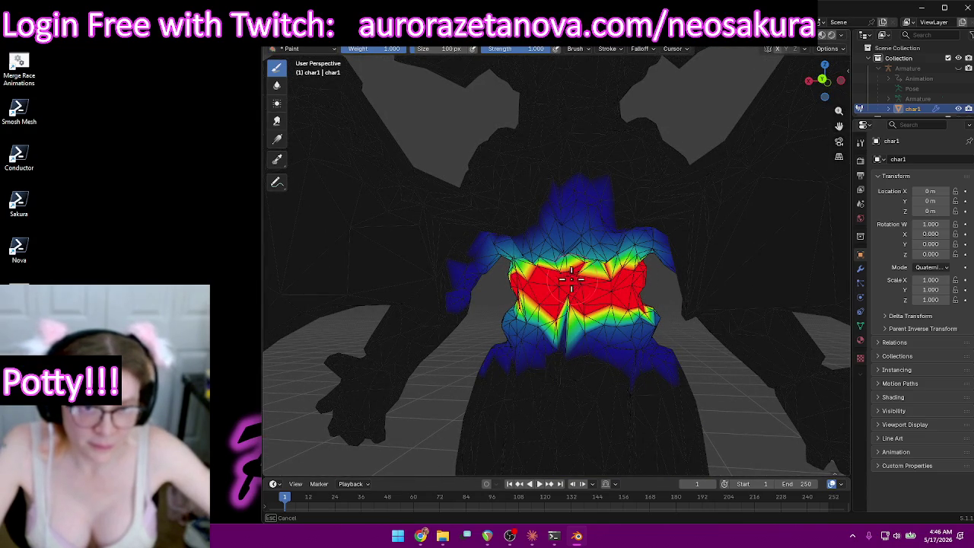
pyautogui.moveTo(555, 287); pyautogui.dragTo(578, 303, button='middle')
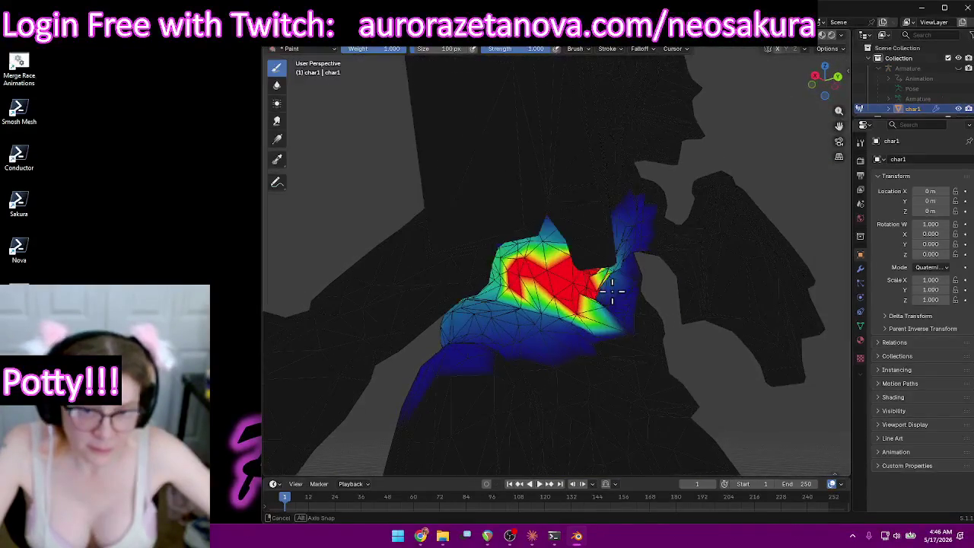
pyautogui.moveTo(578, 302); pyautogui.dragTo(551, 303)
pyautogui.moveTo(535, 292)
pyautogui.mouseDown(button='middle')
pyautogui.moveTo(534, 276)
pyautogui.moveTo(531, 287)
pyautogui.mouseUp(button='middle')
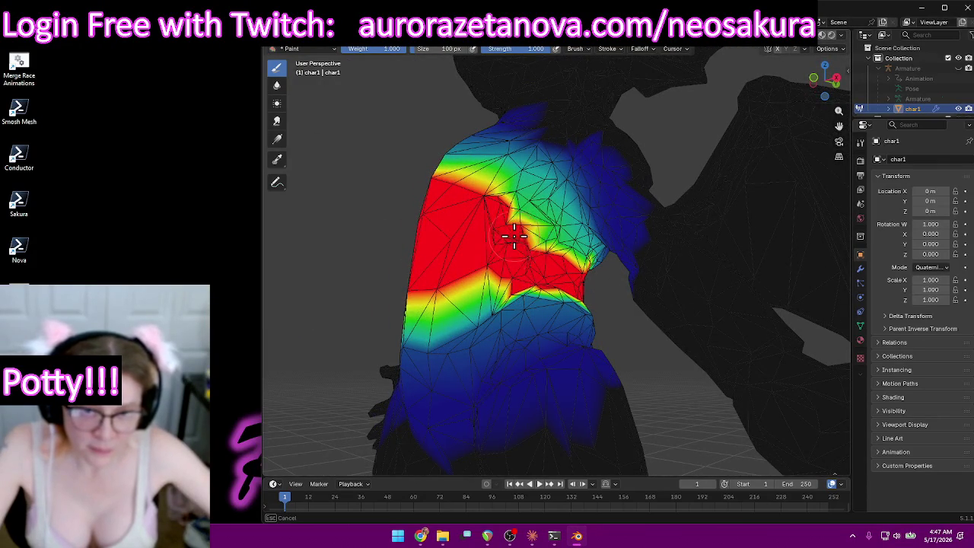
pyautogui.moveTo(589, 256)
pyautogui.mouseDown(button='middle')
pyautogui.moveTo(538, 250)
pyautogui.moveTo(636, 304)
pyautogui.moveTo(680, 314)
pyautogui.moveTo(581, 322)
pyautogui.moveTo(587, 337)
pyautogui.mouseUp(button='middle')
pyautogui.scroll(-5, 680, 314)
pyautogui.scroll(3, 564, 270)
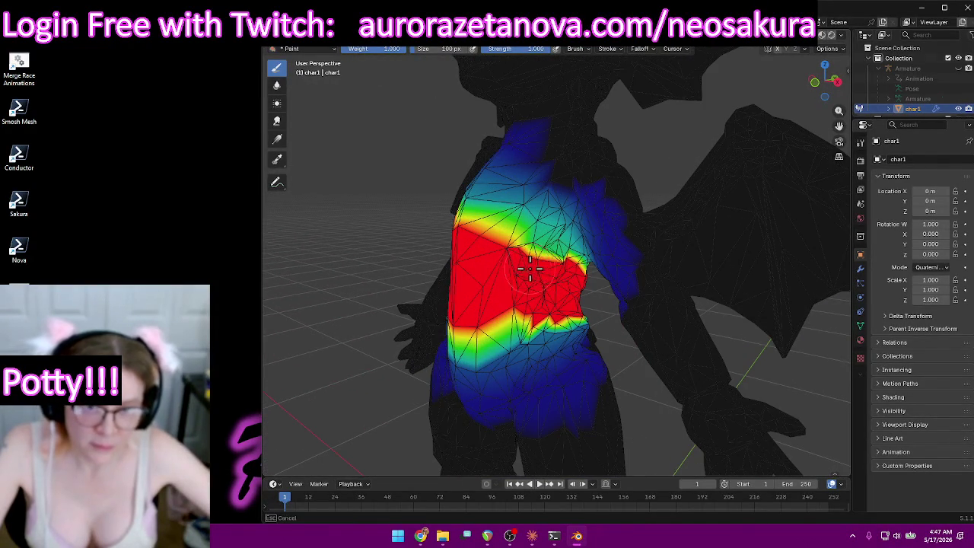
# Paint full weight over the upper back, then lower brush strength to 0.324.
pyautogui.moveTo(535, 278)
pyautogui.mouseDown(button='middle')
pyautogui.moveTo(628, 276)
pyautogui.moveTo(582, 275)
pyautogui.moveTo(604, 266)
pyautogui.mouseUp(button='middle')
pyautogui.scroll(2, 676, 275)
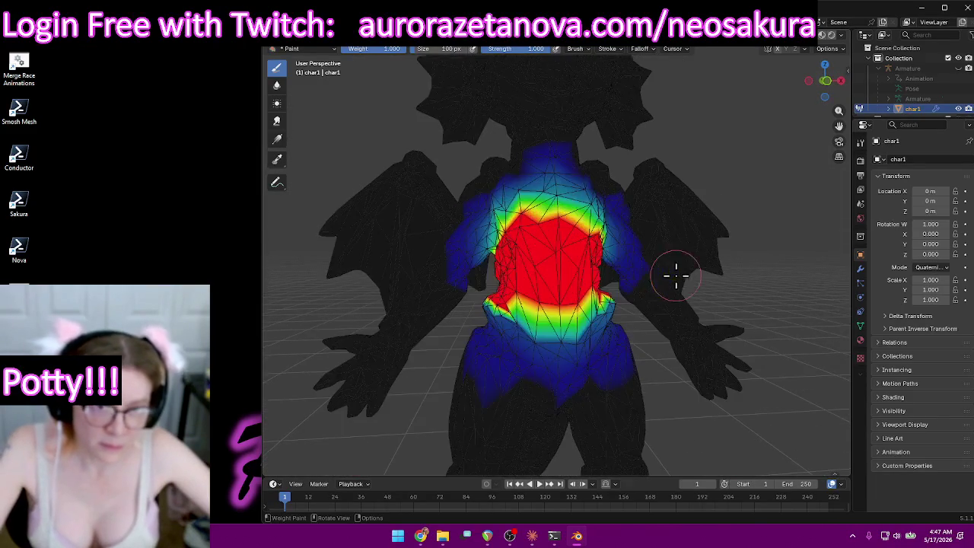
pyautogui.scroll(-4, 676, 276)
pyautogui.moveTo(669, 277)
pyautogui.mouseDown(button='middle')
pyautogui.moveTo(457, 270)
pyautogui.moveTo(442, 278)
pyautogui.moveTo(552, 370)
pyautogui.moveTo(596, 304)
pyautogui.moveTo(550, 216)
pyautogui.mouseUp(button='middle')
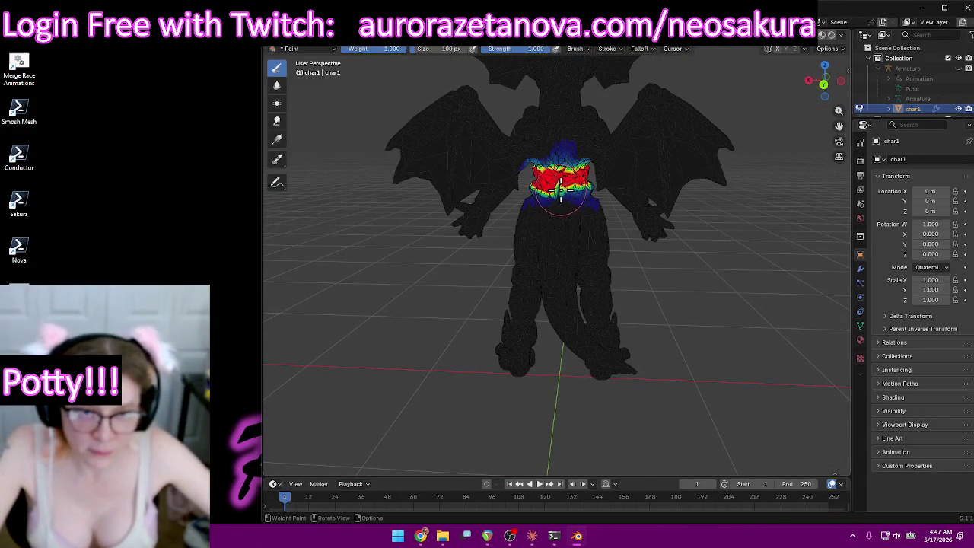
pyautogui.moveTo(561, 191); pyautogui.dragTo(560, 204)
pyautogui.moveTo(559, 204)
pyautogui.mouseDown(button='middle')
pyautogui.moveTo(587, 210)
pyautogui.moveTo(596, 186)
pyautogui.mouseUp(button='middle')
pyautogui.moveTo(542, 48); pyautogui.dragTo(539, 48)
pyautogui.moveTo(593, 183); pyautogui.dragTo(648, 203, button='middle')
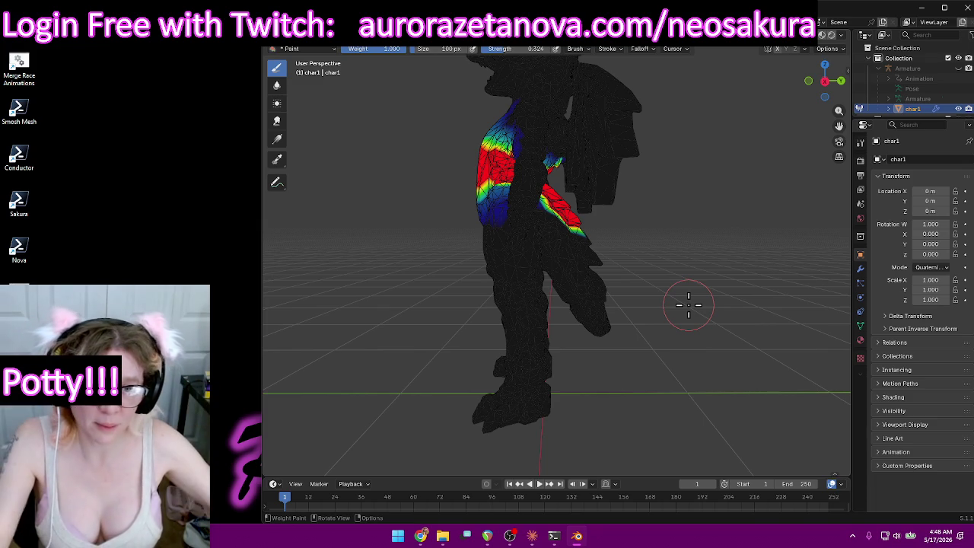
pyautogui.moveTo(698, 230); pyautogui.dragTo(602, 254, button='middle')
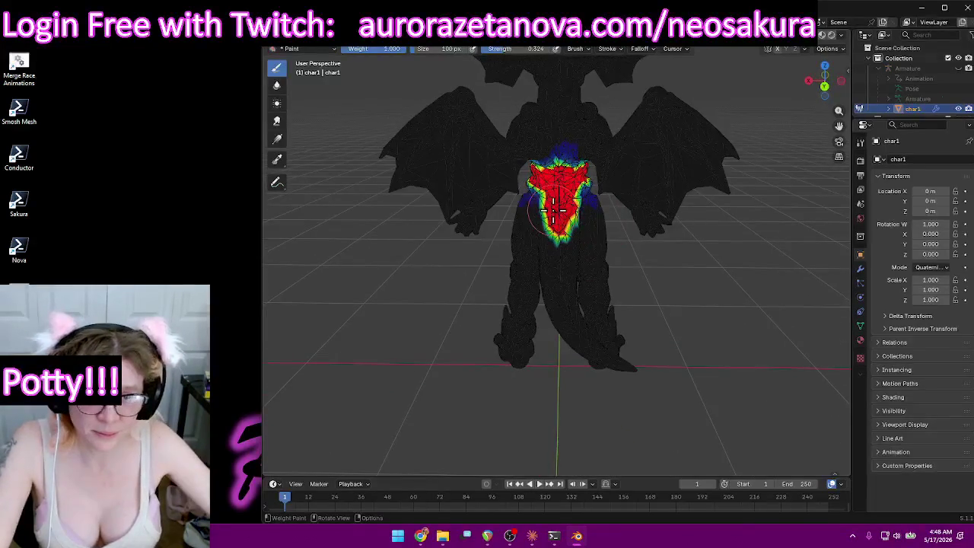
# Paint weight along the tail's edges and top, from the hip toward the tip.
pyautogui.moveTo(555, 229); pyautogui.dragTo(687, 226, button='middle')
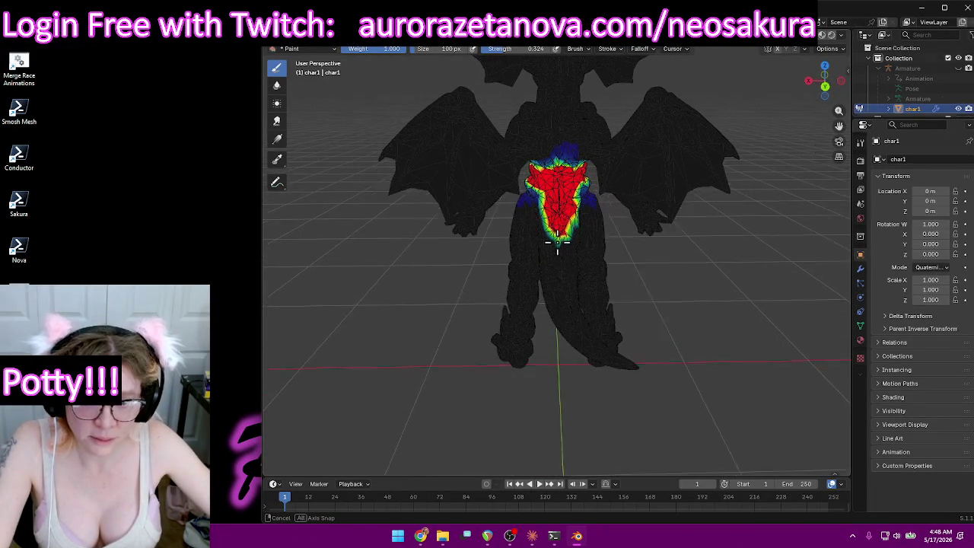
pyautogui.scroll(3, 685, 244)
pyautogui.scroll(3, 689, 270)
pyautogui.moveTo(614, 265)
pyautogui.mouseDown()
pyautogui.moveTo(580, 310)
pyautogui.moveTo(565, 197)
pyautogui.moveTo(542, 181)
pyautogui.moveTo(609, 226)
pyautogui.mouseUp()
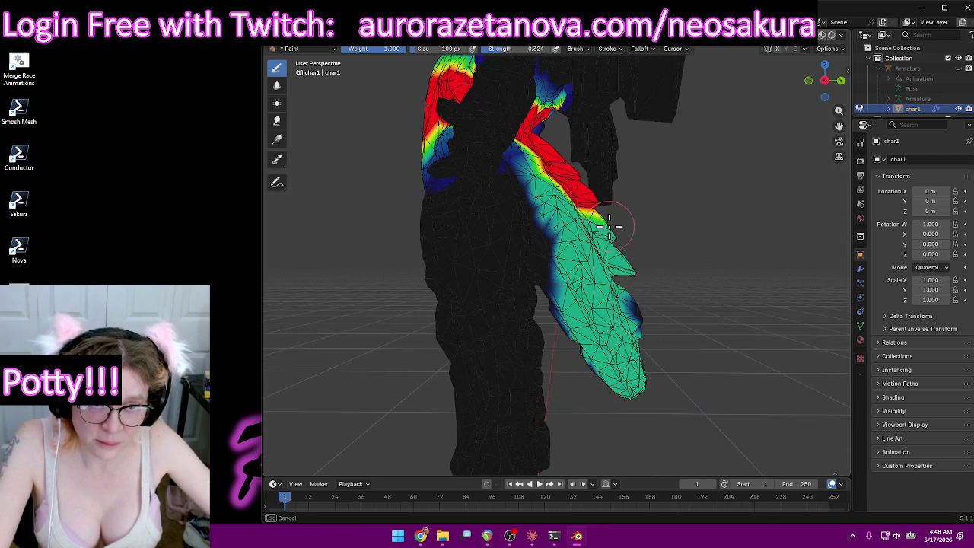
pyautogui.moveTo(558, 284); pyautogui.dragTo(556, 237)
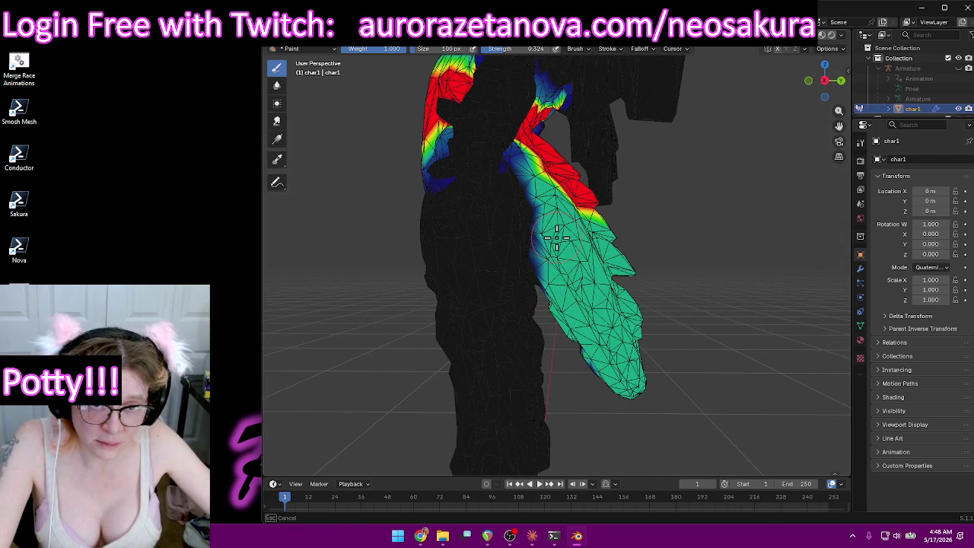
pyautogui.moveTo(649, 382); pyautogui.dragTo(743, 337)
pyautogui.moveTo(743, 337)
pyautogui.mouseDown(button='middle')
pyautogui.moveTo(517, 322)
pyautogui.moveTo(526, 254)
pyautogui.mouseUp(button='middle')
pyautogui.moveTo(526, 254)
pyautogui.mouseDown()
pyautogui.moveTo(543, 200)
pyautogui.moveTo(536, 316)
pyautogui.moveTo(523, 342)
pyautogui.moveTo(512, 311)
pyautogui.moveTo(444, 423)
pyautogui.mouseUp()
pyautogui.moveTo(459, 374); pyautogui.dragTo(378, 451)
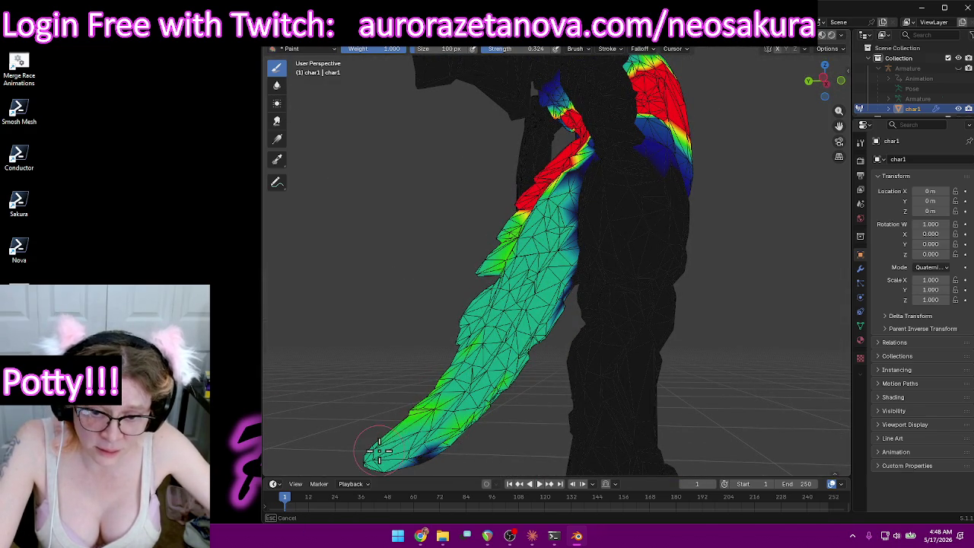
pyautogui.moveTo(445, 449); pyautogui.dragTo(496, 326, button='middle')
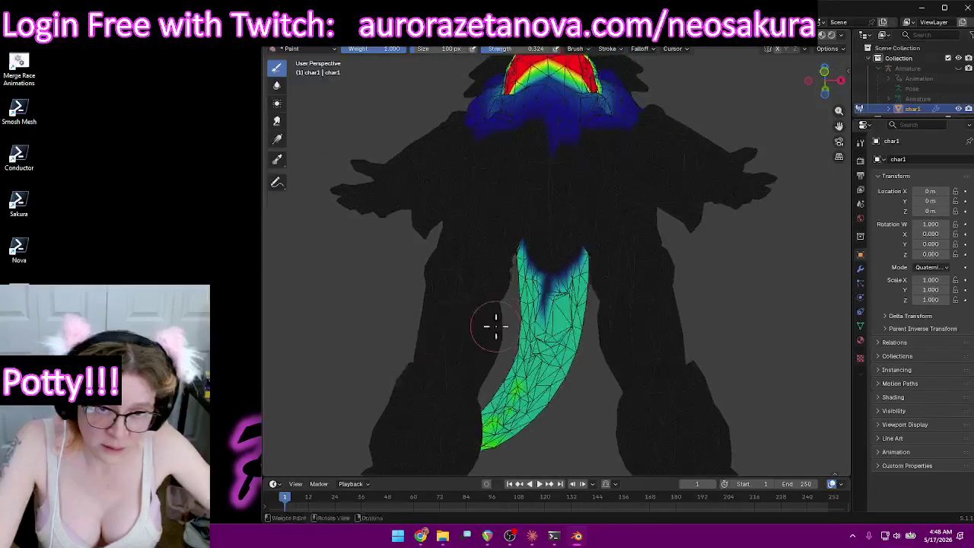
pyautogui.moveTo(546, 310); pyautogui.dragTo(556, 266)
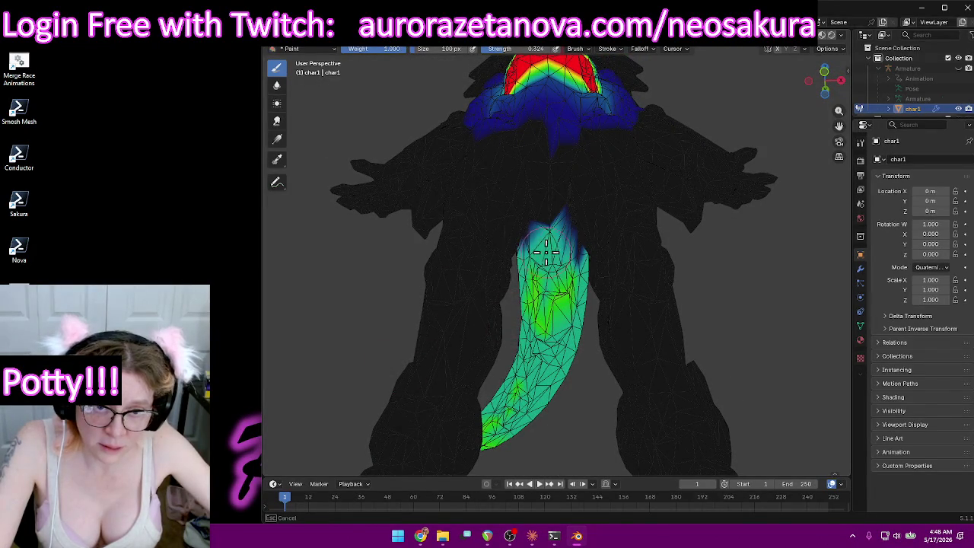
# Build full red weight over the tail base where it meets the body.
pyautogui.moveTo(544, 231); pyautogui.dragTo(545, 232)
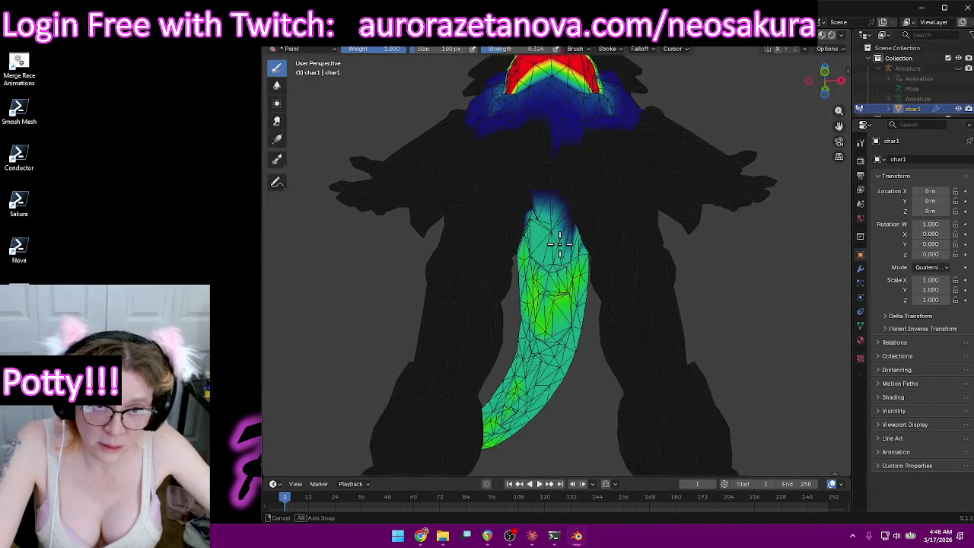
pyautogui.moveTo(544, 232); pyautogui.dragTo(599, 192, button='middle')
pyautogui.moveTo(599, 193); pyautogui.dragTo(586, 210)
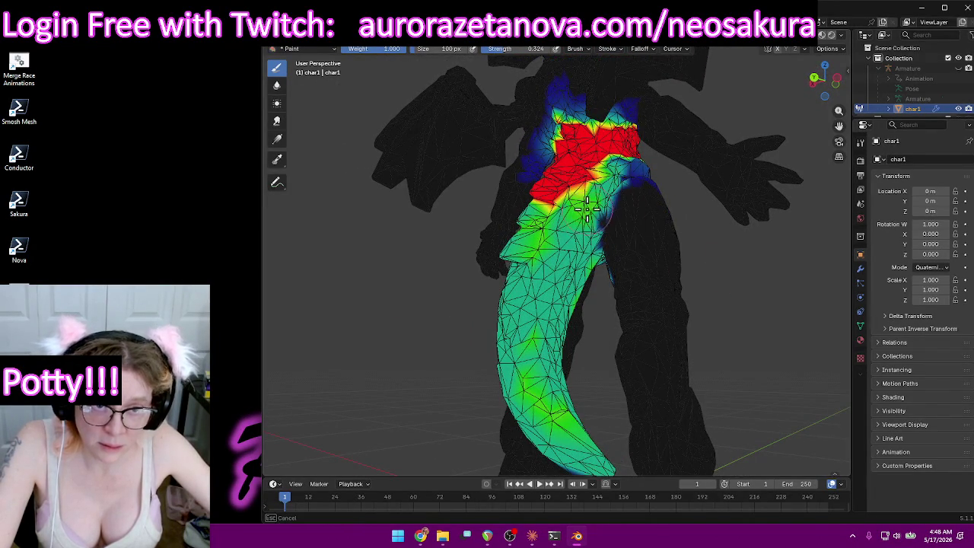
pyautogui.moveTo(585, 249)
pyautogui.mouseDown(button='middle')
pyautogui.moveTo(572, 186)
pyautogui.moveTo(525, 247)
pyautogui.mouseUp(button='middle')
pyautogui.moveTo(525, 248); pyautogui.dragTo(558, 313)
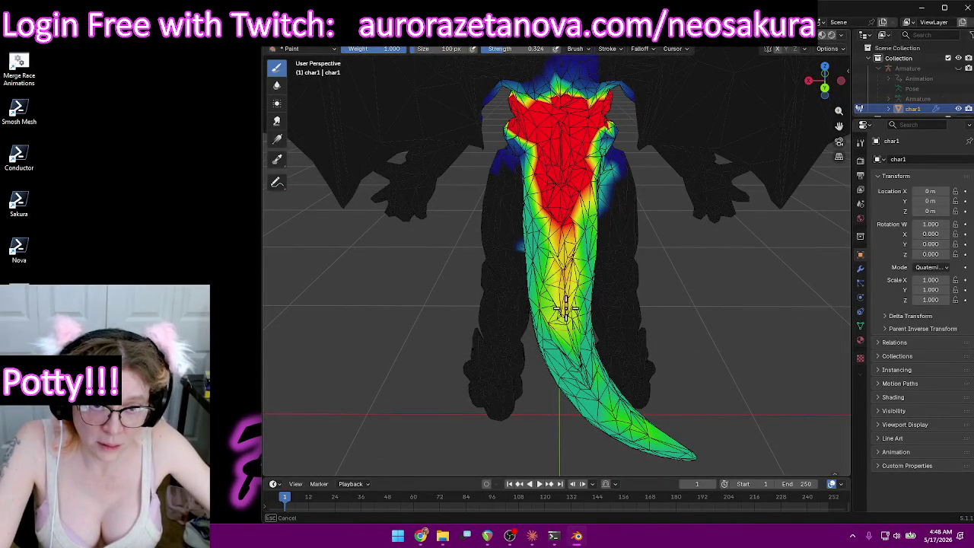
pyautogui.moveTo(531, 166); pyautogui.dragTo(576, 148, button='middle')
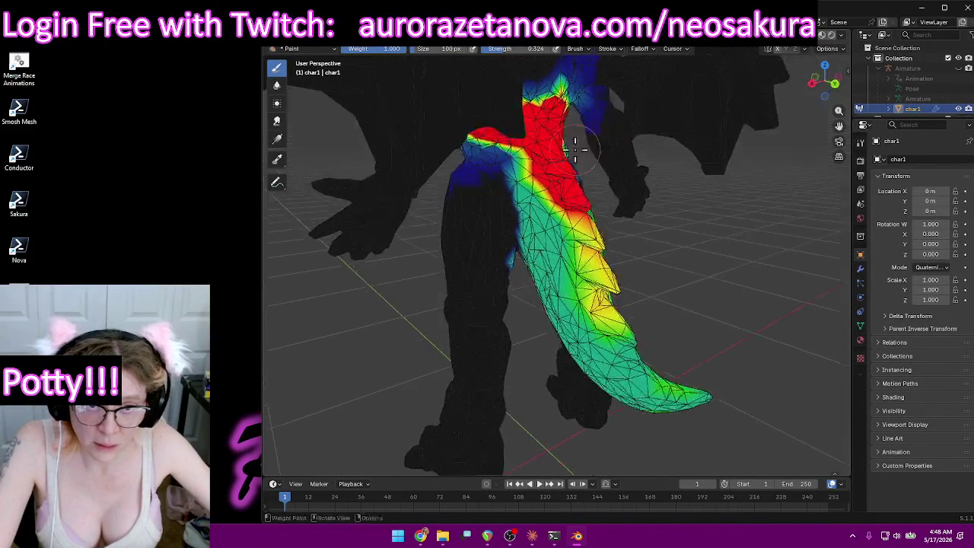
pyautogui.moveTo(526, 154); pyautogui.dragTo(539, 175)
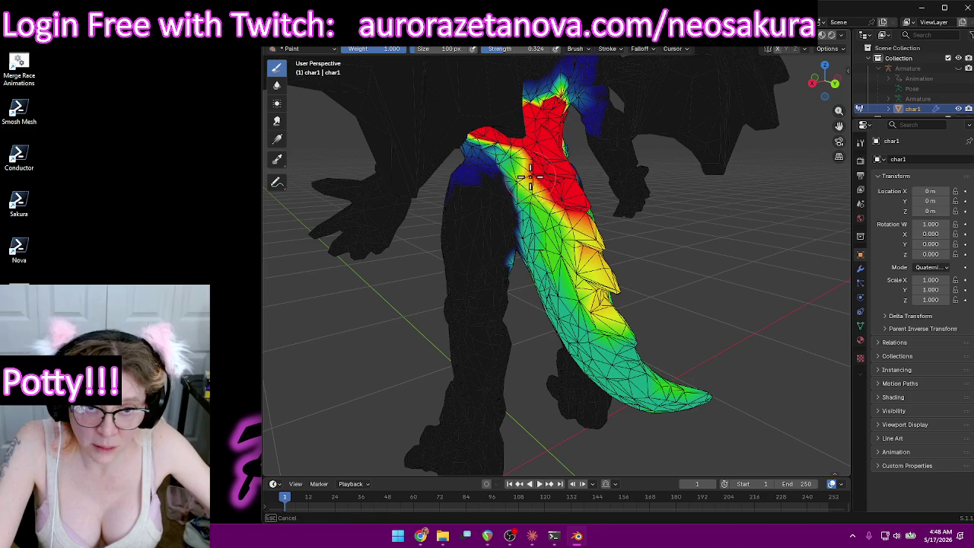
pyautogui.moveTo(574, 318); pyautogui.dragTo(528, 310, button='middle')
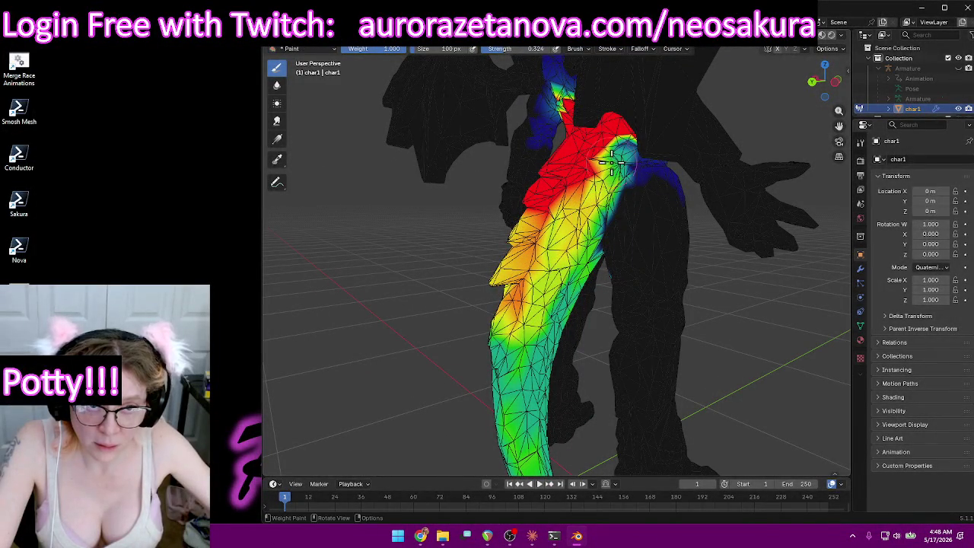
pyautogui.moveTo(611, 161); pyautogui.dragTo(610, 154)
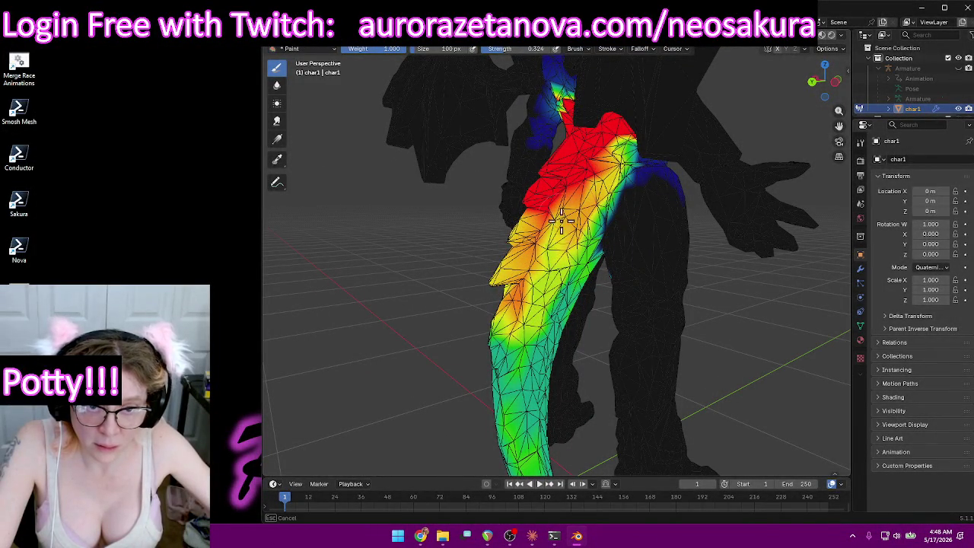
# Orbit around the whole dragon to inspect the painted tail weights.
pyautogui.moveTo(520, 321)
pyautogui.mouseDown(button='middle')
pyautogui.moveTo(602, 282)
pyautogui.moveTo(607, 254)
pyautogui.mouseUp(button='middle')
pyautogui.moveTo(553, 251); pyautogui.dragTo(554, 251)
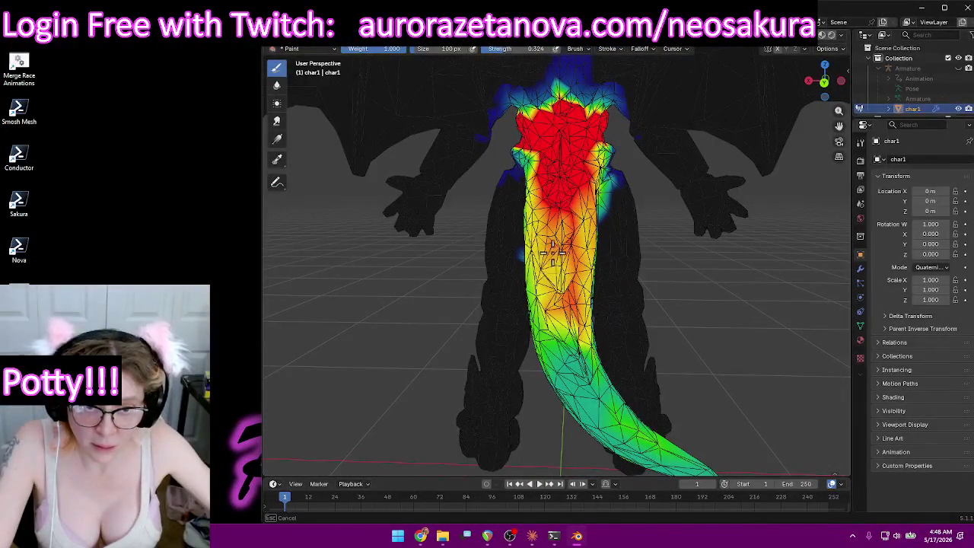
pyautogui.moveTo(573, 328)
pyautogui.mouseDown(button='middle')
pyautogui.moveTo(601, 282)
pyautogui.moveTo(564, 195)
pyautogui.mouseUp(button='middle')
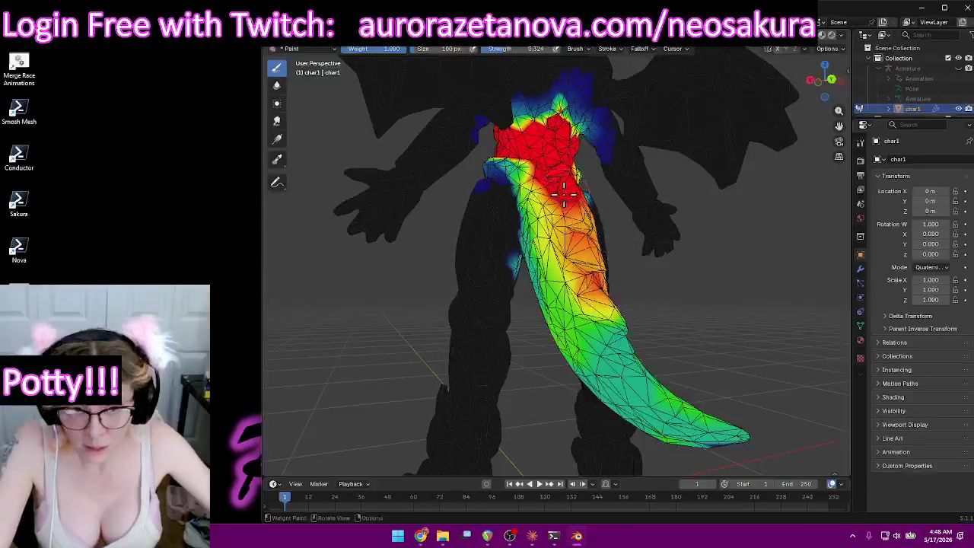
pyautogui.moveTo(592, 310); pyautogui.dragTo(560, 270, button='middle')
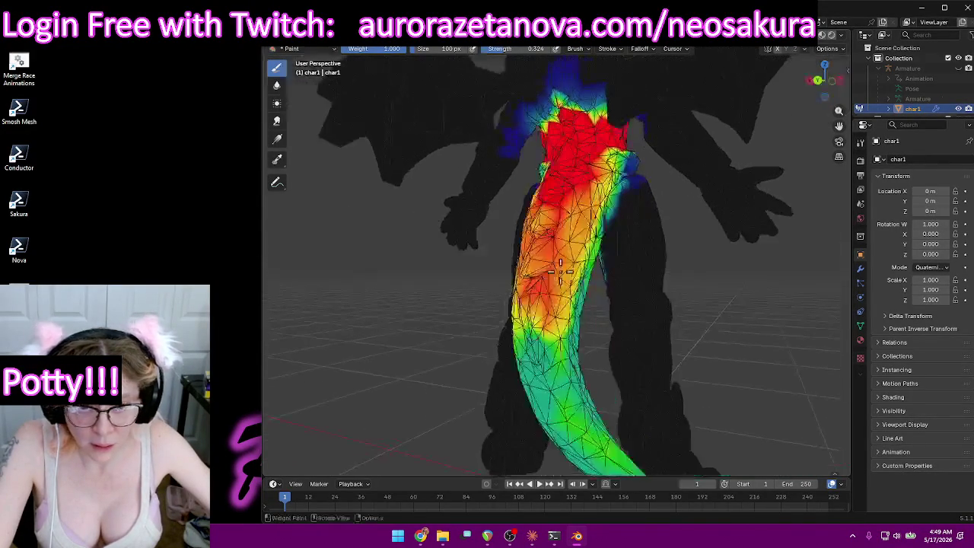
pyautogui.moveTo(553, 232)
pyautogui.mouseDown(button='middle')
pyautogui.moveTo(563, 422)
pyautogui.moveTo(617, 412)
pyautogui.moveTo(540, 410)
pyautogui.mouseUp(button='middle')
pyautogui.scroll(-5, 589, 413)
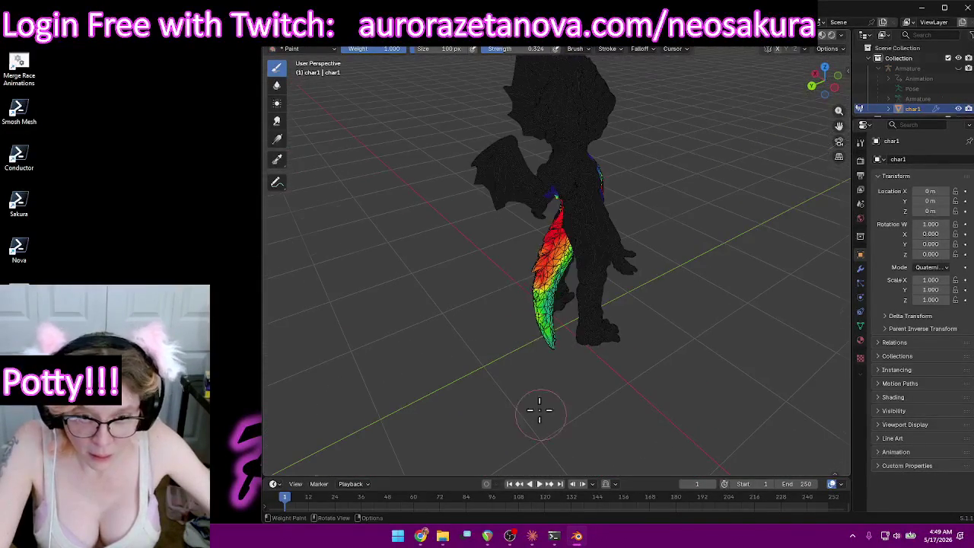
pyautogui.moveTo(530, 302)
pyautogui.mouseDown(button='middle')
pyautogui.moveTo(583, 320)
pyautogui.moveTo(572, 326)
pyautogui.mouseUp(button='middle')
pyautogui.scroll(3, 572, 326)
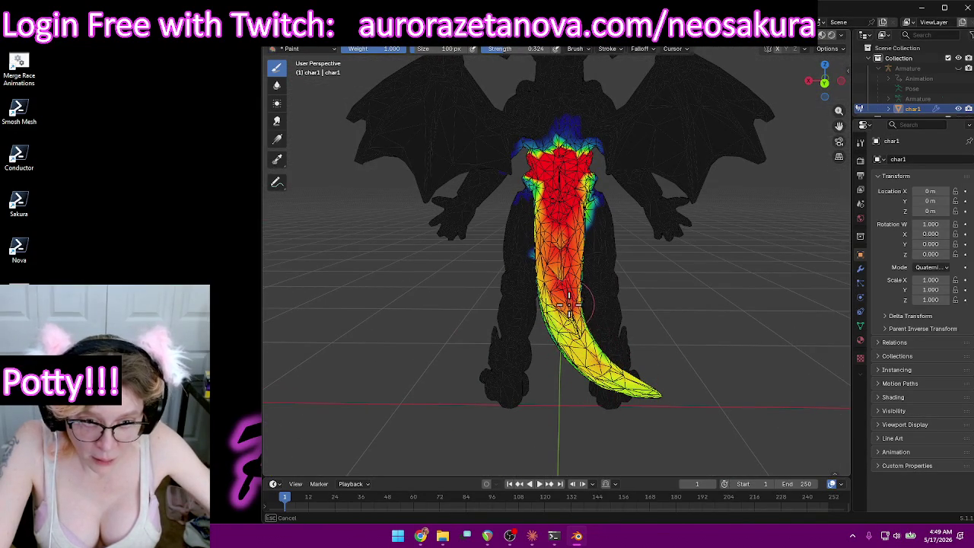
pyautogui.moveTo(572, 335)
pyautogui.mouseDown(button='middle')
pyautogui.moveTo(729, 340)
pyautogui.moveTo(784, 355)
pyautogui.moveTo(741, 235)
pyautogui.moveTo(785, 245)
pyautogui.moveTo(265, 259)
pyautogui.moveTo(822, 272)
pyautogui.moveTo(266, 260)
pyautogui.moveTo(442, 235)
pyautogui.moveTo(489, 254)
pyautogui.moveTo(457, 266)
pyautogui.moveTo(462, 235)
pyautogui.moveTo(525, 261)
pyautogui.moveTo(500, 246)
pyautogui.moveTo(667, 284)
pyautogui.moveTo(679, 326)
pyautogui.moveTo(679, 312)
pyautogui.mouseUp(button='middle')
pyautogui.scroll(-3, 680, 312)
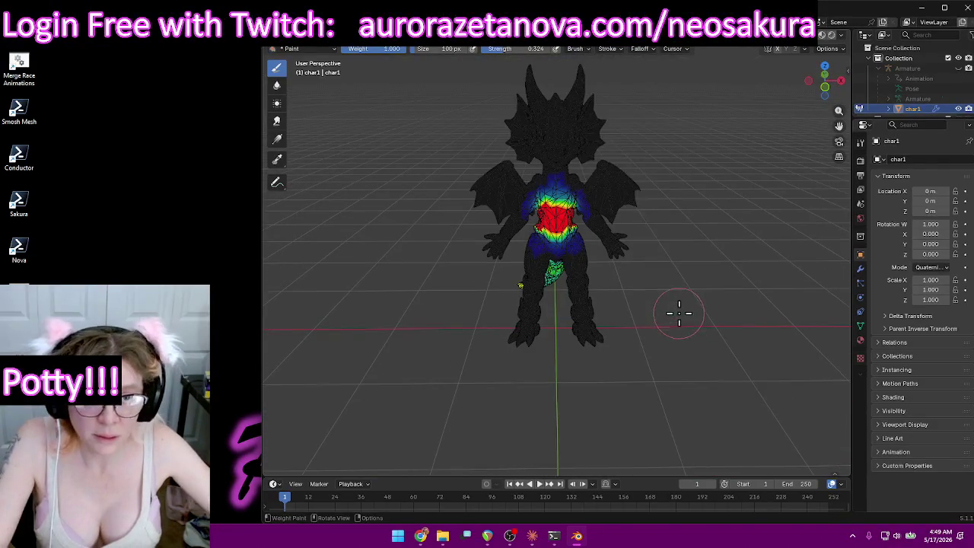
# Select the Spine01 vertex group and zoom in on the dragon's torso.
pyautogui.click(556, 48)
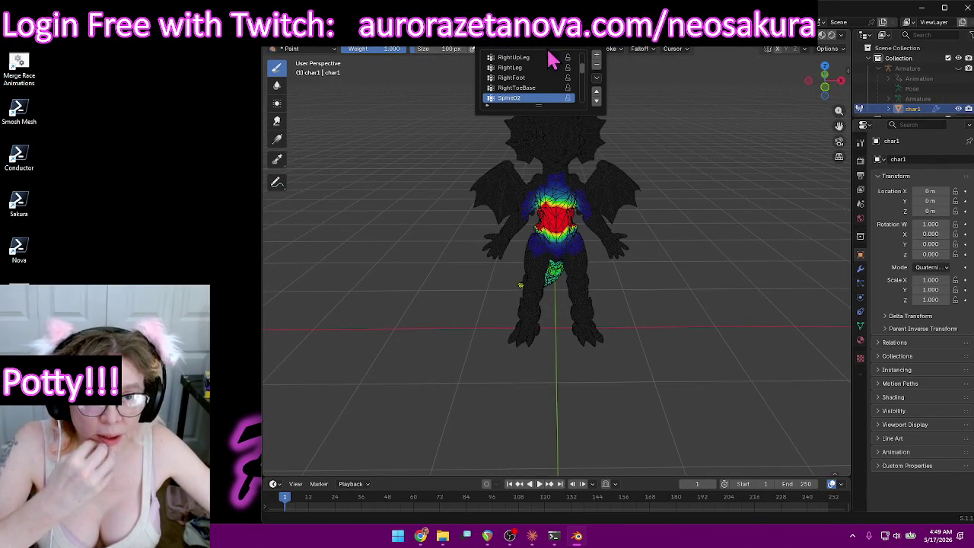
pyautogui.click(530, 99)
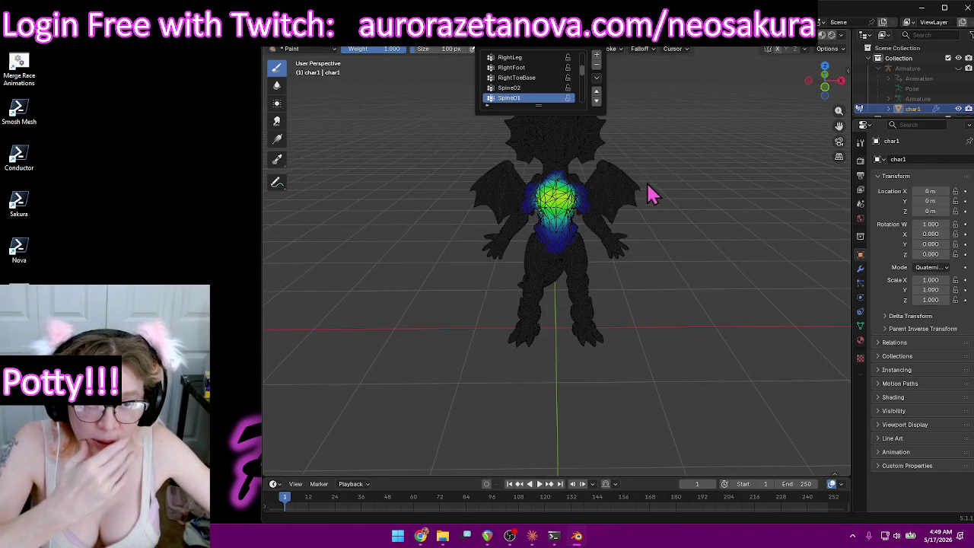
pyautogui.scroll(2, 676, 199)
pyautogui.scroll(1, 686, 187)
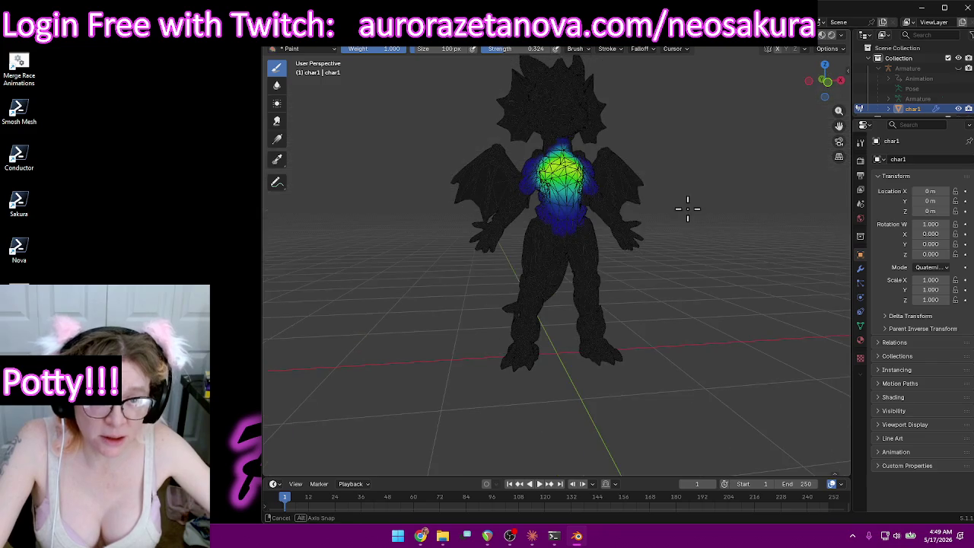
pyautogui.scroll(1, 687, 208)
pyautogui.scroll(1, 711, 272)
pyautogui.moveTo(718, 301); pyautogui.dragTo(707, 302, button='middle')
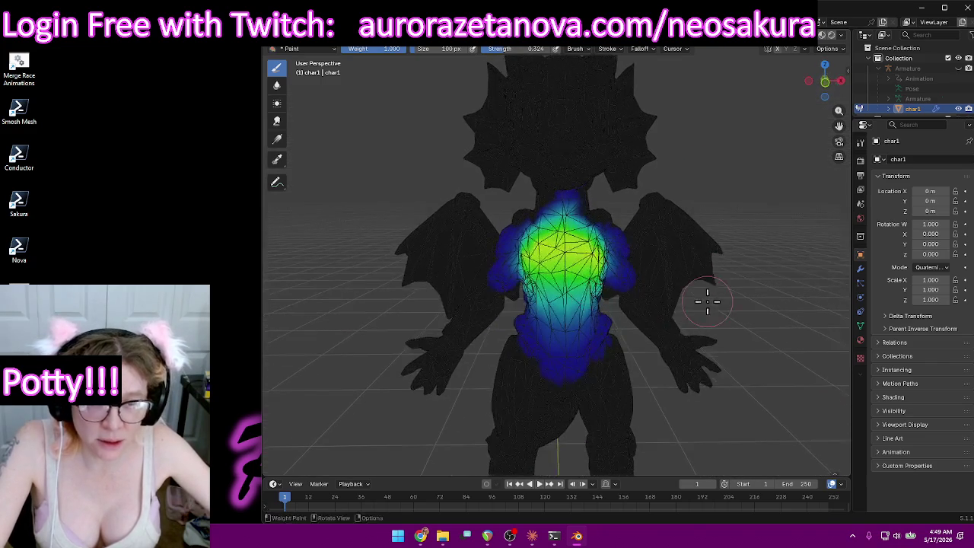
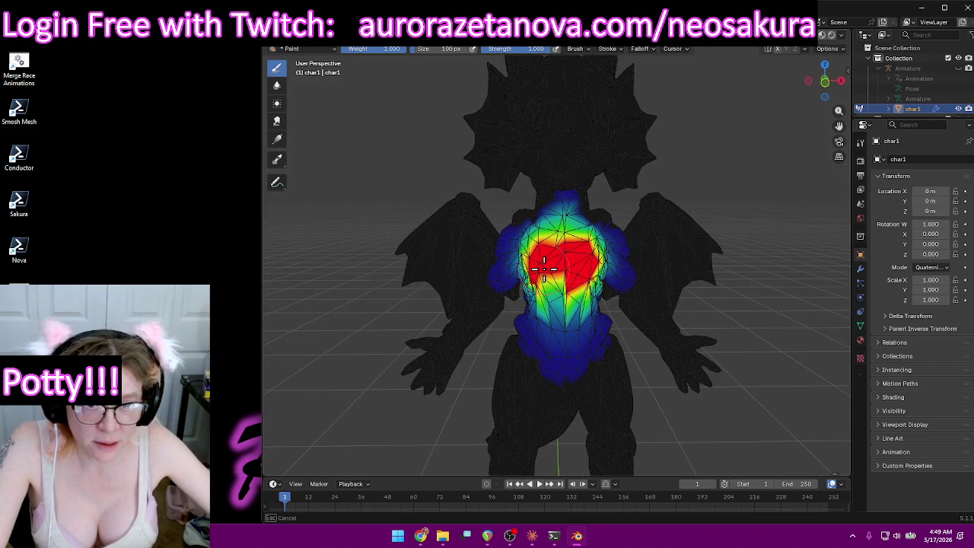
# Paint full 1.0 weight over the dragon's chest, checking coverage from several angles.
pyautogui.moveTo(551, 275)
pyautogui.mouseDown(button='middle')
pyautogui.moveTo(712, 261)
pyautogui.moveTo(544, 270)
pyautogui.moveTo(545, 278)
pyautogui.mouseUp(button='middle')
pyautogui.scroll(2, 619, 283)
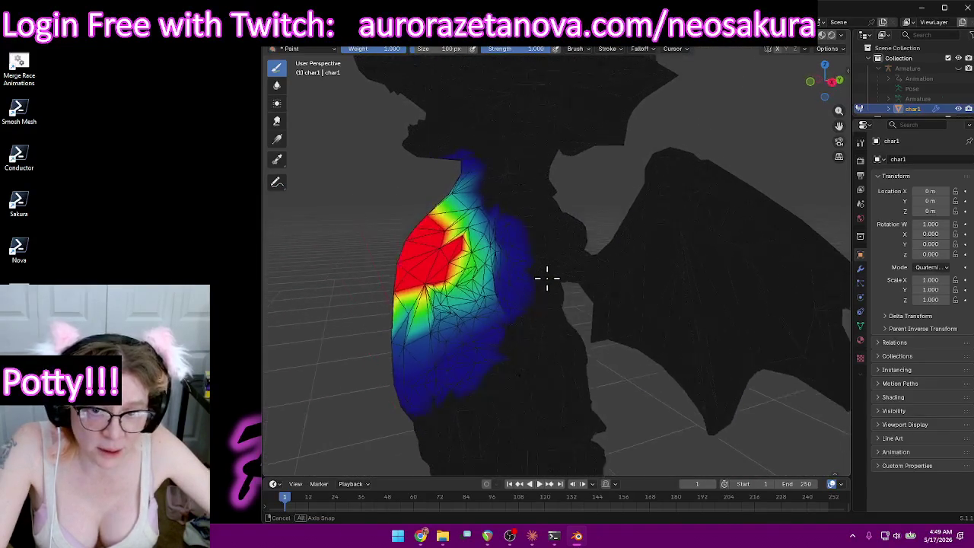
pyautogui.moveTo(444, 280); pyautogui.dragTo(475, 281)
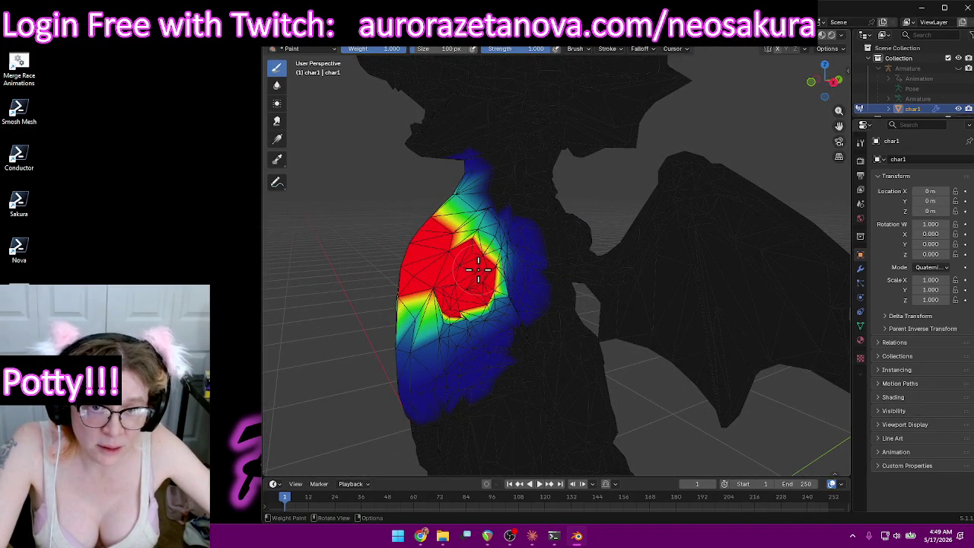
pyautogui.moveTo(477, 268); pyautogui.dragTo(604, 291, button='middle')
pyautogui.moveTo(604, 292); pyautogui.dragTo(642, 273)
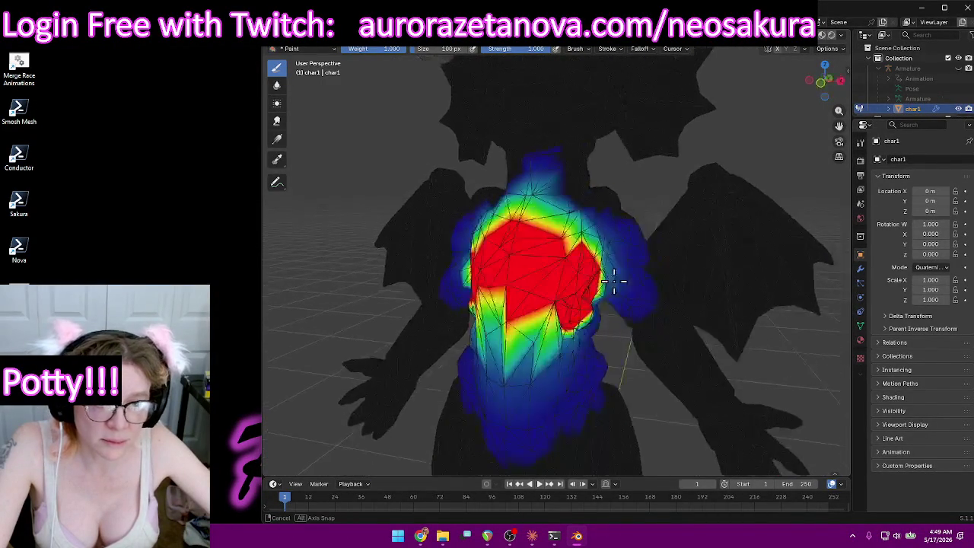
pyautogui.moveTo(703, 282)
pyautogui.mouseDown(button='middle')
pyautogui.moveTo(637, 294)
pyautogui.moveTo(523, 285)
pyautogui.moveTo(657, 307)
pyautogui.moveTo(626, 315)
pyautogui.moveTo(510, 302)
pyautogui.moveTo(461, 256)
pyautogui.moveTo(532, 218)
pyautogui.moveTo(507, 228)
pyautogui.moveTo(413, 224)
pyautogui.moveTo(365, 257)
pyautogui.mouseUp(button='middle')
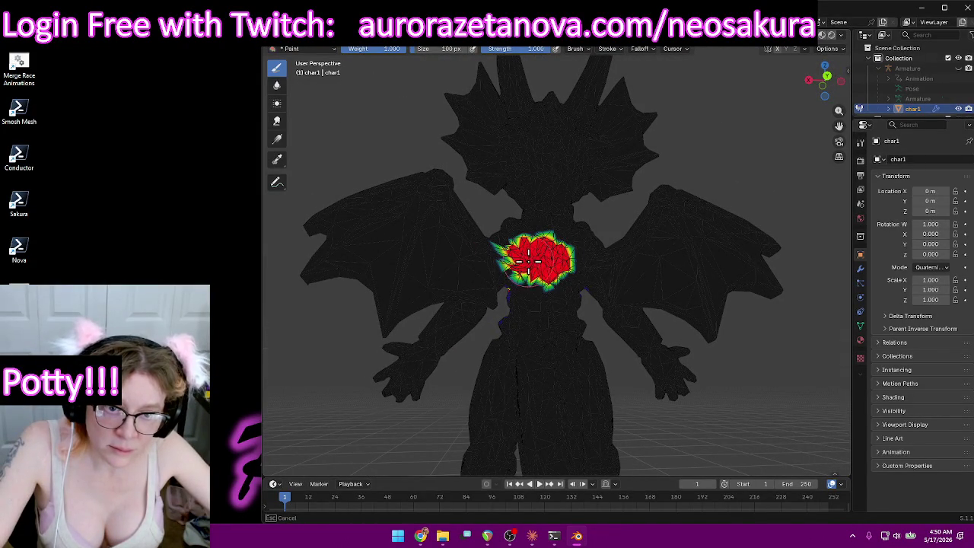
pyautogui.moveTo(566, 266); pyautogui.dragTo(550, 285, button='middle')
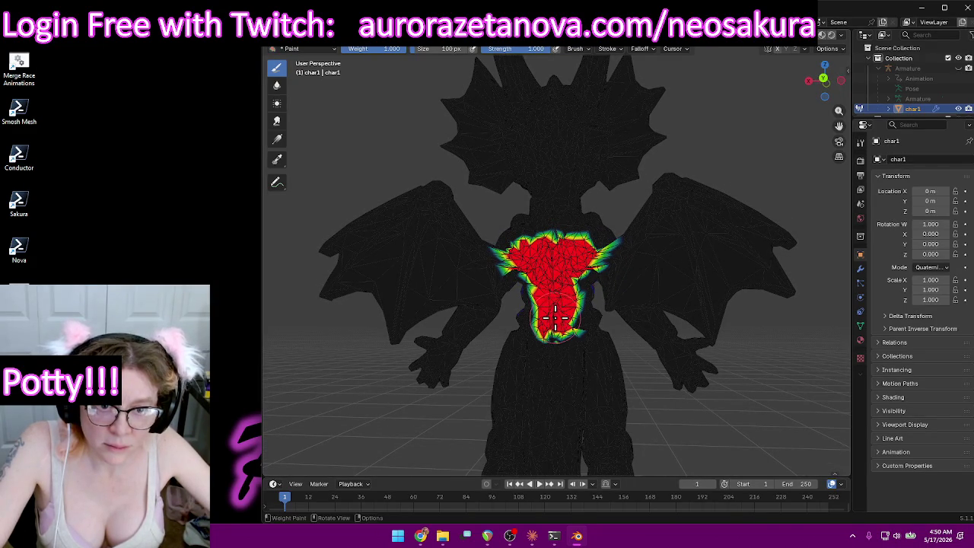
pyautogui.moveTo(555, 318)
pyautogui.mouseDown(button='middle')
pyautogui.moveTo(575, 287)
pyautogui.moveTo(652, 279)
pyautogui.moveTo(748, 304)
pyautogui.moveTo(794, 305)
pyautogui.moveTo(754, 301)
pyautogui.moveTo(664, 209)
pyautogui.mouseUp(button='middle')
pyautogui.scroll(-4, 574, 287)
# Make Spine02 the active vertex group after previewing the Spine and Spine01 weights.
pyautogui.click(569, 49)
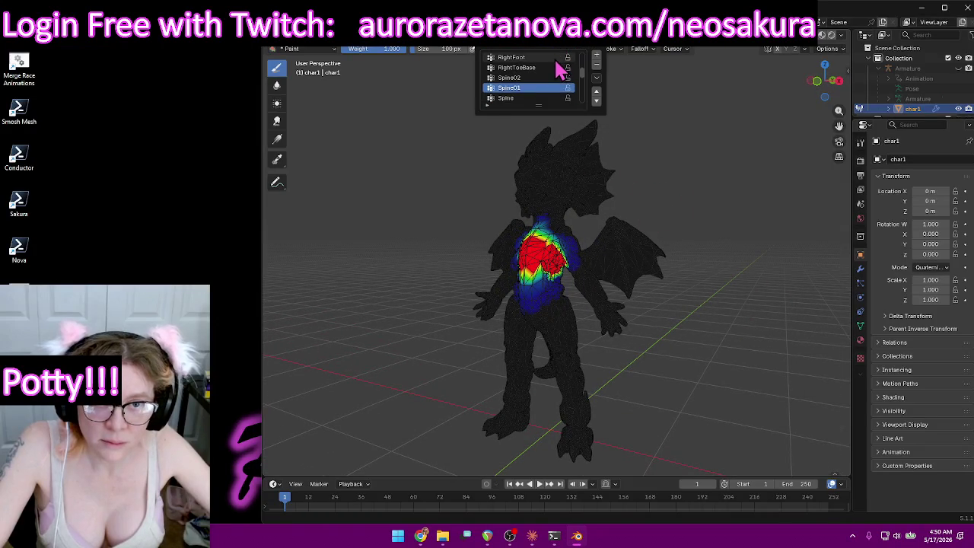
pyautogui.click(523, 99)
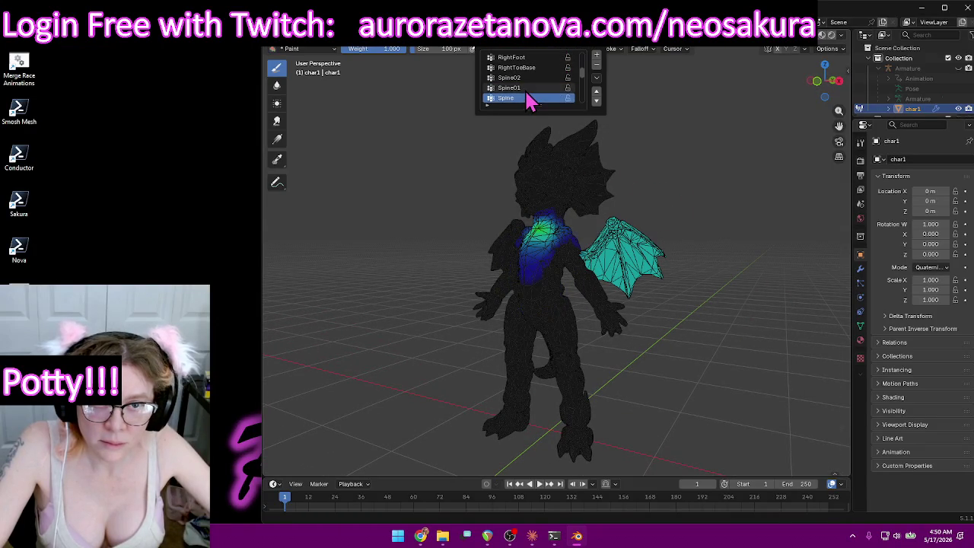
pyautogui.click(528, 89)
pyautogui.click(530, 79)
pyautogui.moveTo(583, 200)
pyautogui.mouseDown(button='middle')
pyautogui.moveTo(669, 202)
pyautogui.moveTo(571, 211)
pyautogui.moveTo(652, 226)
pyautogui.moveTo(612, 220)
pyautogui.mouseUp(button='middle')
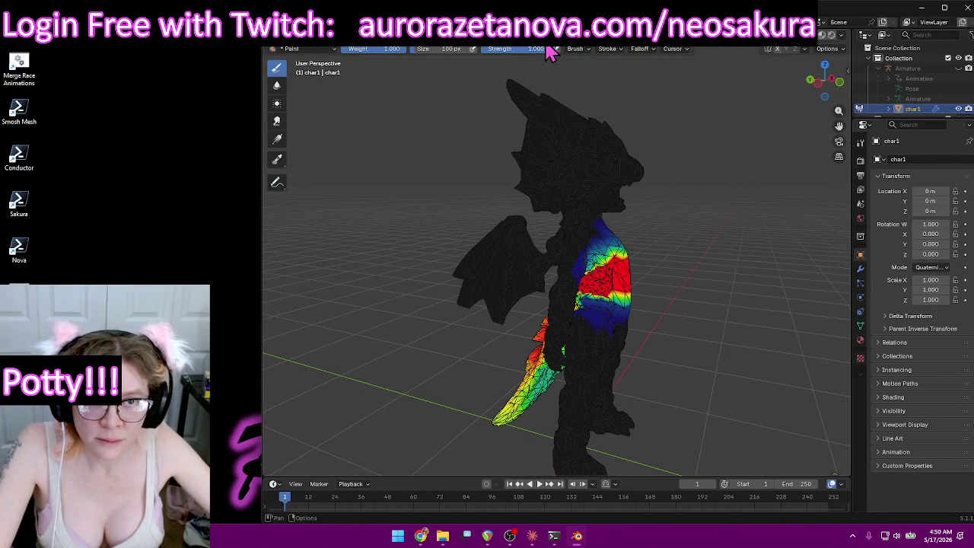
# Lower brush strength to about 0.223 and paint light weight onto the near wing.
pyautogui.click(552, 50)
pyautogui.scroll(-1, 535, 99)
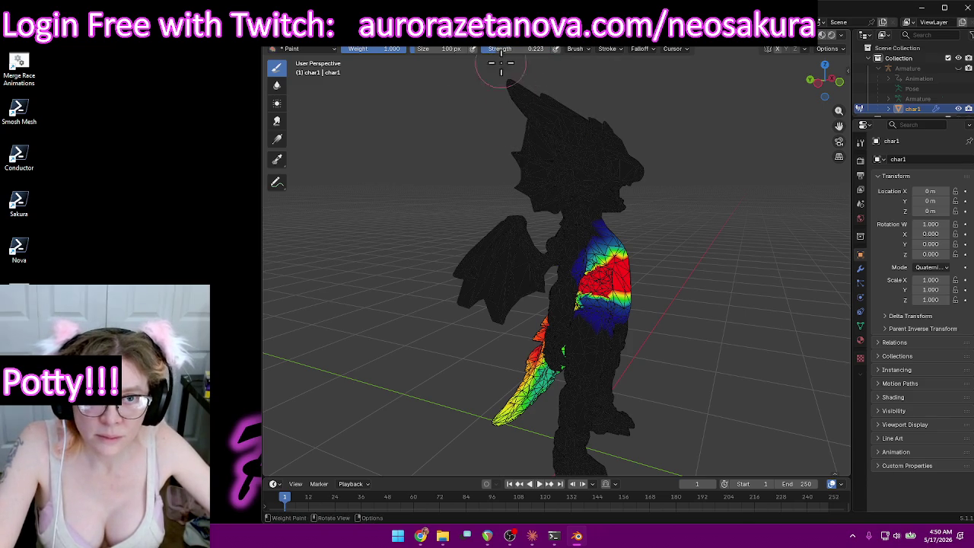
pyautogui.moveTo(501, 67); pyautogui.dragTo(450, 98, button='middle')
pyautogui.moveTo(446, 174); pyautogui.dragTo(474, 211, button='middle')
pyautogui.moveTo(474, 211); pyautogui.dragTo(458, 261)
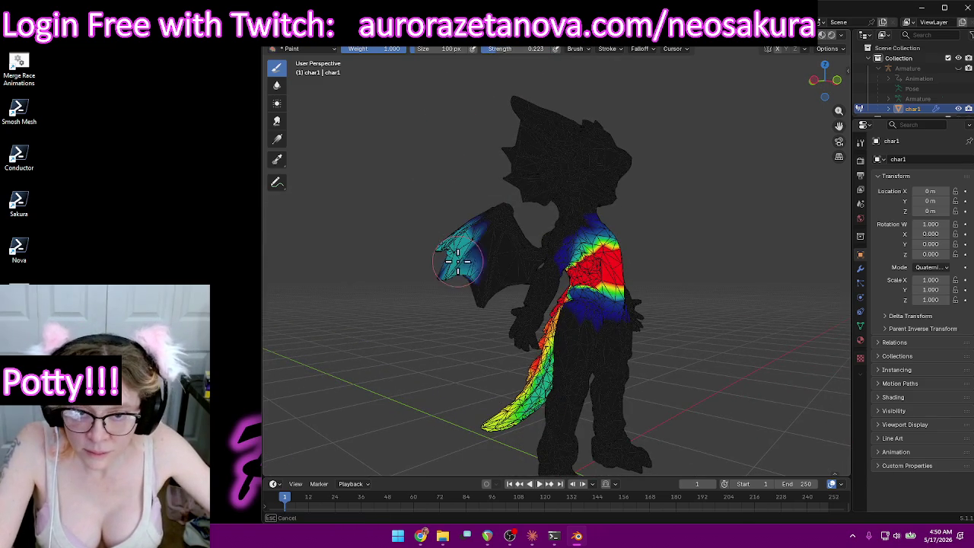
# Paint light weight onto the right wing from a back three-quarter view.
pyautogui.moveTo(442, 251); pyautogui.dragTo(493, 243, button='middle')
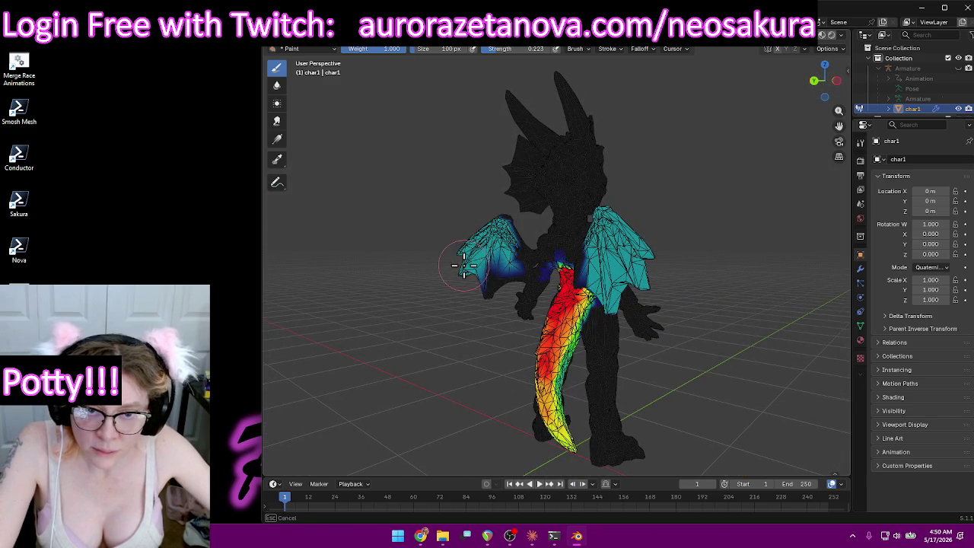
pyautogui.moveTo(495, 297)
pyautogui.mouseDown(button='middle')
pyautogui.moveTo(597, 270)
pyautogui.moveTo(839, 283)
pyautogui.moveTo(619, 277)
pyautogui.moveTo(556, 255)
pyautogui.mouseUp(button='middle')
pyautogui.click(601, 271)
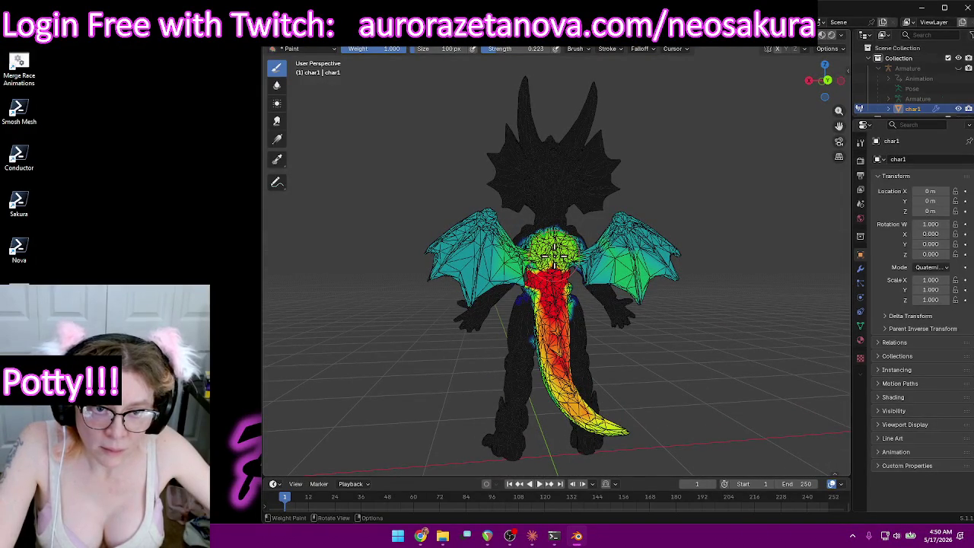
pyautogui.moveTo(556, 255)
pyautogui.mouseDown(button='middle')
pyautogui.moveTo(675, 274)
pyautogui.moveTo(479, 202)
pyautogui.moveTo(391, 189)
pyautogui.moveTo(300, 220)
pyautogui.moveTo(507, 135)
pyautogui.mouseUp(button='middle')
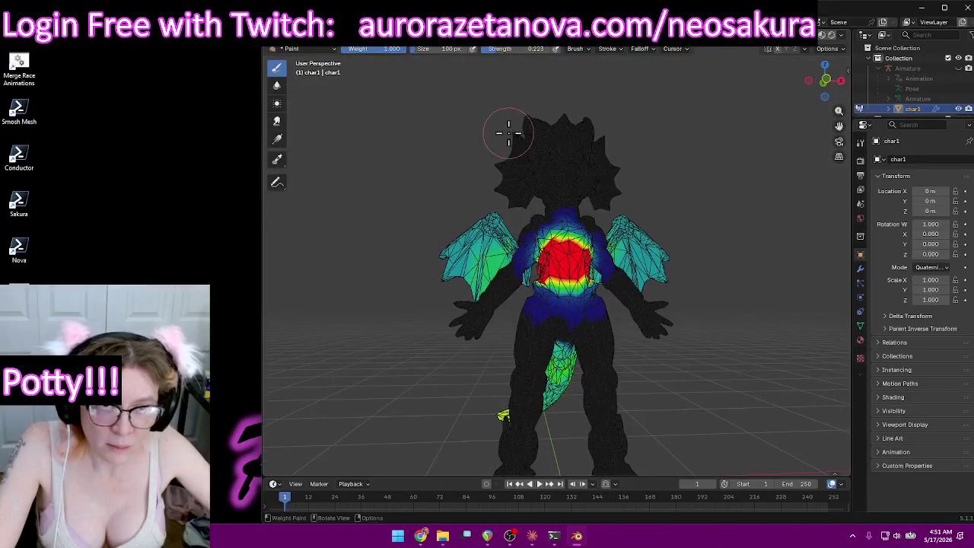
pyautogui.click(546, 48)
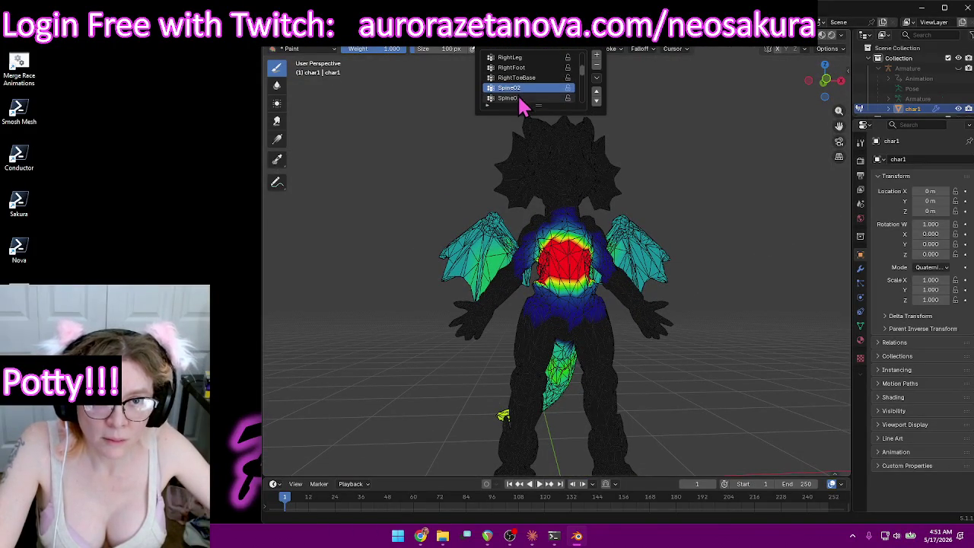
# Activate the neighbouring spine vertex group and raise brush strength to 0.669.
pyautogui.click(519, 98)
pyautogui.moveTo(479, 185)
pyautogui.mouseDown(button='middle')
pyautogui.moveTo(461, 220)
pyautogui.moveTo(537, 110)
pyautogui.mouseUp(button='middle')
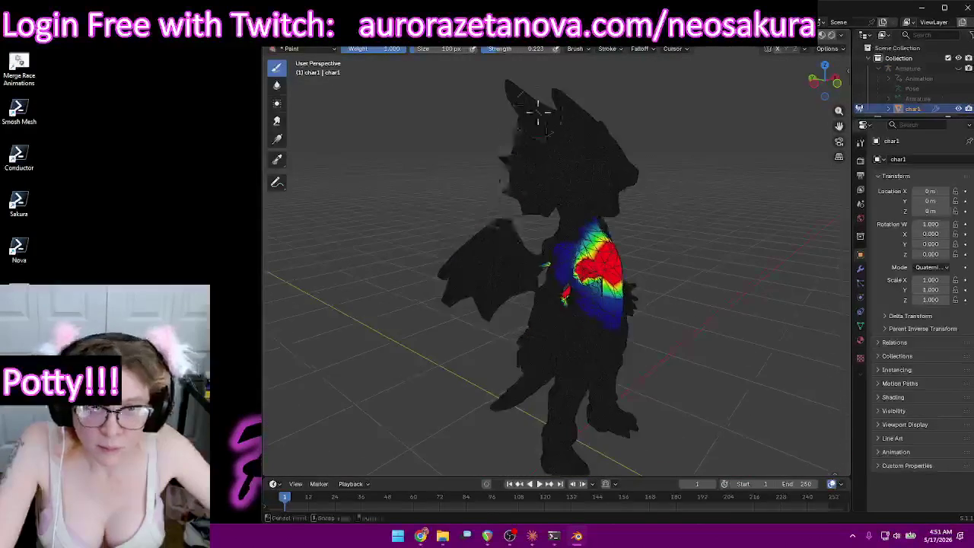
pyautogui.moveTo(515, 51); pyautogui.dragTo(549, 51)
pyautogui.moveTo(510, 138)
pyautogui.mouseDown(button='middle')
pyautogui.moveTo(450, 150)
pyautogui.moveTo(478, 180)
pyautogui.mouseUp(button='middle')
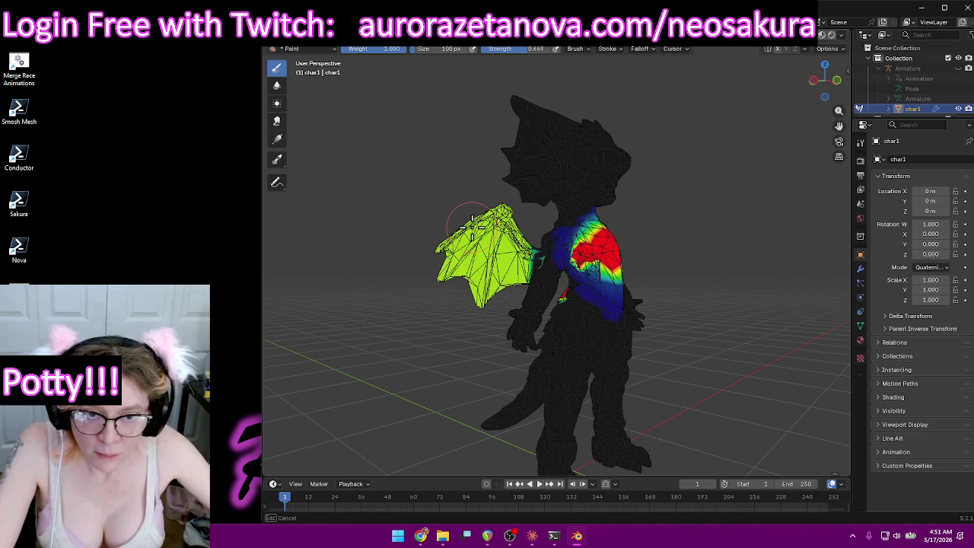
pyautogui.moveTo(472, 226); pyautogui.dragTo(515, 255, button='middle')
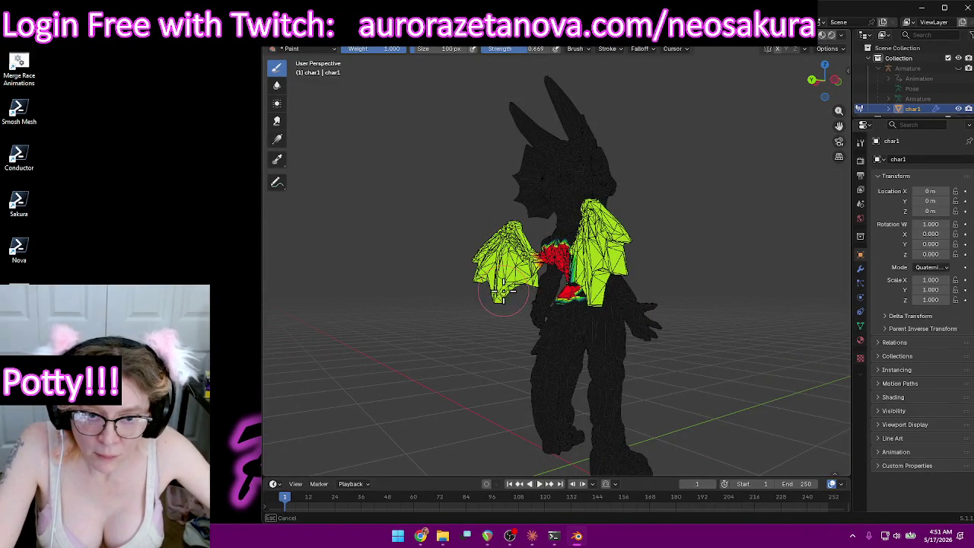
# Paint medium weight onto the wings and stronger weight at the right wing root and belly.
pyautogui.moveTo(502, 286); pyautogui.dragTo(590, 276, button='middle')
pyautogui.moveTo(594, 274); pyautogui.dragTo(598, 262)
pyautogui.moveTo(597, 263); pyautogui.dragTo(554, 247, button='middle')
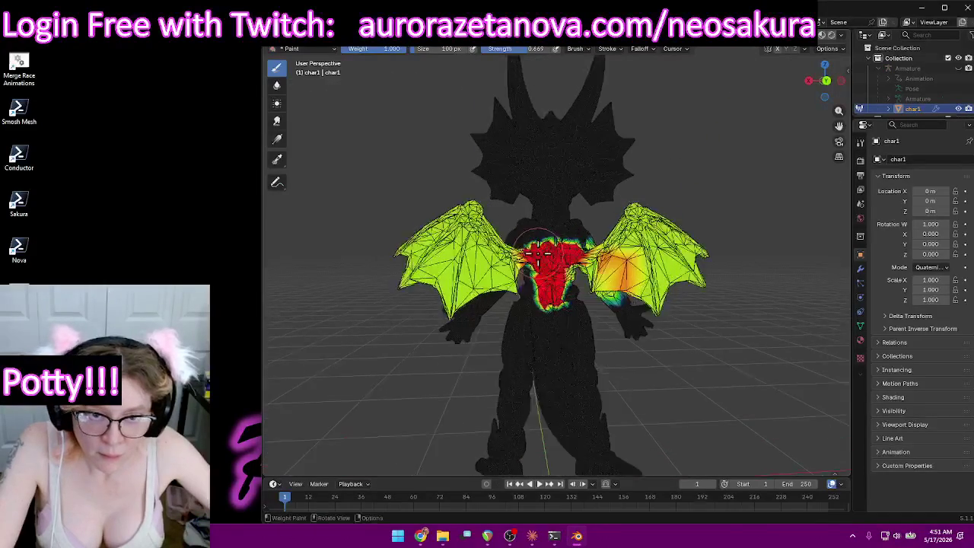
pyautogui.scroll(3, 554, 247)
pyautogui.moveTo(561, 305); pyautogui.dragTo(559, 327)
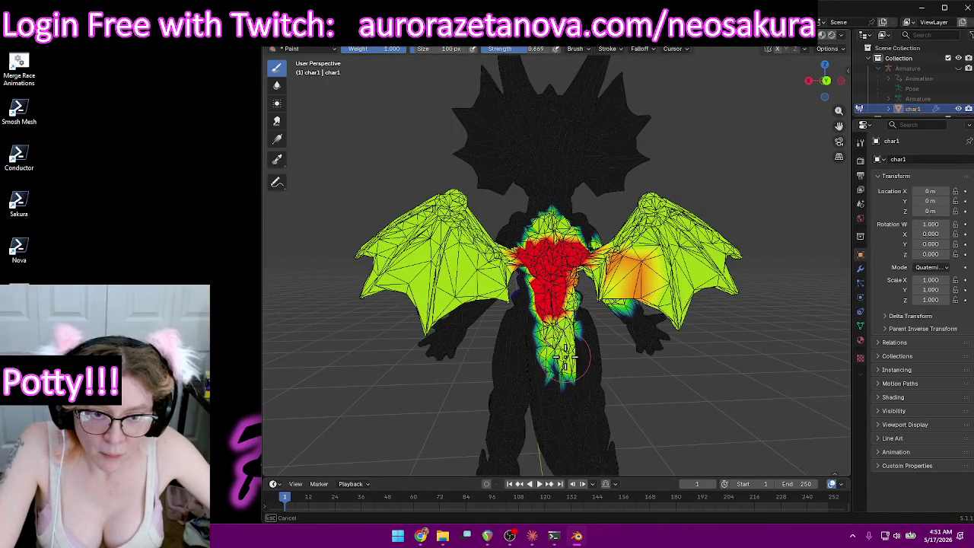
pyautogui.scroll(-2, 559, 315)
pyautogui.scroll(-2, 559, 316)
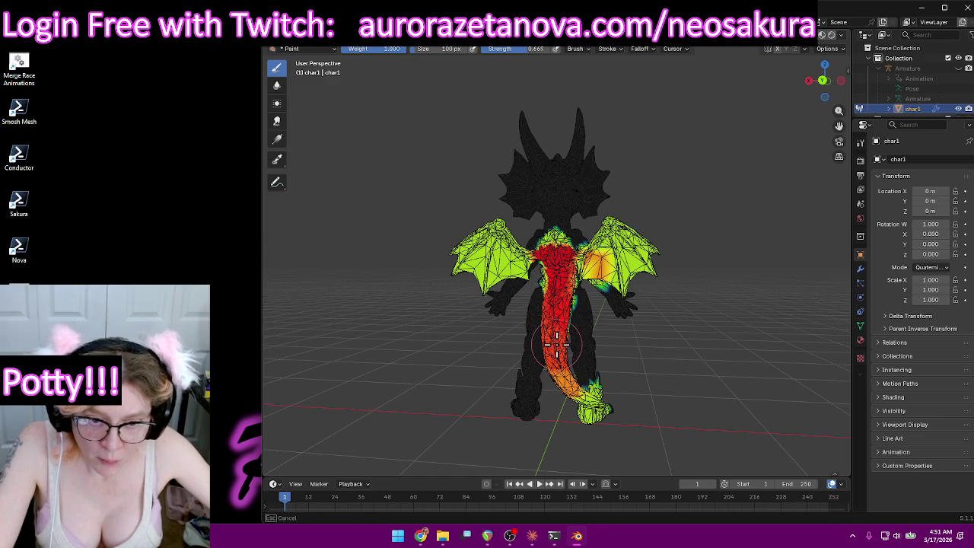
# Set brush strength to 1.0 and switch the brush to removing weight.
pyautogui.moveTo(610, 357); pyautogui.dragTo(517, 293, button='middle')
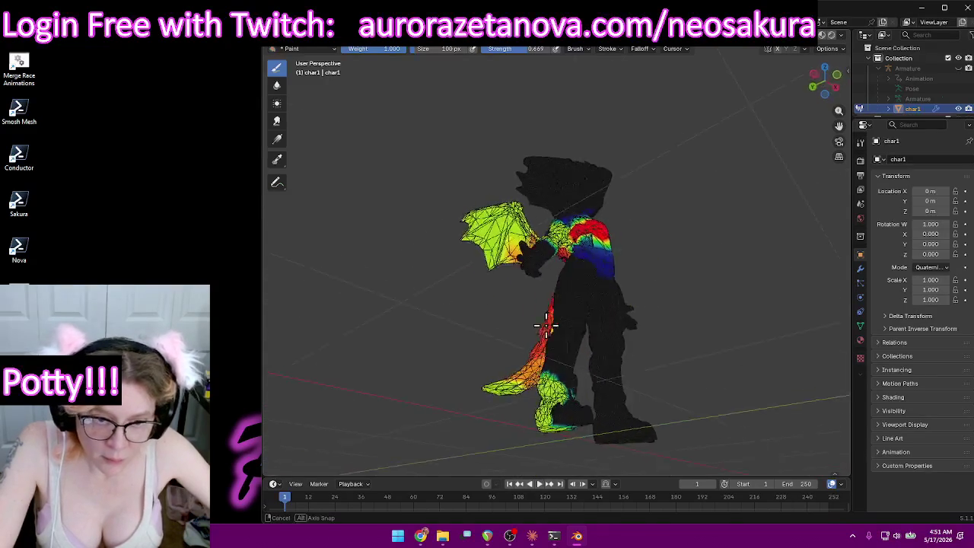
pyautogui.moveTo(557, 329)
pyautogui.mouseDown(button='middle')
pyautogui.moveTo(652, 330)
pyautogui.moveTo(707, 358)
pyautogui.moveTo(701, 377)
pyautogui.mouseUp(button='middle')
pyautogui.keyDown('ctrl'); pyautogui.moveTo(635, 411); pyautogui.dragTo(594, 439); pyautogui.keyUp('ctrl')
pyautogui.hotkey('shift', 'f')
pyautogui.moveTo(599, 425)
pyautogui.mouseDown(button='middle')
pyautogui.moveTo(708, 398)
pyautogui.moveTo(809, 404)
pyautogui.moveTo(537, 434)
pyautogui.moveTo(637, 429)
pyautogui.moveTo(586, 442)
pyautogui.moveTo(472, 337)
pyautogui.mouseUp(button='middle')
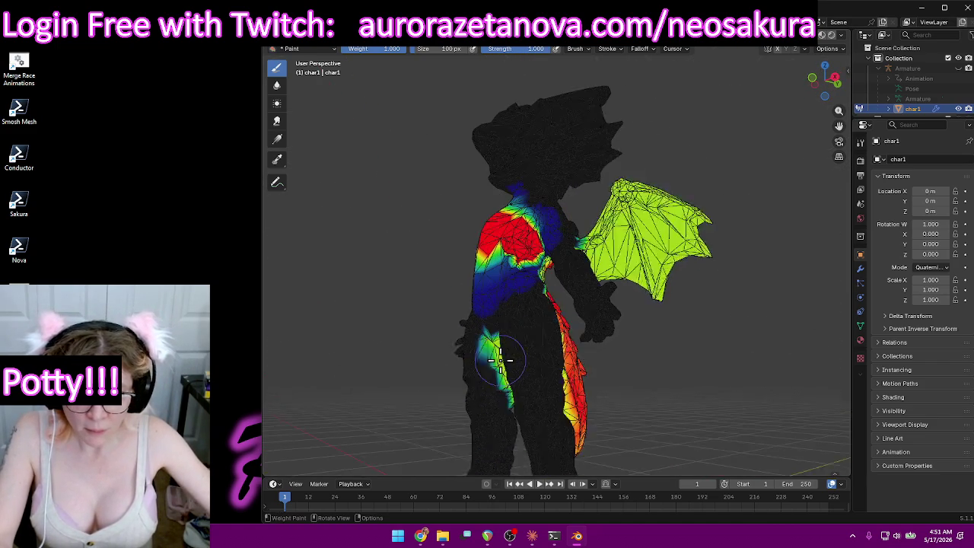
# Remove stray weight from the upper leg and the patch on the back.
pyautogui.scroll(2, 471, 336)
pyautogui.scroll(3, 478, 337)
pyautogui.scroll(3, 643, 305)
pyautogui.moveTo(643, 305); pyautogui.dragTo(619, 282)
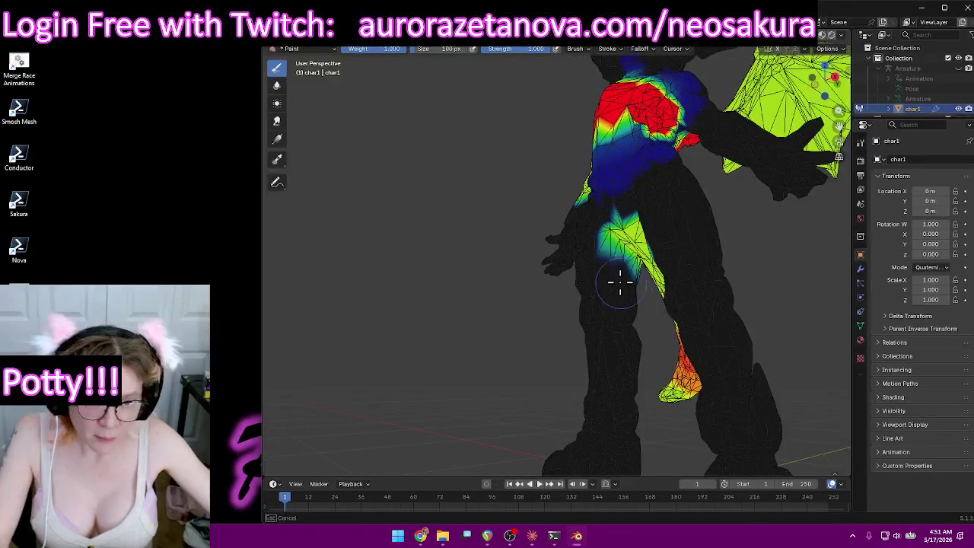
pyautogui.scroll(-3, 599, 235)
pyautogui.moveTo(598, 234)
pyautogui.mouseDown(button='middle')
pyautogui.moveTo(640, 289)
pyautogui.moveTo(711, 281)
pyautogui.moveTo(691, 320)
pyautogui.mouseUp(button='middle')
pyautogui.scroll(3, 778, 348)
pyautogui.scroll(2, 778, 348)
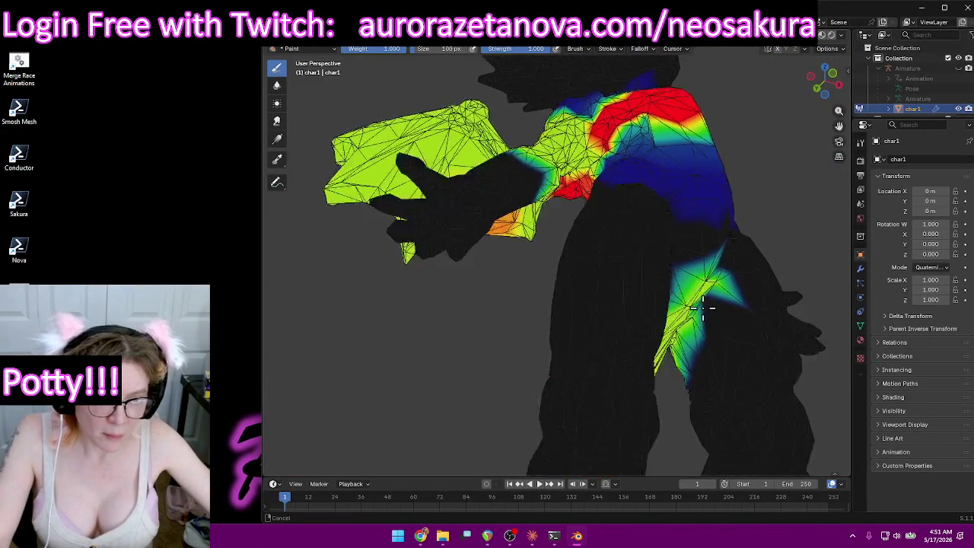
pyautogui.scroll(3, 516, 236)
pyautogui.moveTo(516, 236)
pyautogui.mouseDown()
pyautogui.moveTo(556, 226)
pyautogui.moveTo(504, 218)
pyautogui.mouseUp()
# Clear leftover weight under the legs and around the tail root.
pyautogui.moveTo(504, 217)
pyautogui.mouseDown(button='middle')
pyautogui.moveTo(588, 217)
pyautogui.moveTo(721, 185)
pyautogui.moveTo(750, 231)
pyautogui.mouseUp(button='middle')
pyautogui.moveTo(500, 170); pyautogui.dragTo(533, 114)
pyautogui.moveTo(533, 113)
pyautogui.mouseDown(button='middle')
pyautogui.moveTo(561, 191)
pyautogui.moveTo(575, 164)
pyautogui.mouseUp(button='middle')
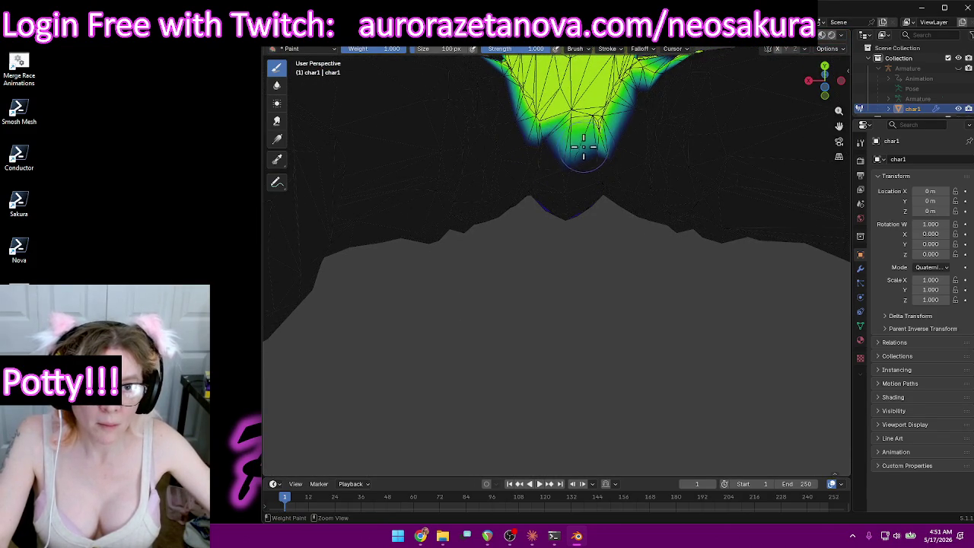
pyautogui.moveTo(533, 127); pyautogui.dragTo(569, 124)
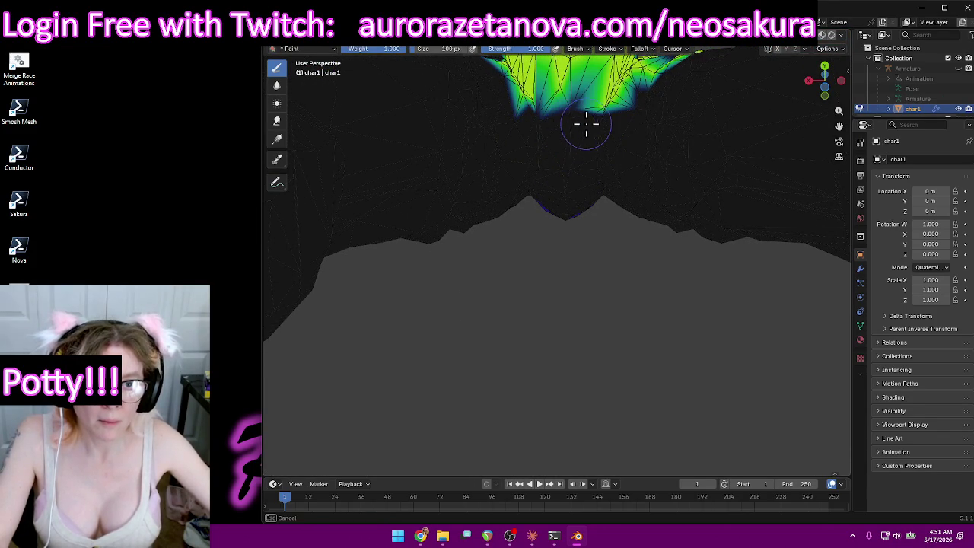
pyautogui.moveTo(524, 116)
pyautogui.mouseDown(button='middle')
pyautogui.moveTo(582, 176)
pyautogui.moveTo(585, 202)
pyautogui.moveTo(570, 183)
pyautogui.moveTo(593, 135)
pyautogui.mouseUp(button='middle')
pyautogui.moveTo(593, 134); pyautogui.dragTo(605, 106)
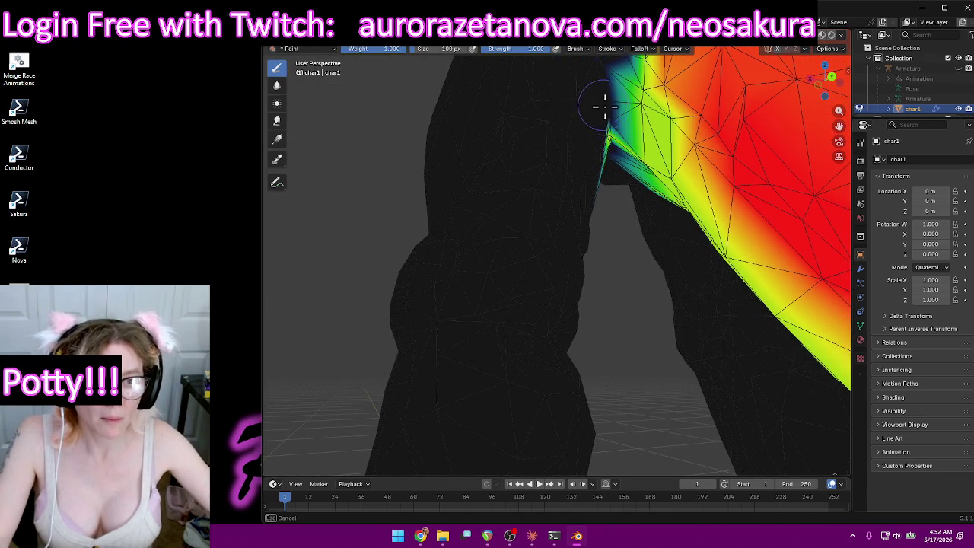
pyautogui.moveTo(608, 194); pyautogui.dragTo(565, 149, button='middle')
pyautogui.moveTo(546, 188); pyautogui.dragTo(583, 83, button='middle')
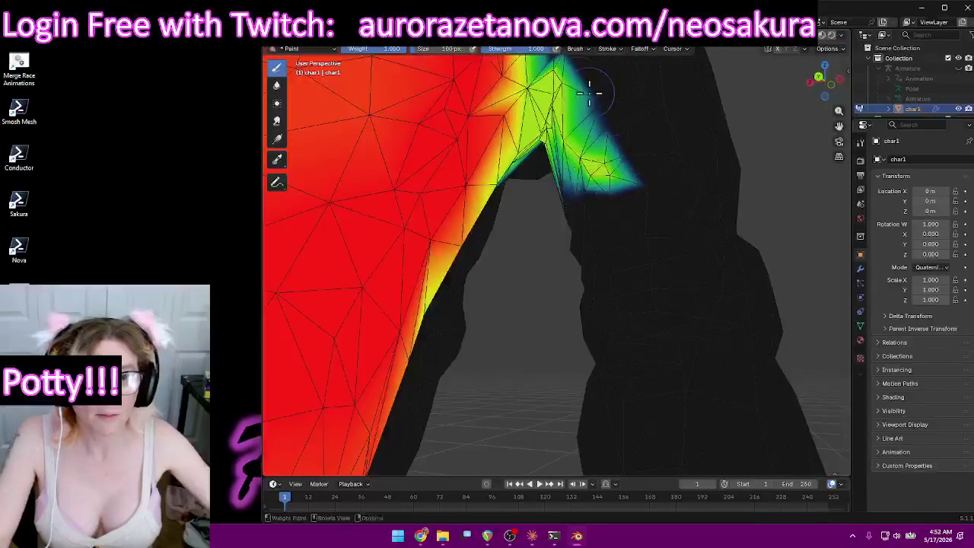
pyautogui.moveTo(583, 83); pyautogui.dragTo(610, 185)
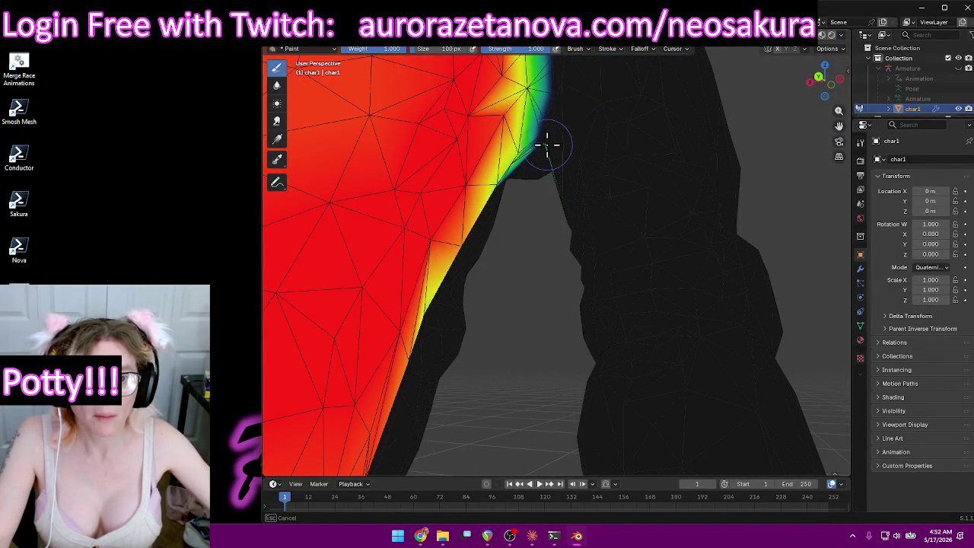
# Lower brush strength to 0.353 and paint light weight onto the upper neck and chest.
pyautogui.scroll(-6, 547, 141)
pyautogui.moveTo(548, 142)
pyautogui.mouseDown(button='middle')
pyautogui.moveTo(664, 122)
pyautogui.moveTo(452, 215)
pyautogui.moveTo(681, 215)
pyautogui.moveTo(637, 180)
pyautogui.mouseUp(button='middle')
pyautogui.moveTo(599, 133); pyautogui.dragTo(566, 143, button='middle')
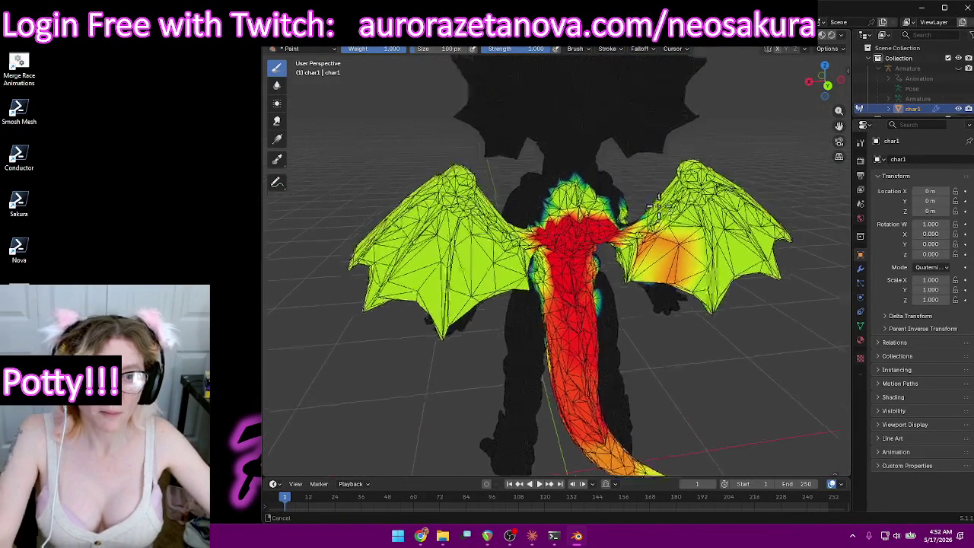
pyautogui.moveTo(520, 50); pyautogui.dragTo(503, 50)
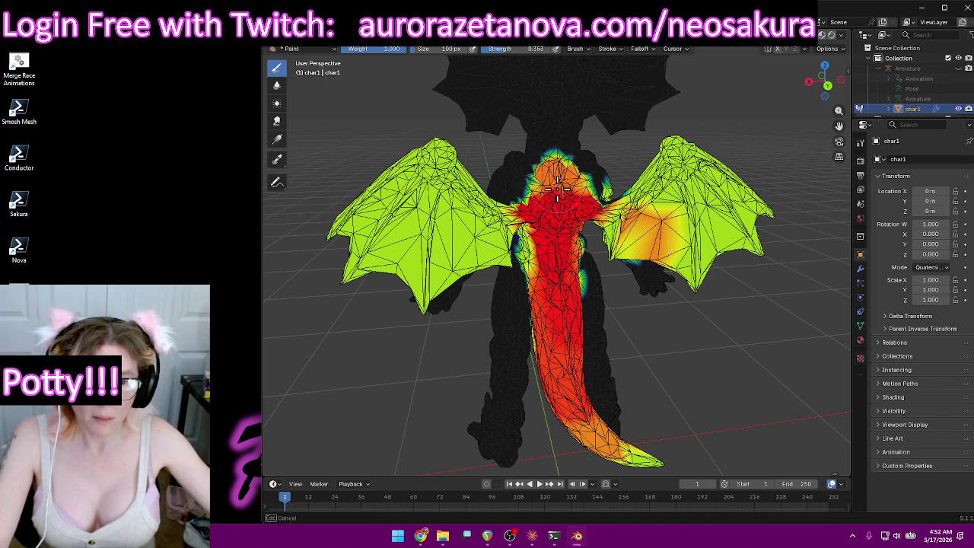
pyautogui.moveTo(554, 150); pyautogui.dragTo(535, 185)
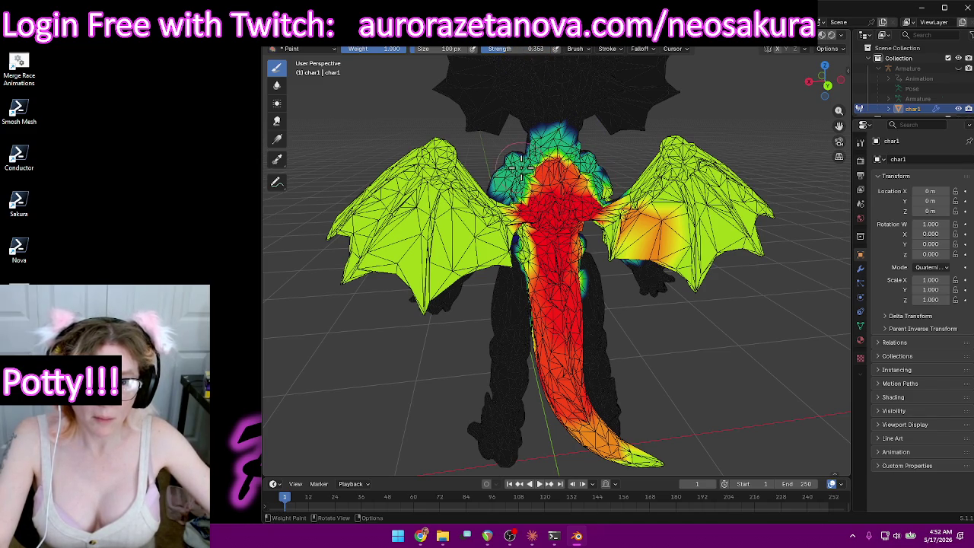
pyautogui.click(554, 49)
# Make Spine the active vertex group and paint it onto the right shoulder and wing.
pyautogui.scroll(-2, 536, 91)
pyautogui.click(521, 89)
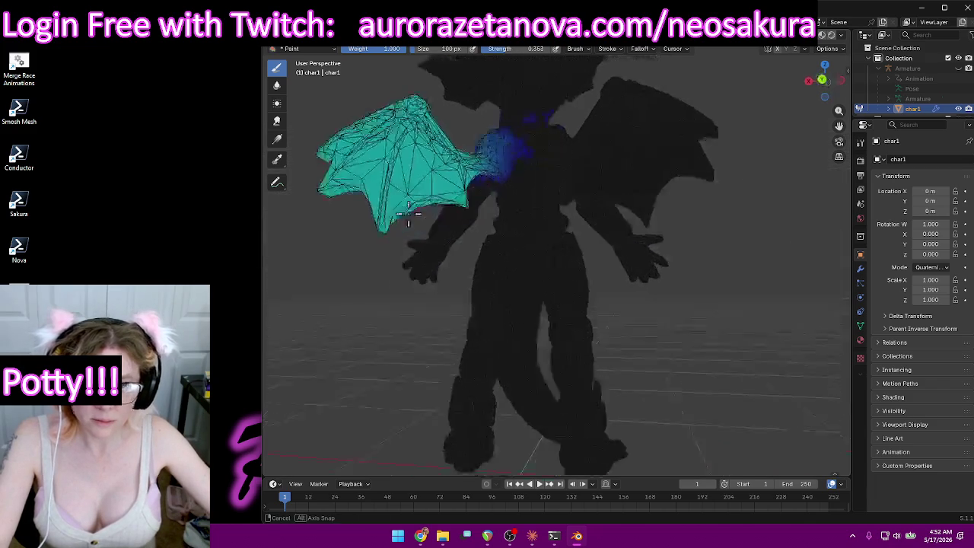
pyautogui.moveTo(436, 244); pyautogui.dragTo(484, 224, button='middle')
pyautogui.moveTo(652, 185)
pyautogui.mouseDown()
pyautogui.moveTo(675, 206)
pyautogui.moveTo(706, 130)
pyautogui.moveTo(718, 195)
pyautogui.moveTo(631, 217)
pyautogui.mouseUp()
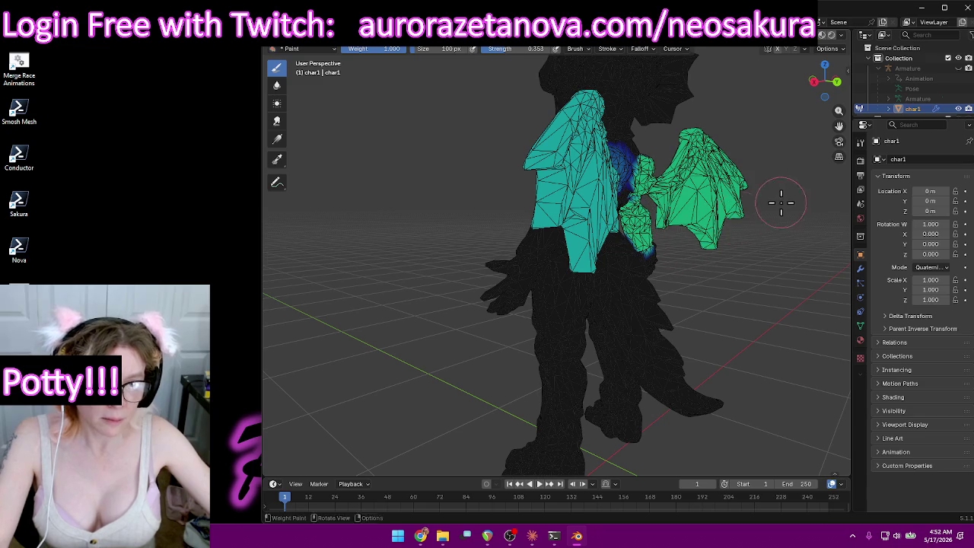
# Paint Spine weight over the chest, wing and shoulder, and strongly across the upper back.
pyautogui.moveTo(781, 202); pyautogui.dragTo(540, 156, button='middle')
pyautogui.moveTo(540, 156)
pyautogui.mouseDown()
pyautogui.moveTo(381, 133)
pyautogui.moveTo(392, 213)
pyautogui.moveTo(517, 202)
pyautogui.moveTo(537, 159)
pyautogui.moveTo(684, 198)
pyautogui.moveTo(669, 114)
pyautogui.mouseUp()
pyautogui.moveTo(786, 148)
pyautogui.mouseDown(button='middle')
pyautogui.moveTo(587, 156)
pyautogui.moveTo(549, 196)
pyautogui.moveTo(601, 216)
pyautogui.moveTo(541, 246)
pyautogui.moveTo(427, 201)
pyautogui.moveTo(388, 165)
pyautogui.moveTo(592, 185)
pyautogui.moveTo(502, 153)
pyautogui.moveTo(537, 144)
pyautogui.moveTo(541, 157)
pyautogui.moveTo(576, 163)
pyautogui.moveTo(564, 140)
pyautogui.moveTo(685, 150)
pyautogui.moveTo(589, 137)
pyautogui.moveTo(548, 184)
pyautogui.mouseUp(button='middle')
pyautogui.scroll(2, 541, 242)
pyautogui.scroll(5, 576, 163)
pyautogui.scroll(-5, 698, 150)
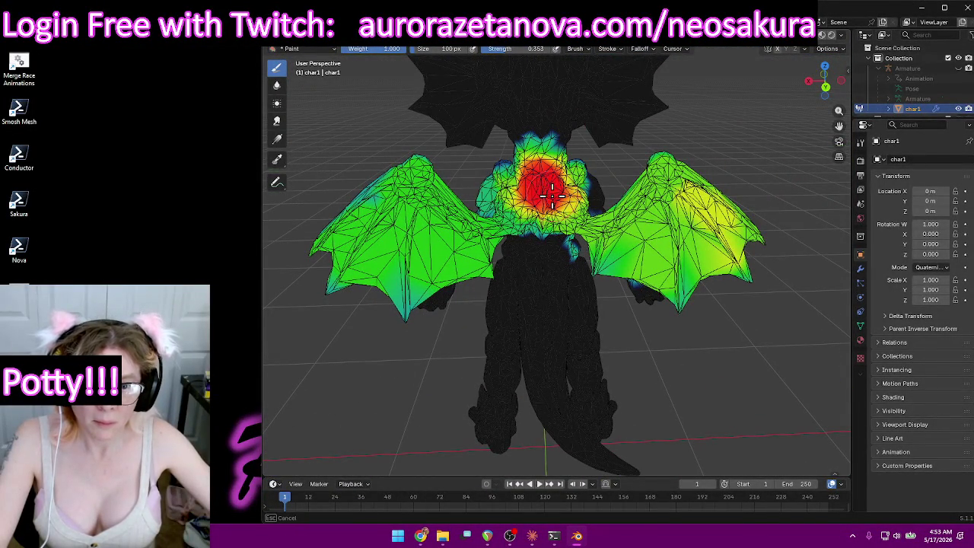
pyautogui.moveTo(508, 217); pyautogui.dragTo(571, 217)
# Shrink the brush to 70 px and paint strong weight over neck and shoulder toward the wing root.
pyautogui.rightClick(522, 203)
pyautogui.moveTo(502, 211); pyautogui.dragTo(479, 211)
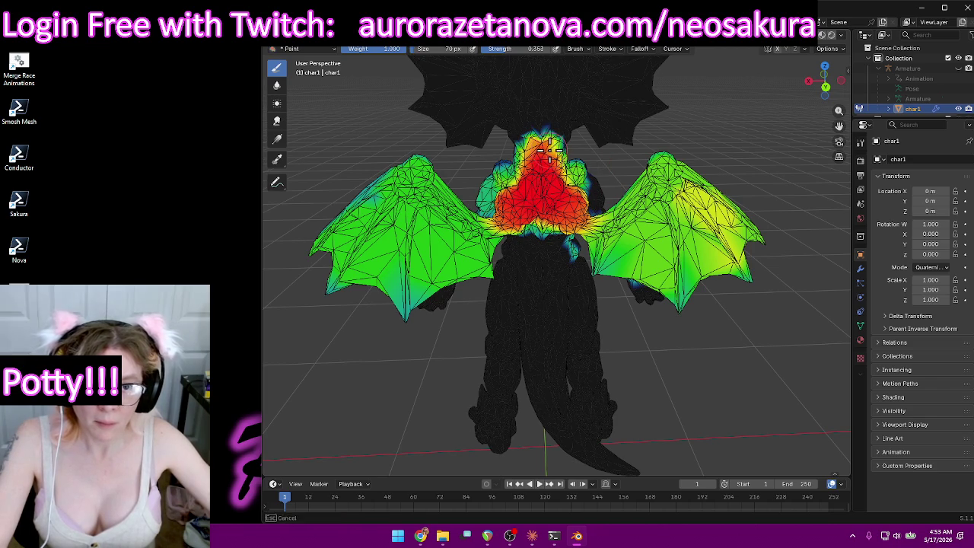
pyautogui.moveTo(544, 164); pyautogui.dragTo(593, 140, button='middle')
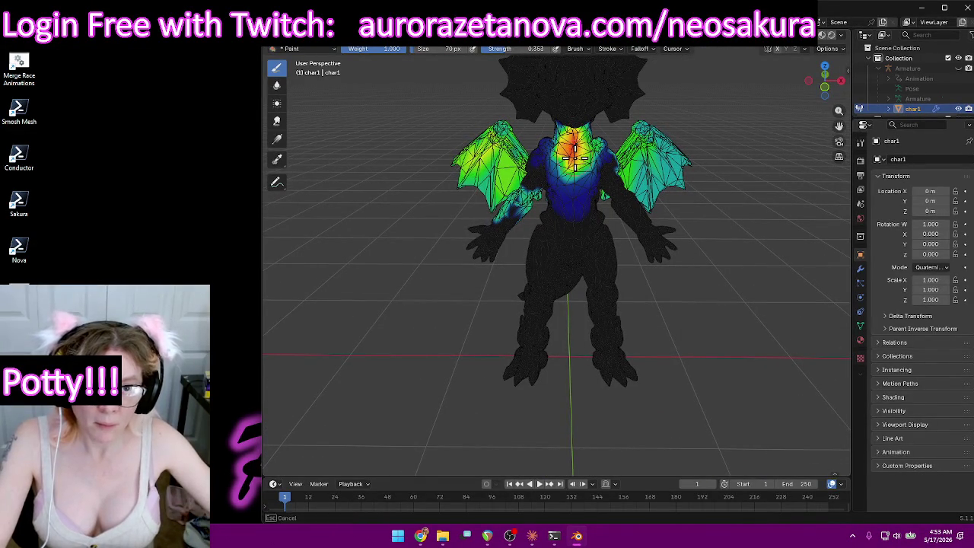
pyautogui.moveTo(565, 150)
pyautogui.mouseDown(button='middle')
pyautogui.moveTo(642, 163)
pyautogui.moveTo(581, 157)
pyautogui.mouseUp(button='middle')
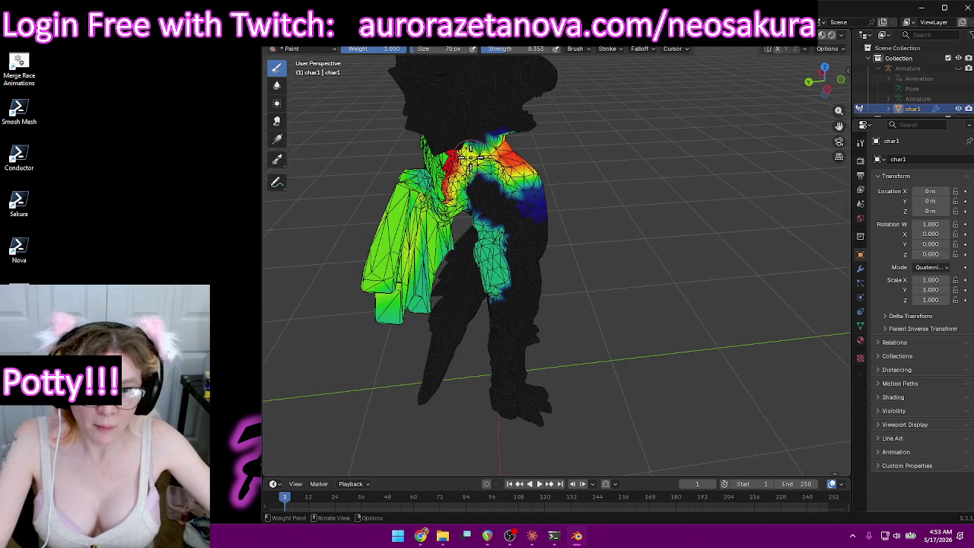
pyautogui.moveTo(472, 156)
pyautogui.mouseDown(button='middle')
pyautogui.moveTo(413, 170)
pyautogui.moveTo(578, 171)
pyautogui.mouseUp(button='middle')
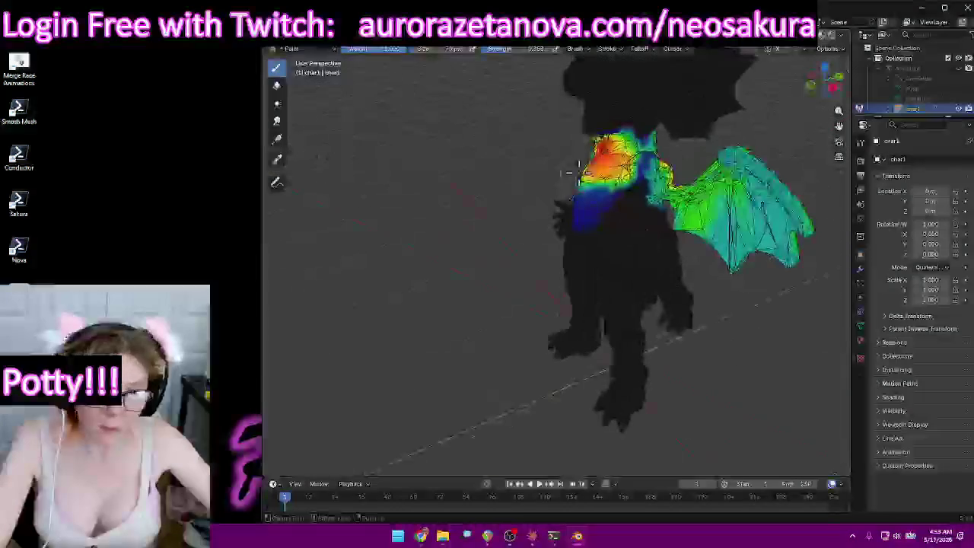
pyautogui.moveTo(624, 156); pyautogui.dragTo(652, 151)
pyautogui.moveTo(654, 152)
pyautogui.mouseDown(button='middle')
pyautogui.moveTo(624, 168)
pyautogui.moveTo(631, 175)
pyautogui.moveTo(582, 156)
pyautogui.moveTo(837, 149)
pyautogui.mouseUp(button='middle')
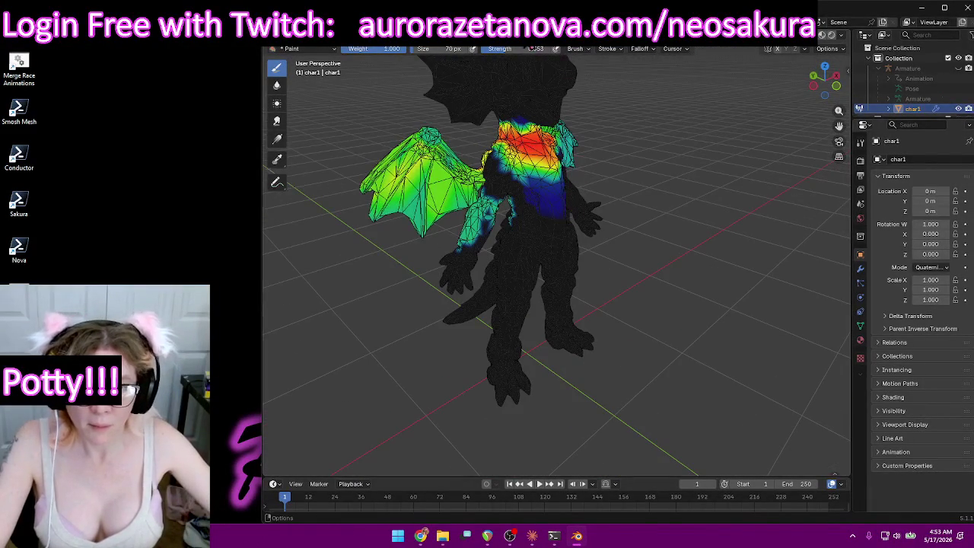
# Raise brush strength to 1.000 and remove the Spine weight from the arm.
pyautogui.moveTo(518, 49); pyautogui.dragTo(563, 49)
pyautogui.moveTo(589, 158)
pyautogui.mouseDown(button='middle')
pyautogui.moveTo(586, 271)
pyautogui.moveTo(571, 311)
pyautogui.moveTo(548, 299)
pyautogui.mouseUp(button='middle')
pyautogui.scroll(4, 588, 157)
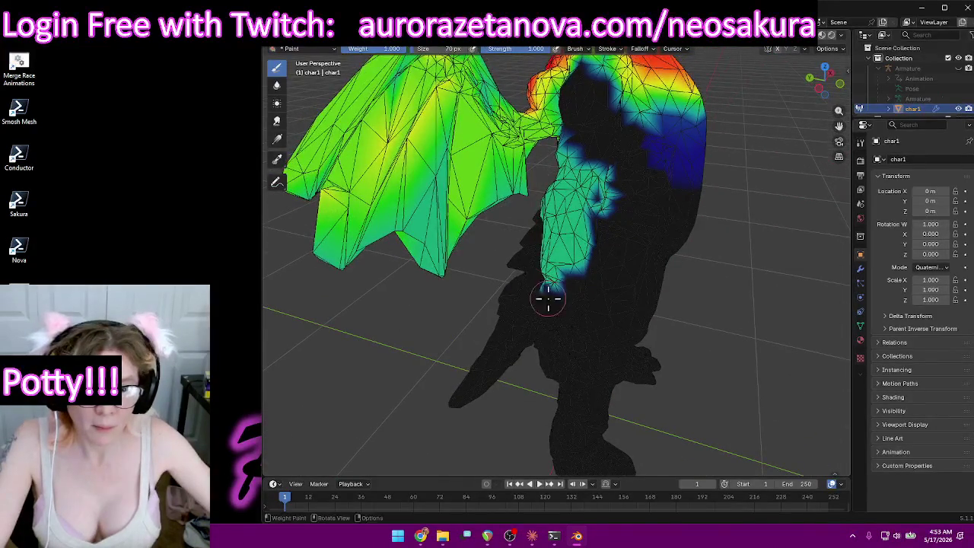
pyautogui.moveTo(554, 281); pyautogui.dragTo(567, 197)
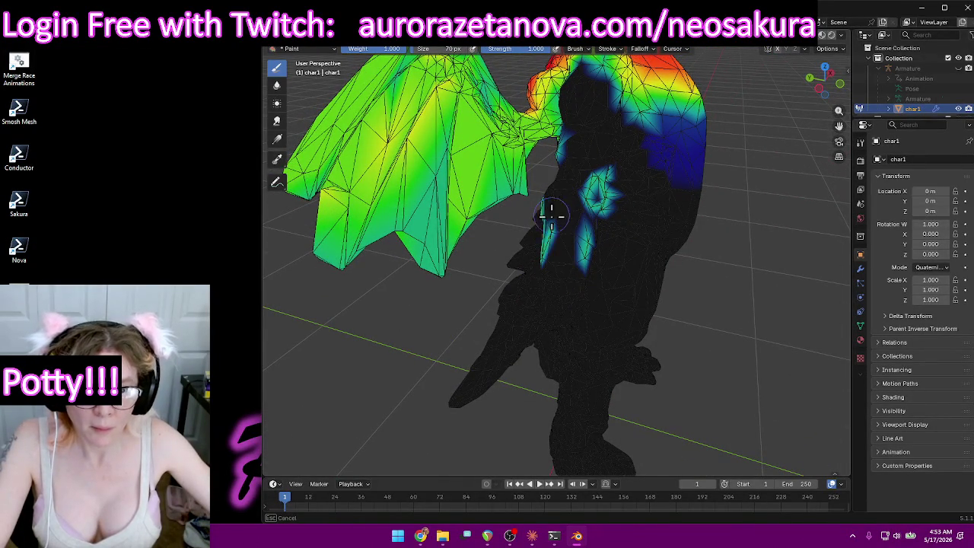
pyautogui.moveTo(577, 252); pyautogui.dragTo(594, 203)
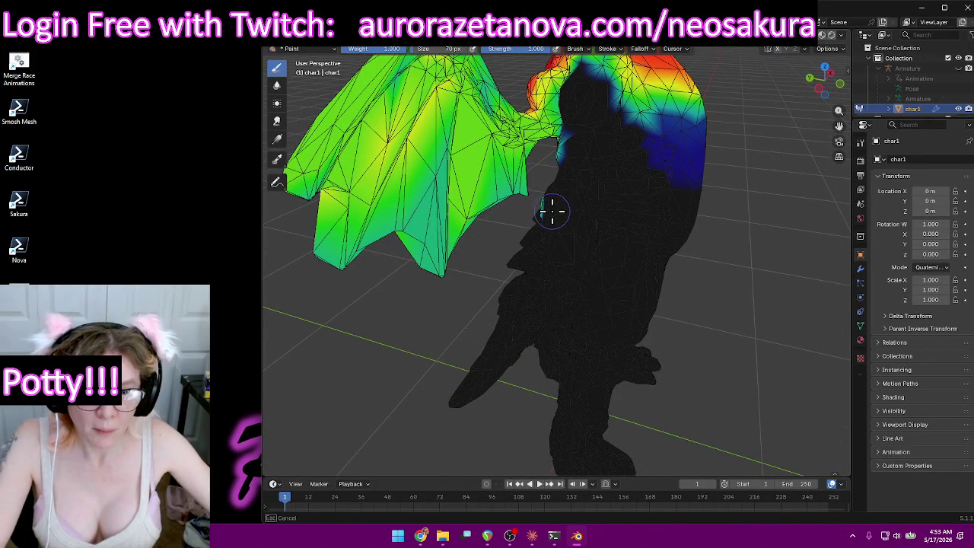
pyautogui.moveTo(542, 211)
pyautogui.mouseDown(button='middle')
pyautogui.moveTo(558, 220)
pyautogui.moveTo(543, 169)
pyautogui.mouseUp(button='middle')
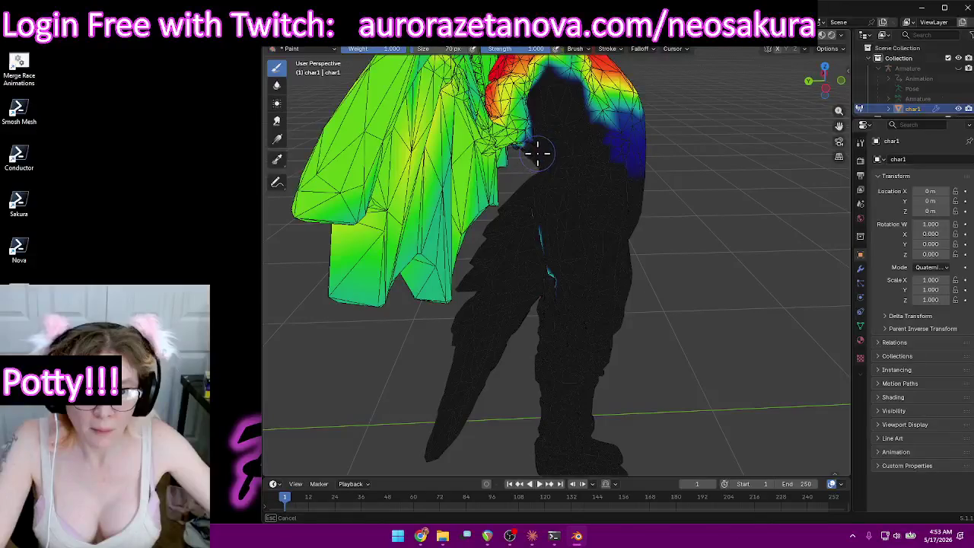
pyautogui.moveTo(528, 211)
pyautogui.mouseDown(button='middle')
pyautogui.moveTo(565, 213)
pyautogui.moveTo(674, 174)
pyautogui.moveTo(564, 280)
pyautogui.mouseUp(button='middle')
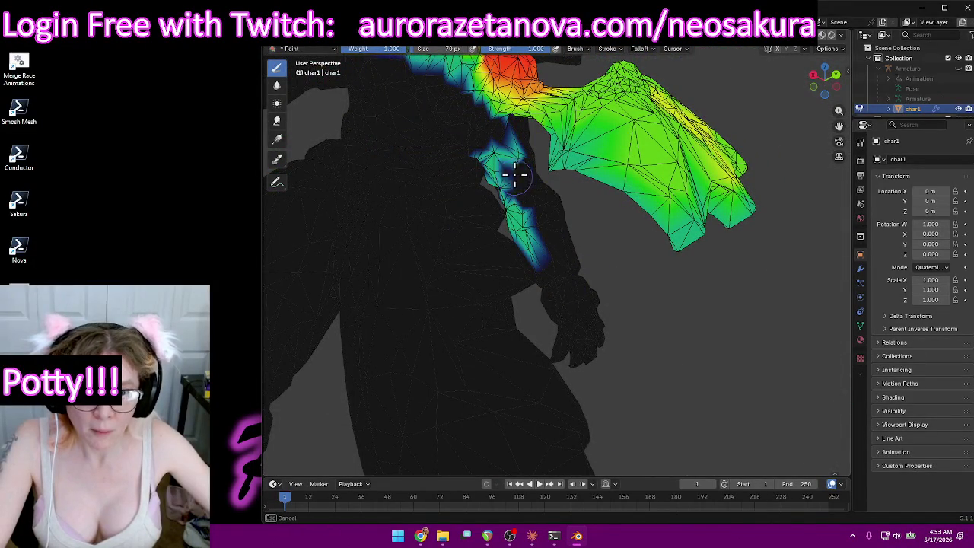
pyautogui.moveTo(480, 194)
pyautogui.mouseDown(button='middle')
pyautogui.moveTo(528, 226)
pyautogui.moveTo(490, 226)
pyautogui.moveTo(478, 200)
pyautogui.moveTo(449, 220)
pyautogui.moveTo(351, 201)
pyautogui.moveTo(380, 207)
pyautogui.moveTo(354, 246)
pyautogui.moveTo(365, 235)
pyautogui.moveTo(350, 276)
pyautogui.moveTo(394, 269)
pyautogui.moveTo(448, 239)
pyautogui.moveTo(503, 245)
pyautogui.moveTo(519, 269)
pyautogui.moveTo(609, 315)
pyautogui.moveTo(592, 341)
pyautogui.mouseUp(button='middle')
pyautogui.moveTo(533, 282)
pyautogui.mouseDown(button='middle')
pyautogui.moveTo(589, 273)
pyautogui.moveTo(656, 315)
pyautogui.moveTo(634, 294)
pyautogui.moveTo(637, 315)
pyautogui.moveTo(580, 293)
pyautogui.moveTo(586, 305)
pyautogui.mouseUp(button='middle')
# Make LeftShoulder the active vertex group.
pyautogui.click(553, 49)
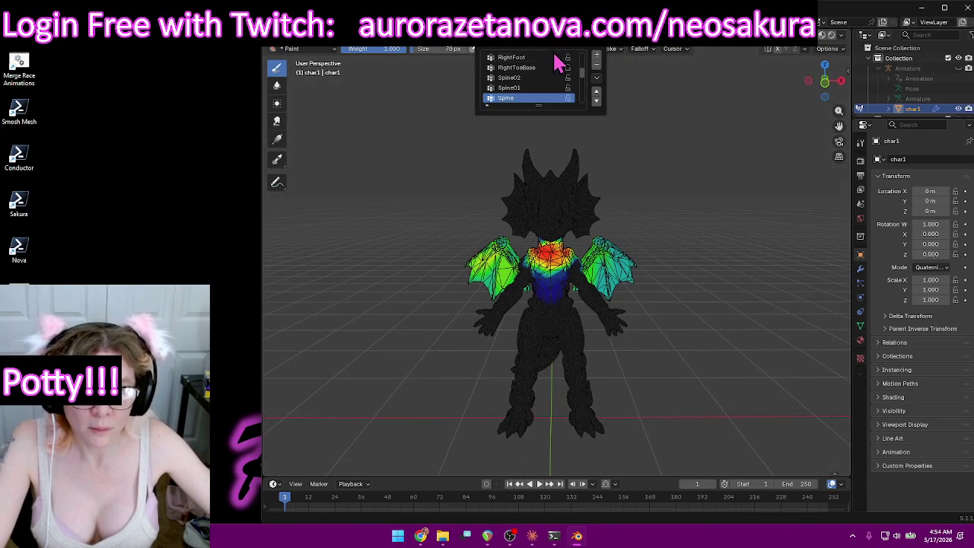
pyautogui.scroll(-2, 547, 74)
pyautogui.click(525, 89)
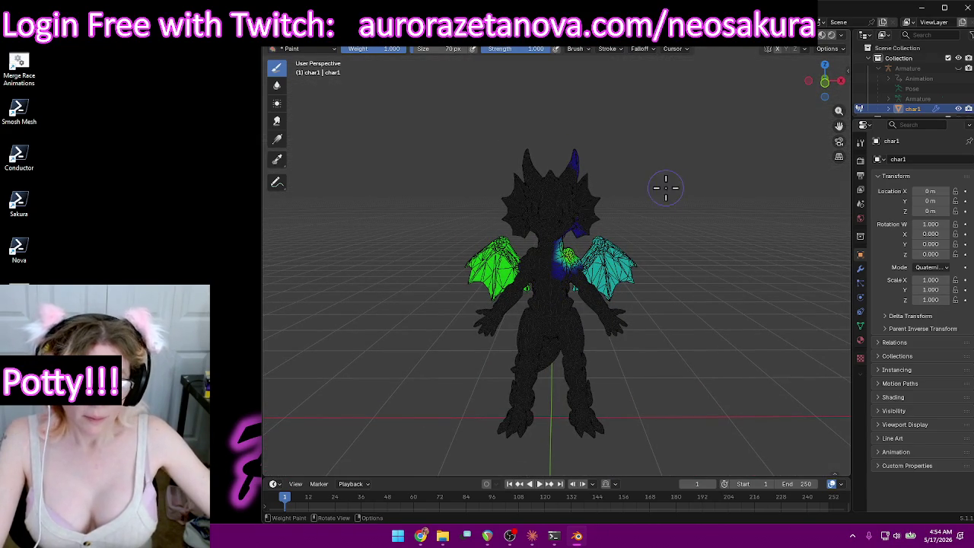
pyautogui.moveTo(689, 195)
pyautogui.mouseDown(button='middle')
pyautogui.moveTo(621, 196)
pyautogui.moveTo(625, 160)
pyautogui.mouseUp(button='middle')
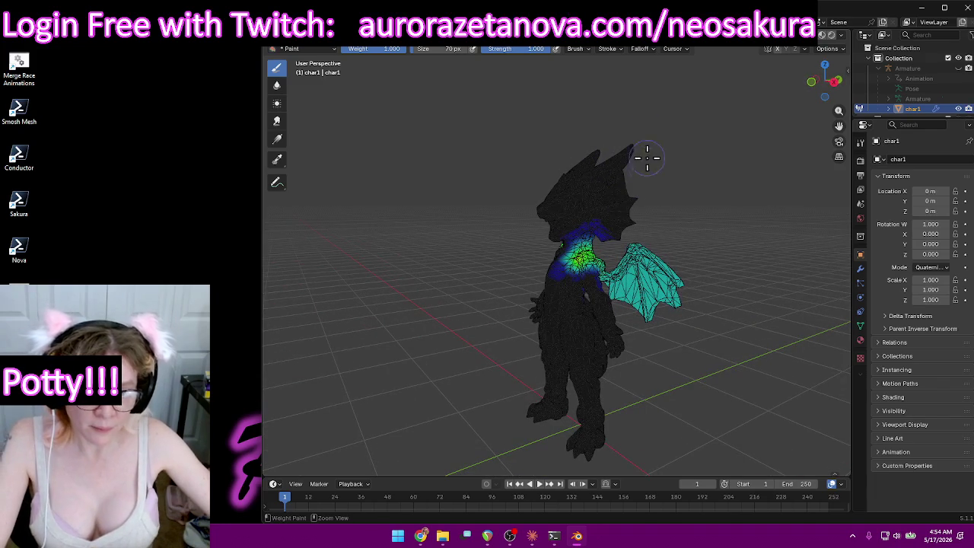
# Lower the LeftShoulder weight across the left wing, inspecting it from several angles.
pyautogui.moveTo(720, 192); pyautogui.dragTo(578, 207, button='middle')
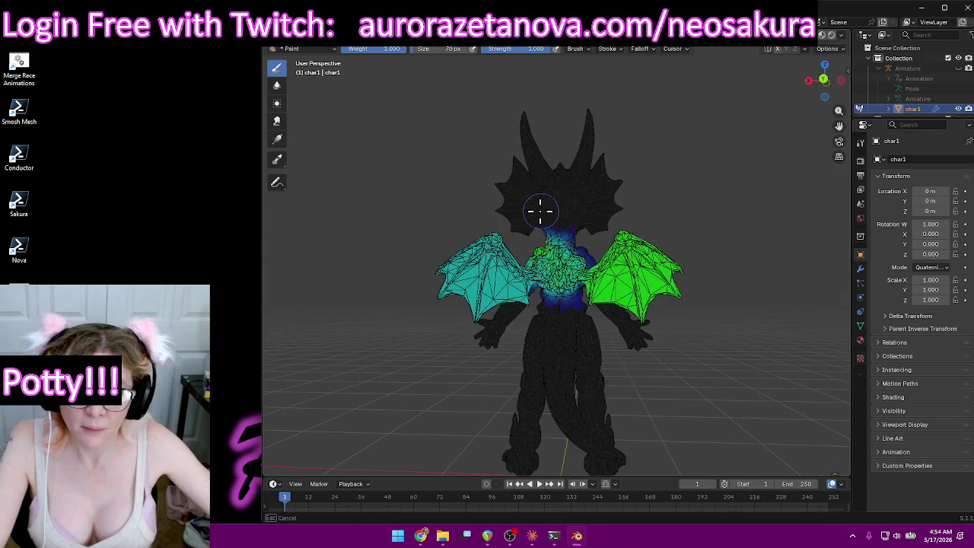
pyautogui.moveTo(586, 210)
pyautogui.mouseDown(button='middle')
pyautogui.moveTo(748, 214)
pyautogui.moveTo(688, 222)
pyautogui.mouseUp(button='middle')
pyautogui.moveTo(478, 242)
pyautogui.mouseDown()
pyautogui.moveTo(498, 287)
pyautogui.moveTo(491, 246)
pyautogui.mouseUp()
pyautogui.moveTo(491, 246)
pyautogui.mouseDown(button='middle')
pyautogui.moveTo(596, 136)
pyautogui.moveTo(544, 157)
pyautogui.moveTo(558, 289)
pyautogui.moveTo(644, 269)
pyautogui.moveTo(613, 245)
pyautogui.moveTo(633, 213)
pyautogui.mouseUp(button='middle')
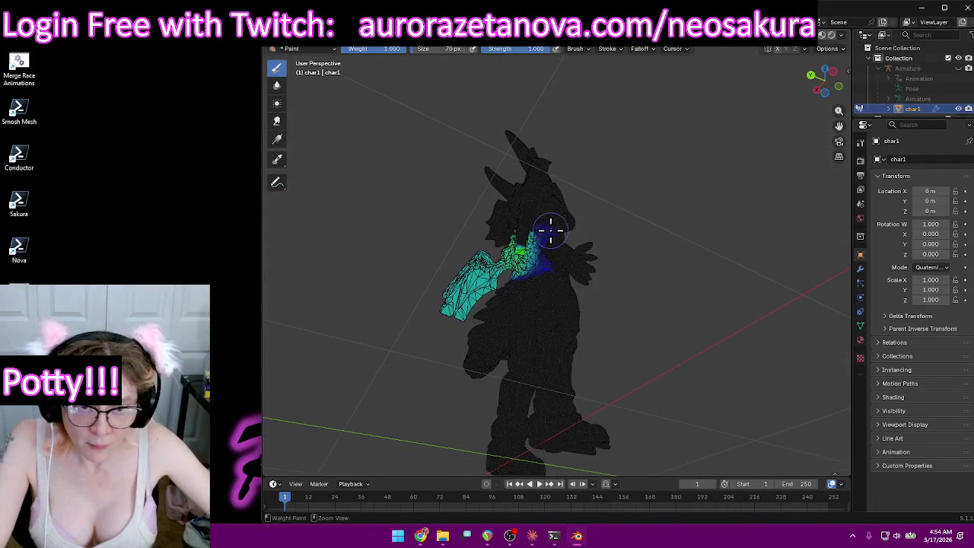
pyautogui.moveTo(569, 227); pyautogui.dragTo(647, 269, button='middle')
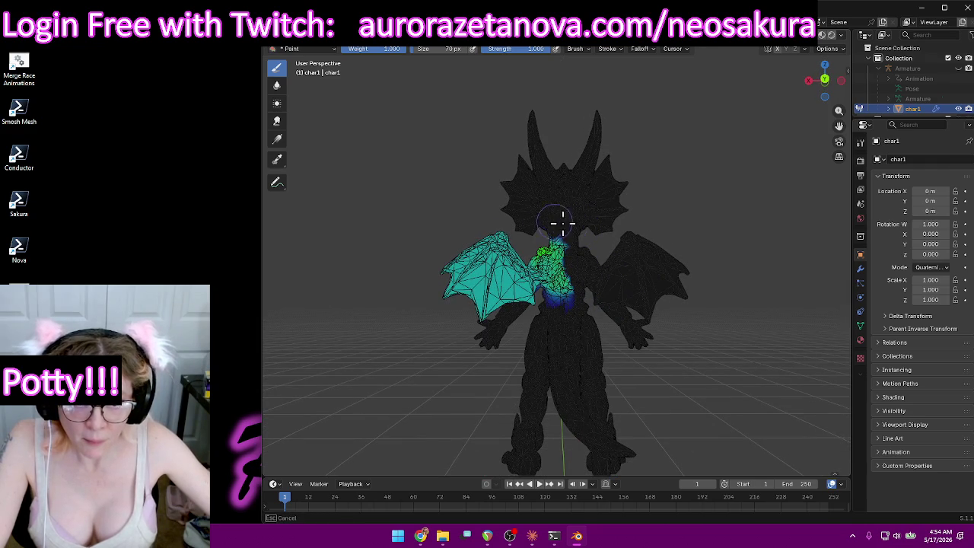
pyautogui.moveTo(595, 302)
pyautogui.mouseDown(button='middle')
pyautogui.moveTo(700, 289)
pyautogui.moveTo(748, 319)
pyautogui.moveTo(597, 259)
pyautogui.moveTo(765, 276)
pyautogui.mouseUp(button='middle')
pyautogui.moveTo(572, 250)
pyautogui.mouseDown(button='middle')
pyautogui.moveTo(578, 258)
pyautogui.moveTo(557, 283)
pyautogui.moveTo(609, 272)
pyautogui.moveTo(615, 245)
pyautogui.mouseUp(button='middle')
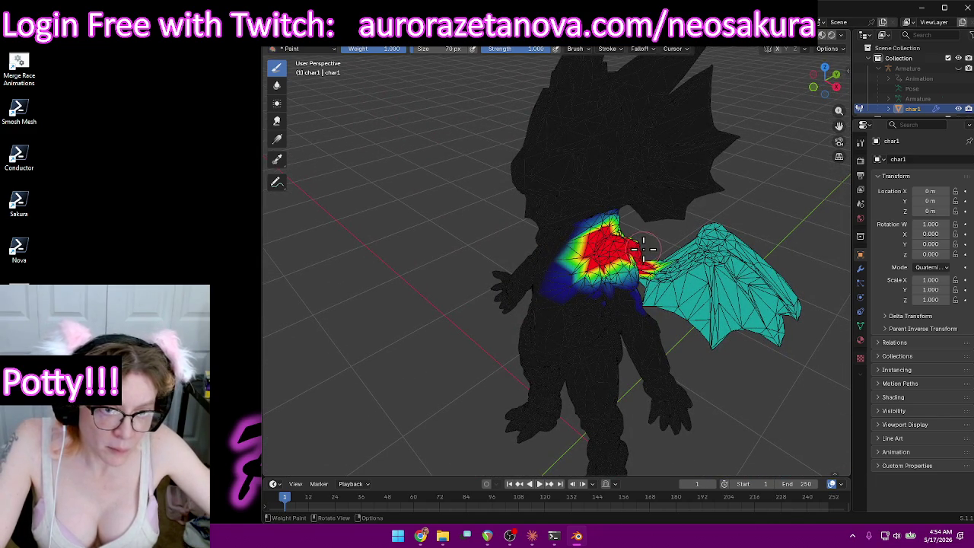
pyautogui.moveTo(639, 258); pyautogui.dragTo(463, 211, button='middle')
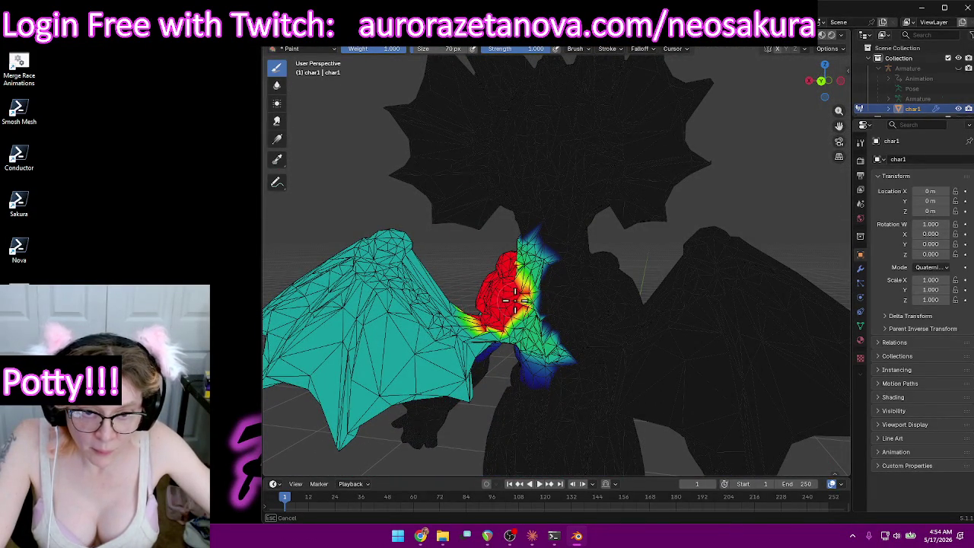
pyautogui.moveTo(495, 305)
pyautogui.mouseDown(button='middle')
pyautogui.moveTo(565, 271)
pyautogui.moveTo(631, 282)
pyautogui.moveTo(642, 294)
pyautogui.moveTo(574, 266)
pyautogui.moveTo(545, 273)
pyautogui.mouseUp(button='middle')
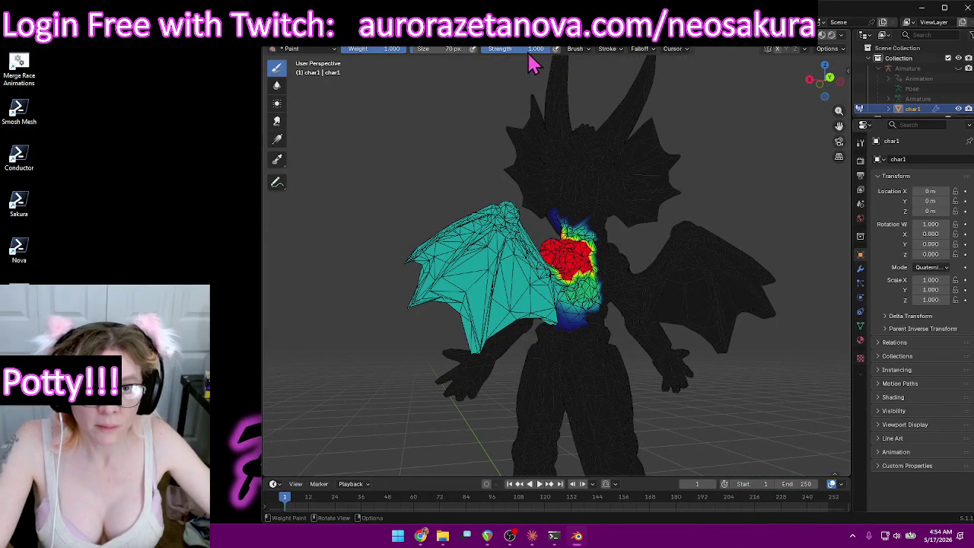
# Set brush strength to 0.331 and build LeftShoulder weight down across the chest.
pyautogui.moveTo(499, 50); pyautogui.dragTo(457, 50)
pyautogui.moveTo(448, 191)
pyautogui.mouseDown(button='middle')
pyautogui.moveTo(538, 241)
pyautogui.moveTo(597, 249)
pyautogui.mouseUp(button='middle')
pyautogui.moveTo(582, 242); pyautogui.dragTo(580, 285)
pyautogui.moveTo(618, 267)
pyautogui.mouseDown(button='middle')
pyautogui.moveTo(554, 218)
pyautogui.moveTo(479, 223)
pyautogui.moveTo(490, 170)
pyautogui.mouseUp(button='middle')
pyautogui.moveTo(564, 241); pyautogui.dragTo(569, 243)
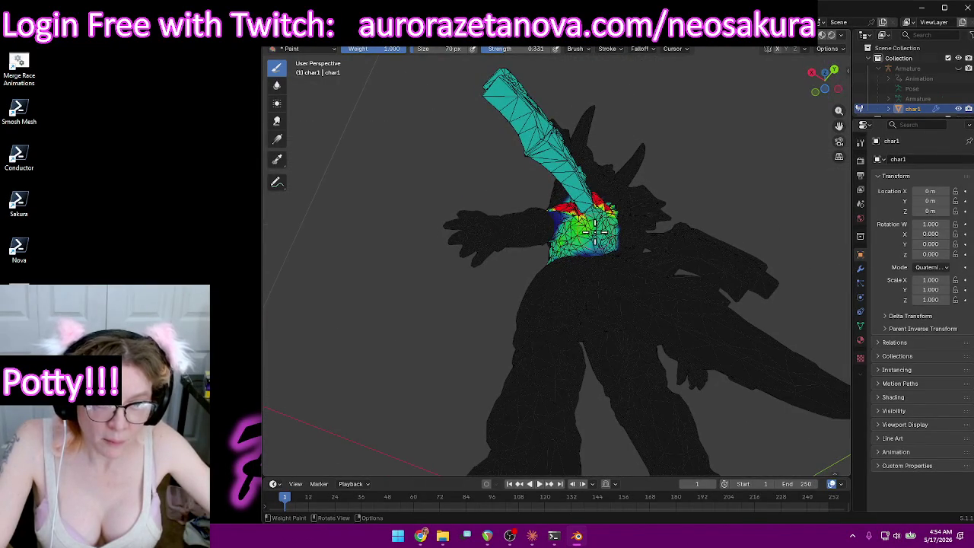
pyautogui.moveTo(595, 233); pyautogui.dragTo(655, 270, button='middle')
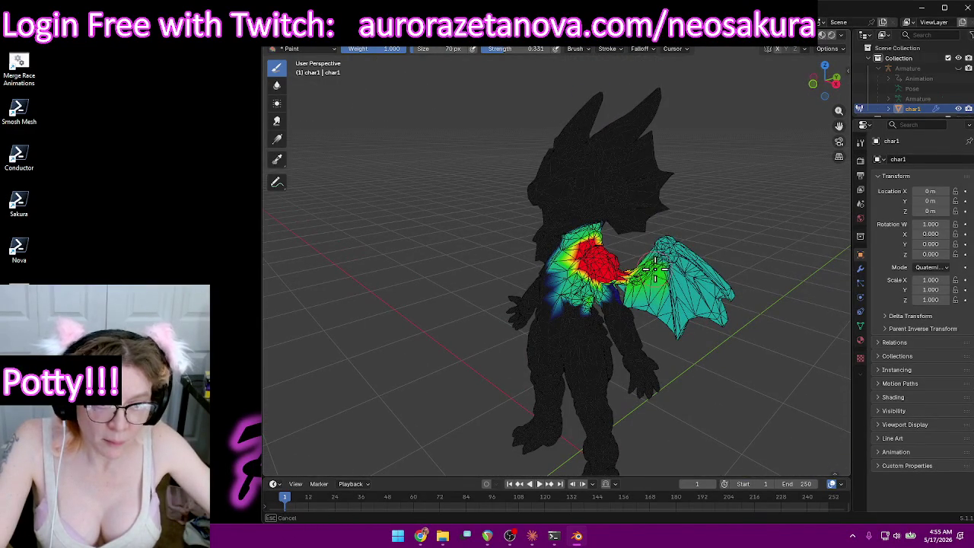
pyautogui.moveTo(726, 232)
pyautogui.mouseDown(button='middle')
pyautogui.moveTo(594, 224)
pyautogui.moveTo(683, 233)
pyautogui.moveTo(776, 220)
pyautogui.mouseUp(button='middle')
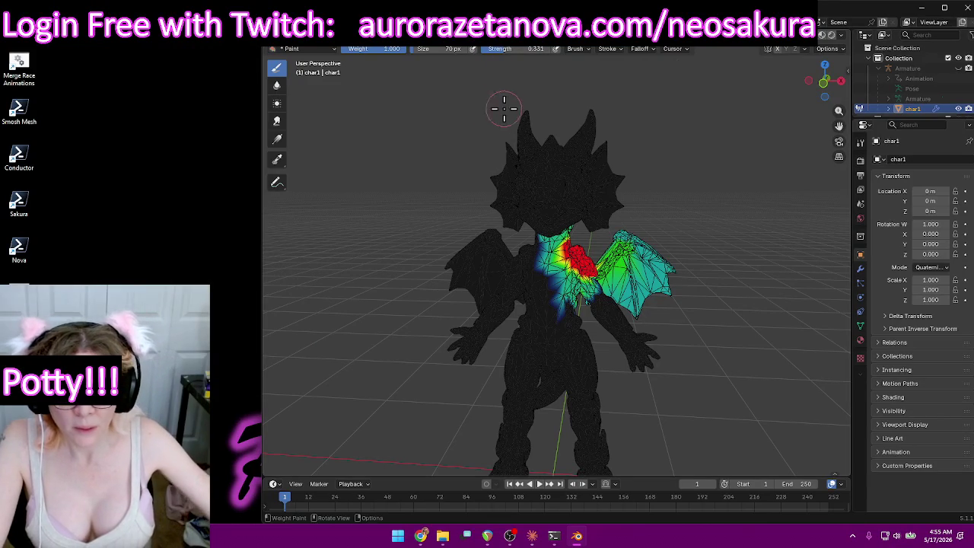
pyautogui.click(539, 48)
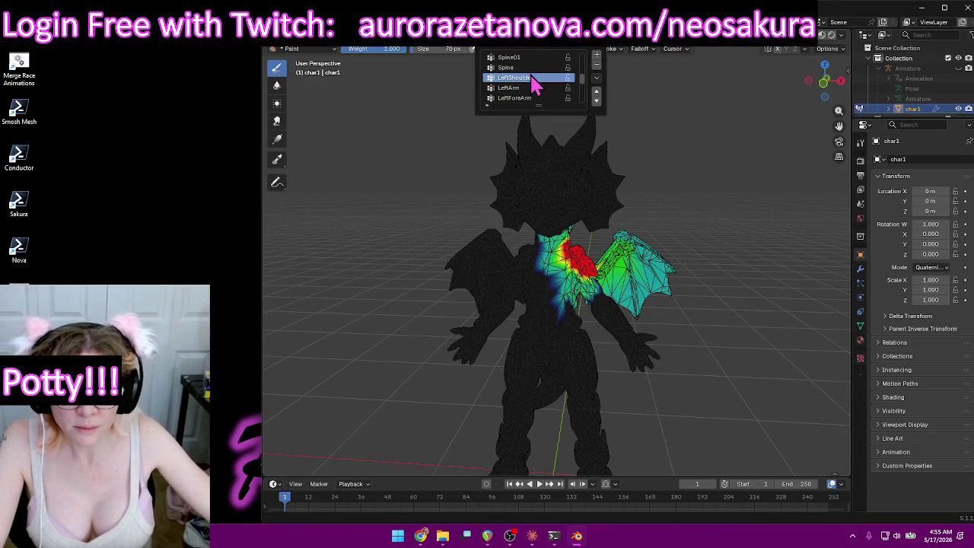
# Make LeftArm the active vertex group and remove its weight from the wings.
pyautogui.click(528, 89)
pyautogui.moveTo(741, 181)
pyautogui.mouseDown(button='middle')
pyautogui.moveTo(701, 181)
pyautogui.moveTo(654, 160)
pyautogui.mouseUp(button='middle')
pyautogui.moveTo(681, 255); pyautogui.dragTo(722, 292)
pyautogui.moveTo(680, 249)
pyautogui.mouseDown()
pyautogui.moveTo(695, 337)
pyautogui.moveTo(652, 250)
pyautogui.moveTo(652, 290)
pyautogui.mouseUp()
pyautogui.moveTo(659, 327)
pyautogui.mouseDown(button='middle')
pyautogui.moveTo(656, 217)
pyautogui.moveTo(583, 200)
pyautogui.moveTo(375, 228)
pyautogui.mouseUp(button='middle')
pyautogui.moveTo(386, 255)
pyautogui.mouseDown()
pyautogui.moveTo(413, 266)
pyautogui.moveTo(394, 274)
pyautogui.mouseUp()
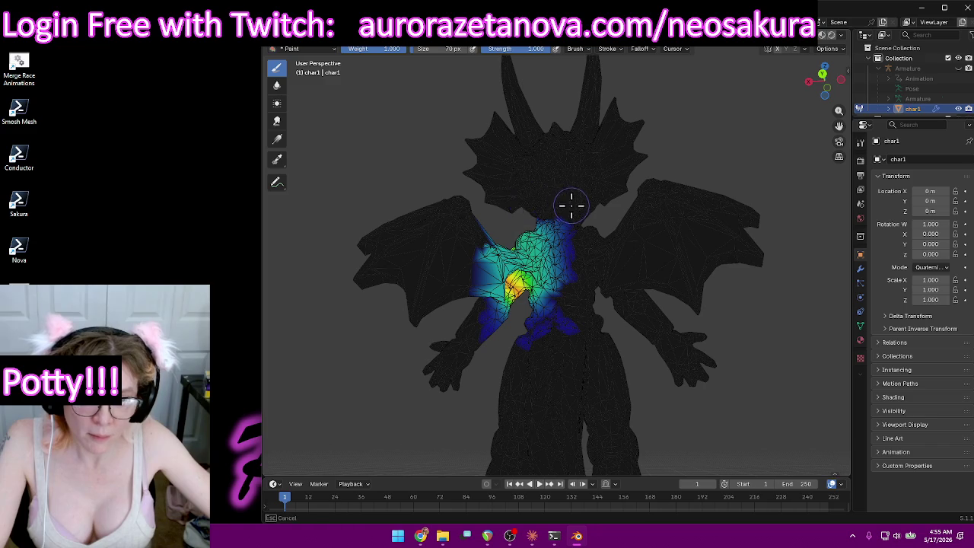
# Lower LeftArm weight near the shoulder, then extend strong weight over it.
pyautogui.moveTo(586, 199)
pyautogui.mouseDown(button='middle')
pyautogui.moveTo(604, 187)
pyautogui.moveTo(689, 194)
pyautogui.moveTo(776, 237)
pyautogui.moveTo(695, 225)
pyautogui.moveTo(596, 152)
pyautogui.mouseUp(button='middle')
pyautogui.moveTo(540, 135); pyautogui.dragTo(427, 303, button='middle')
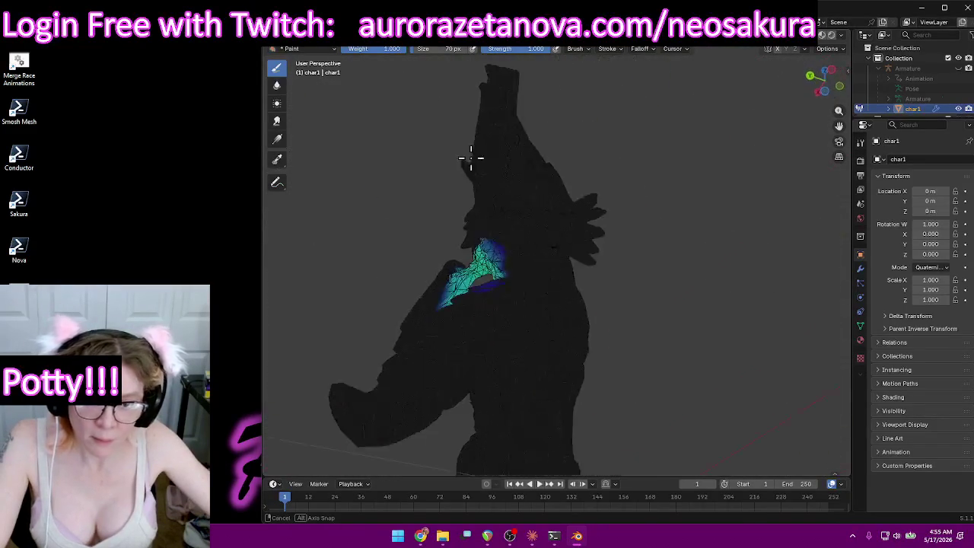
pyautogui.moveTo(453, 322); pyautogui.dragTo(466, 299)
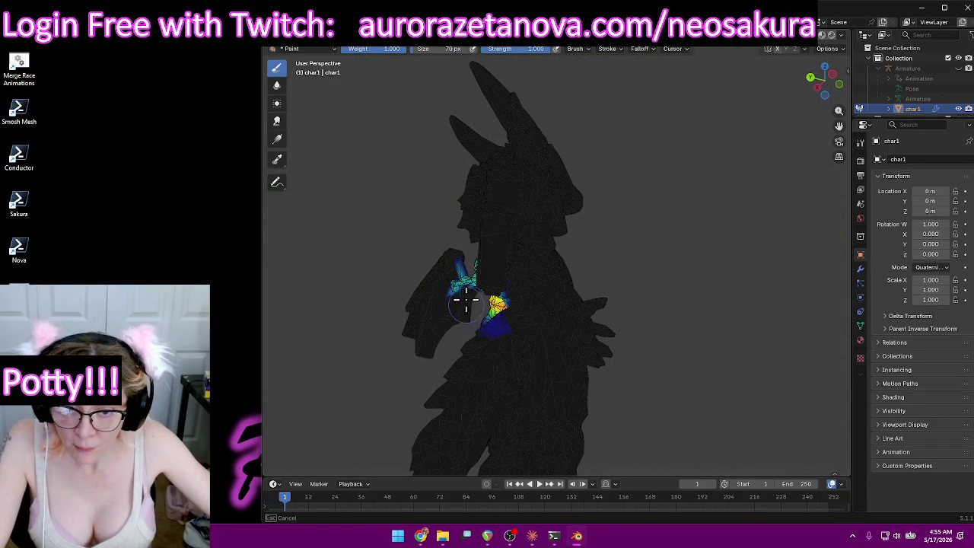
pyautogui.moveTo(460, 328); pyautogui.dragTo(758, 242, button='middle')
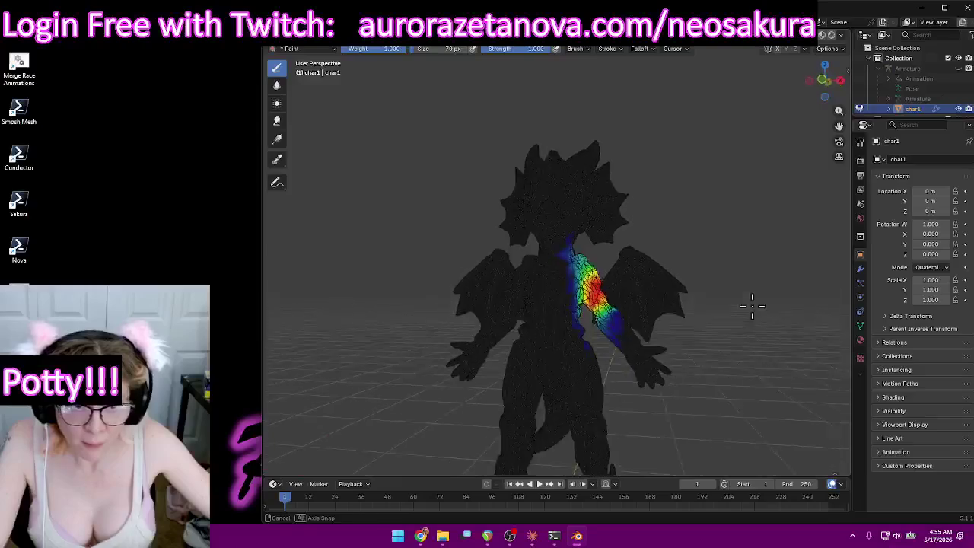
pyautogui.moveTo(674, 220)
pyautogui.mouseDown(button='middle')
pyautogui.moveTo(718, 291)
pyautogui.moveTo(707, 224)
pyautogui.moveTo(576, 254)
pyautogui.mouseUp(button='middle')
pyautogui.scroll(3, 741, 198)
pyautogui.scroll(3, 631, 224)
pyautogui.scroll(2, 691, 244)
pyautogui.moveTo(576, 254)
pyautogui.mouseDown()
pyautogui.moveTo(554, 250)
pyautogui.moveTo(592, 233)
pyautogui.moveTo(605, 207)
pyautogui.moveTo(584, 257)
pyautogui.mouseUp()
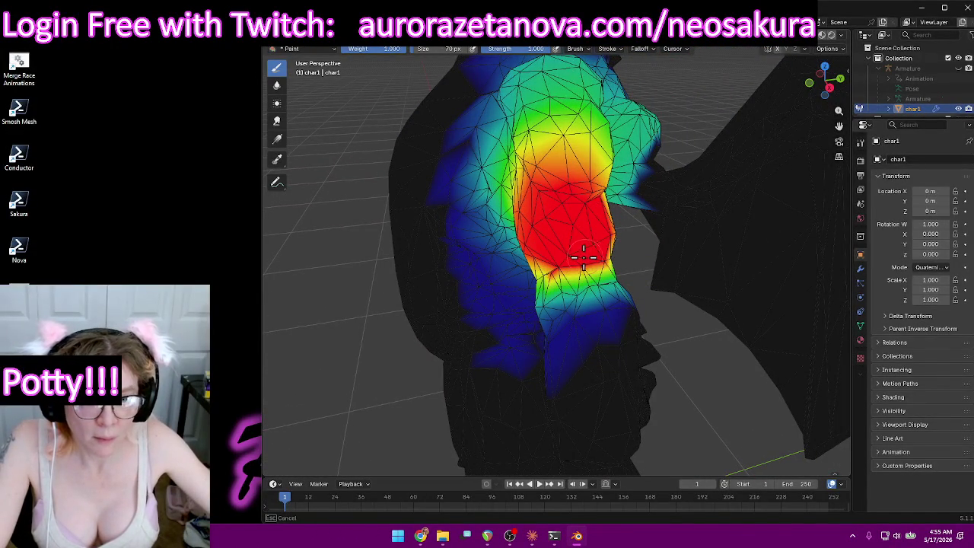
# Paint full LeftArm weight across the top of the shoulder.
pyautogui.moveTo(546, 267)
pyautogui.mouseDown(button='middle')
pyautogui.moveTo(590, 221)
pyautogui.moveTo(650, 194)
pyautogui.moveTo(620, 194)
pyautogui.mouseUp(button='middle')
pyautogui.moveTo(630, 196); pyautogui.dragTo(631, 189)
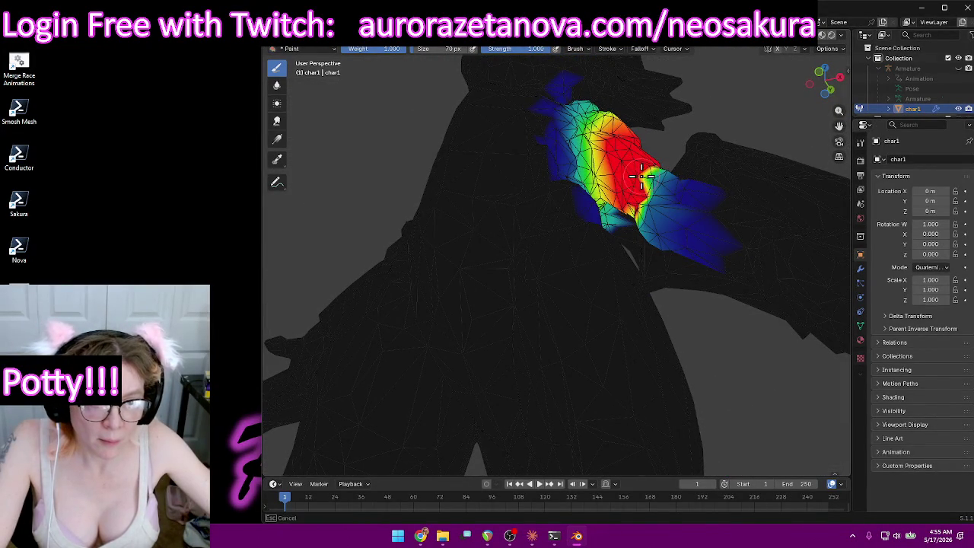
pyautogui.moveTo(621, 184); pyautogui.dragTo(592, 167, button='middle')
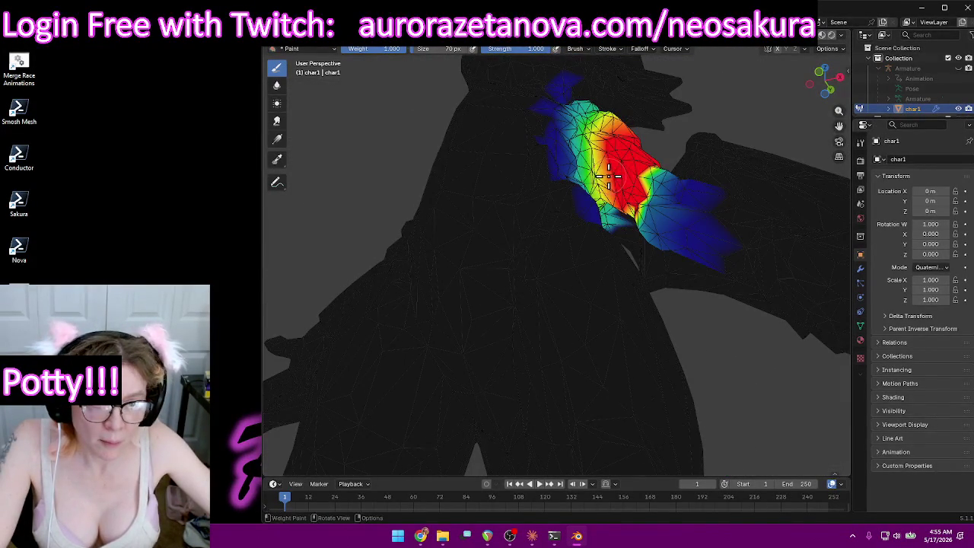
pyautogui.moveTo(608, 176); pyautogui.dragTo(599, 179)
pyautogui.moveTo(606, 127); pyautogui.dragTo(615, 135)
pyautogui.moveTo(614, 135)
pyautogui.mouseDown(button='middle')
pyautogui.moveTo(593, 152)
pyautogui.moveTo(508, 105)
pyautogui.moveTo(485, 128)
pyautogui.moveTo(521, 152)
pyautogui.moveTo(467, 217)
pyautogui.mouseUp(button='middle')
pyautogui.moveTo(467, 218); pyautogui.dragTo(464, 219)
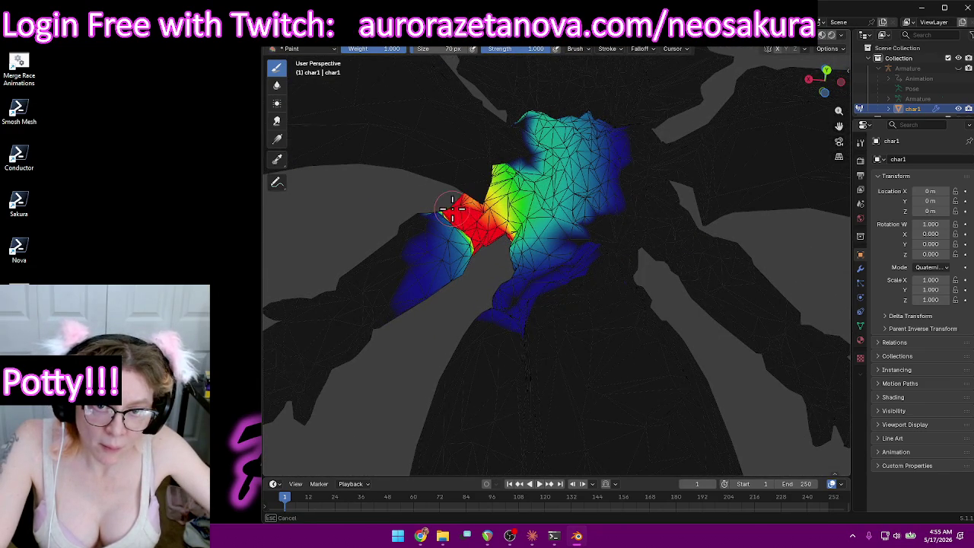
# Extend red weight down the torso side and upper arm, then drop brush strength to about 0.15.
pyautogui.moveTo(473, 227)
pyautogui.mouseDown(button='middle')
pyautogui.moveTo(561, 289)
pyautogui.moveTo(565, 346)
pyautogui.moveTo(520, 358)
pyautogui.moveTo(464, 331)
pyautogui.mouseUp(button='middle')
pyautogui.moveTo(463, 330)
pyautogui.mouseDown()
pyautogui.moveTo(460, 310)
pyautogui.moveTo(424, 272)
pyautogui.mouseUp()
pyautogui.moveTo(423, 272)
pyautogui.mouseDown(button='middle')
pyautogui.moveTo(533, 274)
pyautogui.moveTo(610, 266)
pyautogui.moveTo(631, 252)
pyautogui.mouseUp(button='middle')
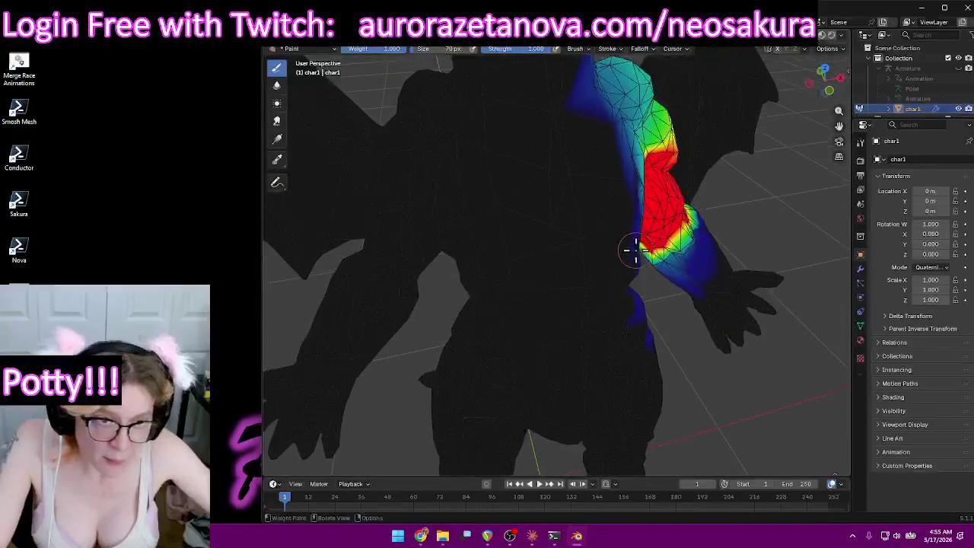
pyautogui.moveTo(688, 219)
pyautogui.mouseDown(button='middle')
pyautogui.moveTo(652, 191)
pyautogui.moveTo(624, 191)
pyautogui.moveTo(646, 215)
pyautogui.moveTo(637, 202)
pyautogui.mouseUp(button='middle')
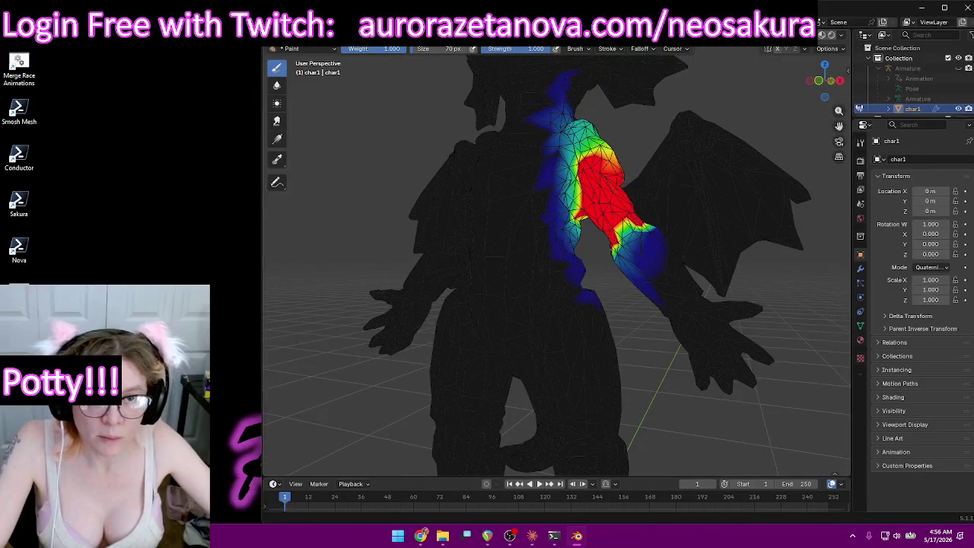
pyautogui.moveTo(539, 52); pyautogui.dragTo(495, 49)
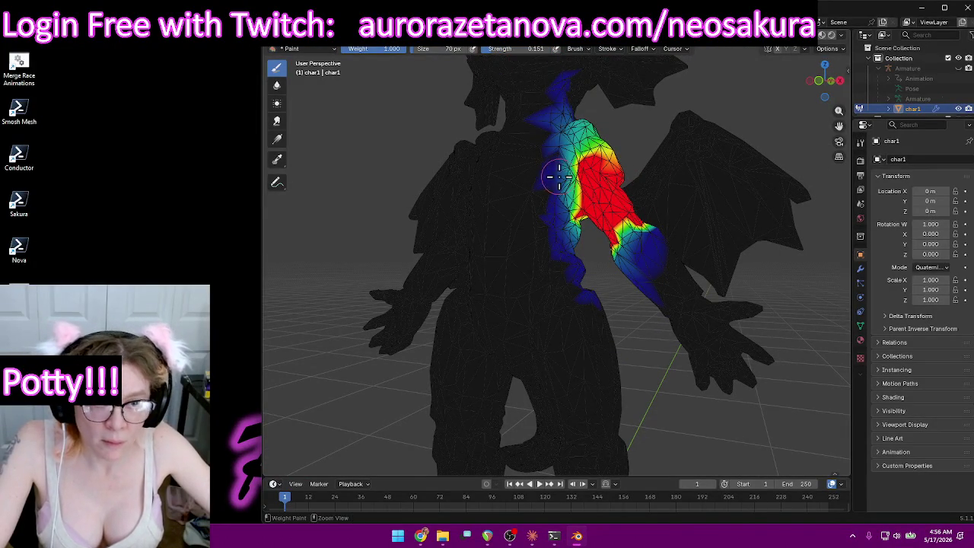
# Inspect the painted arm and raise brush strength back to 1.000.
pyautogui.moveTo(587, 244)
pyautogui.mouseDown(button='middle')
pyautogui.moveTo(554, 190)
pyautogui.moveTo(550, 254)
pyautogui.moveTo(489, 289)
pyautogui.moveTo(583, 282)
pyautogui.moveTo(609, 156)
pyautogui.mouseUp(button='middle')
pyautogui.scroll(2, 800, 147)
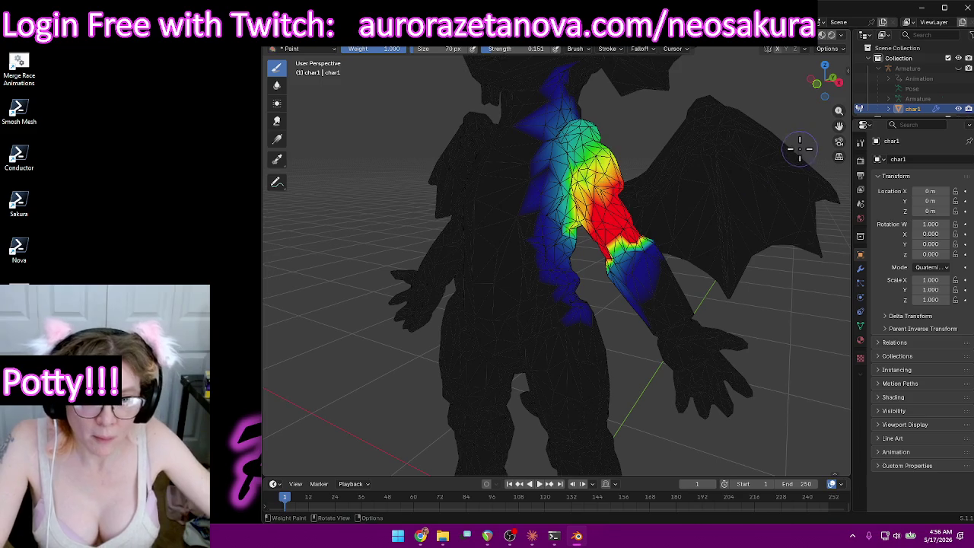
pyautogui.scroll(-5, 735, 190)
pyautogui.scroll(5, 694, 292)
pyautogui.scroll(-5, 694, 292)
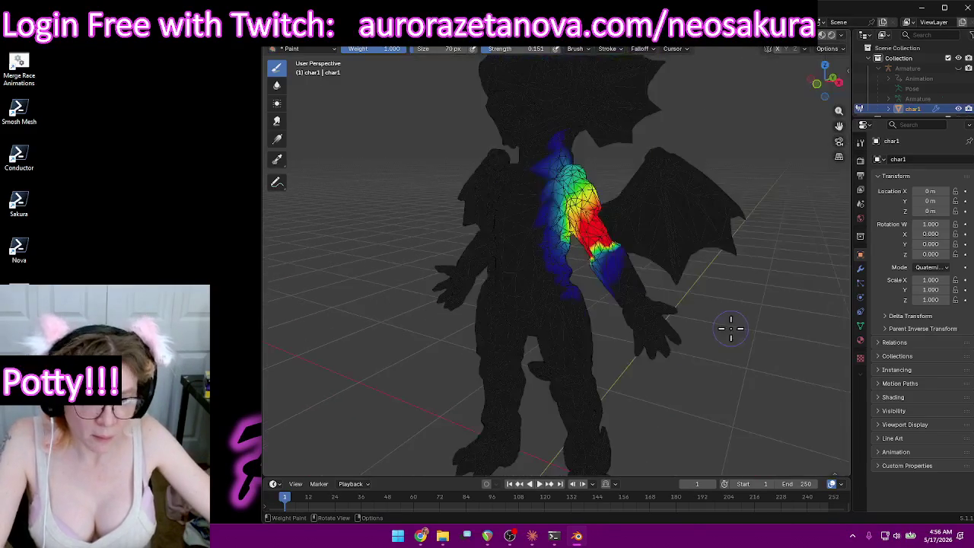
pyautogui.scroll(-1, 677, 301)
pyautogui.moveTo(647, 274)
pyautogui.mouseDown(button='middle')
pyautogui.moveTo(554, 261)
pyautogui.moveTo(437, 223)
pyautogui.moveTo(487, 259)
pyautogui.mouseUp(button='middle')
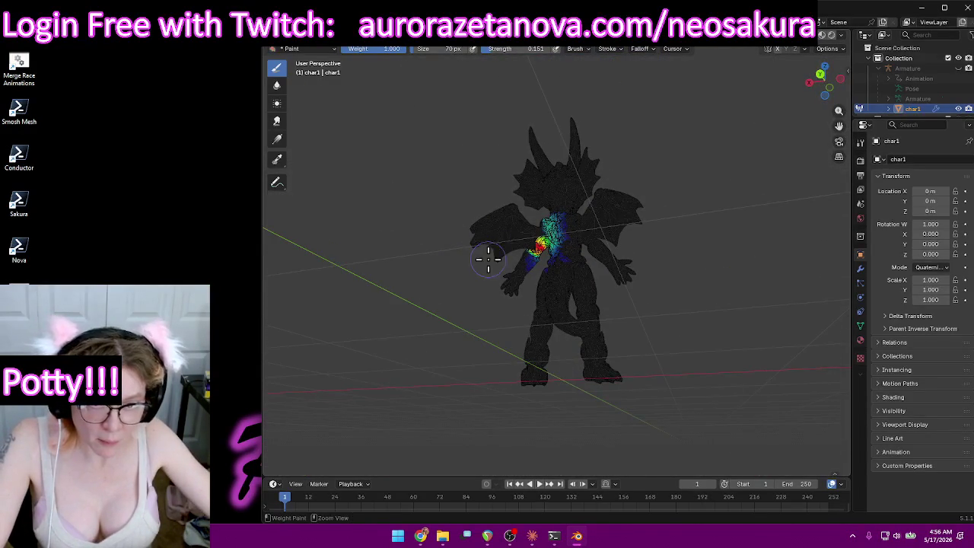
pyautogui.moveTo(508, 222)
pyautogui.mouseDown(button='middle')
pyautogui.moveTo(624, 296)
pyautogui.moveTo(644, 284)
pyautogui.moveTo(631, 263)
pyautogui.moveTo(637, 279)
pyautogui.moveTo(598, 289)
pyautogui.mouseUp(button='middle')
pyautogui.scroll(3, 674, 289)
pyautogui.moveTo(523, 48); pyautogui.dragTo(525, 48)
pyautogui.write('1.000')
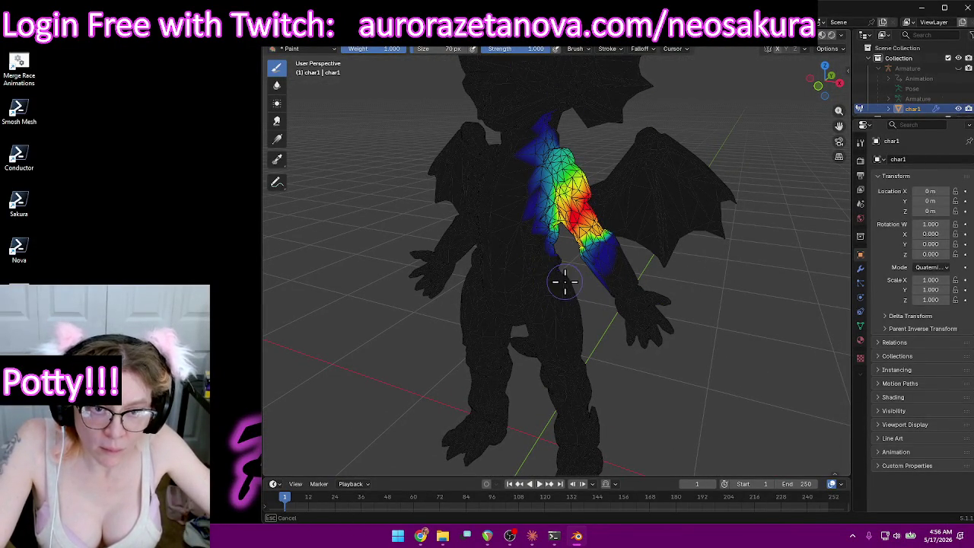
# Orbit around the character to check the shoulder from front, back and side.
pyautogui.moveTo(570, 301)
pyautogui.mouseDown(button='middle')
pyautogui.moveTo(559, 297)
pyautogui.moveTo(542, 255)
pyautogui.mouseUp(button='middle')
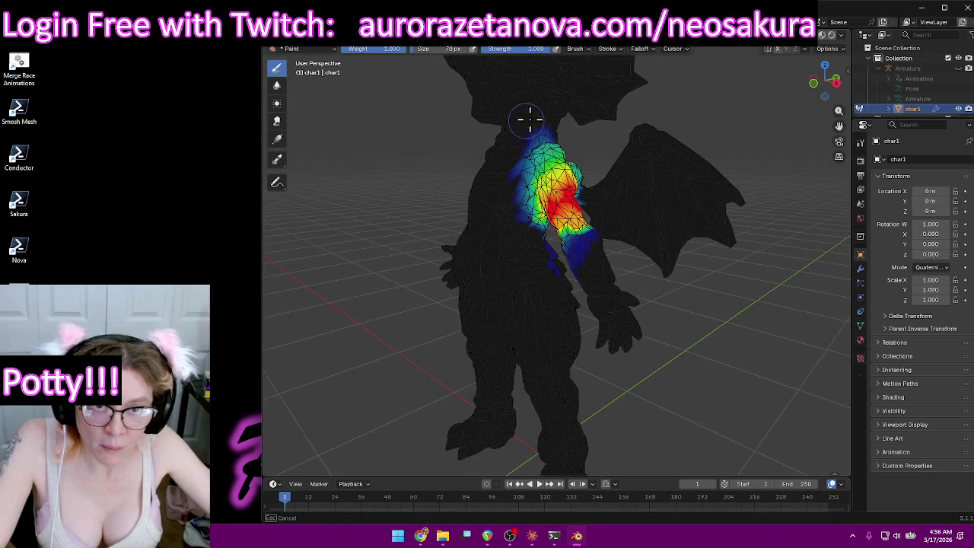
pyautogui.moveTo(641, 133)
pyautogui.mouseDown(button='middle')
pyautogui.moveTo(619, 134)
pyautogui.moveTo(629, 144)
pyautogui.moveTo(571, 125)
pyautogui.mouseUp(button='middle')
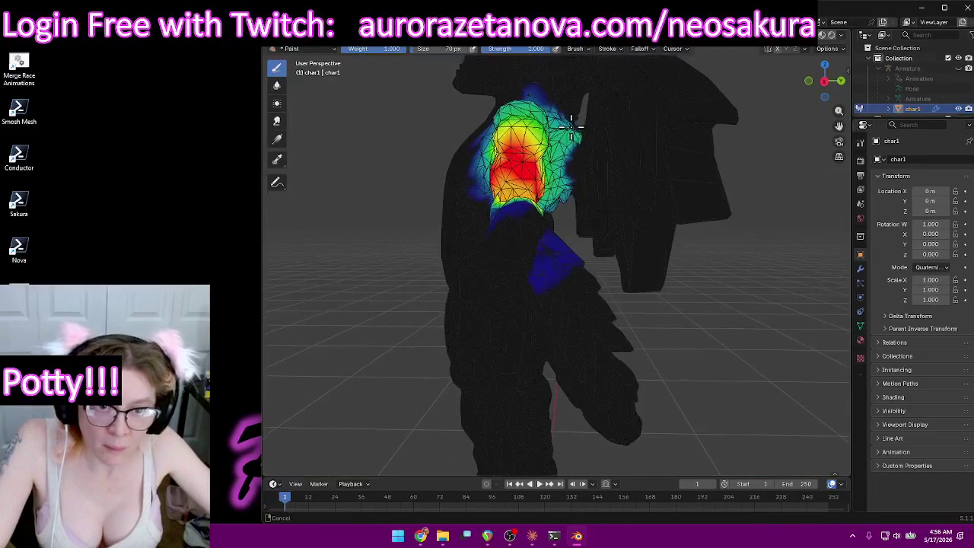
pyautogui.moveTo(697, 197)
pyautogui.mouseDown(button='middle')
pyautogui.moveTo(619, 191)
pyautogui.moveTo(559, 284)
pyautogui.mouseUp(button='middle')
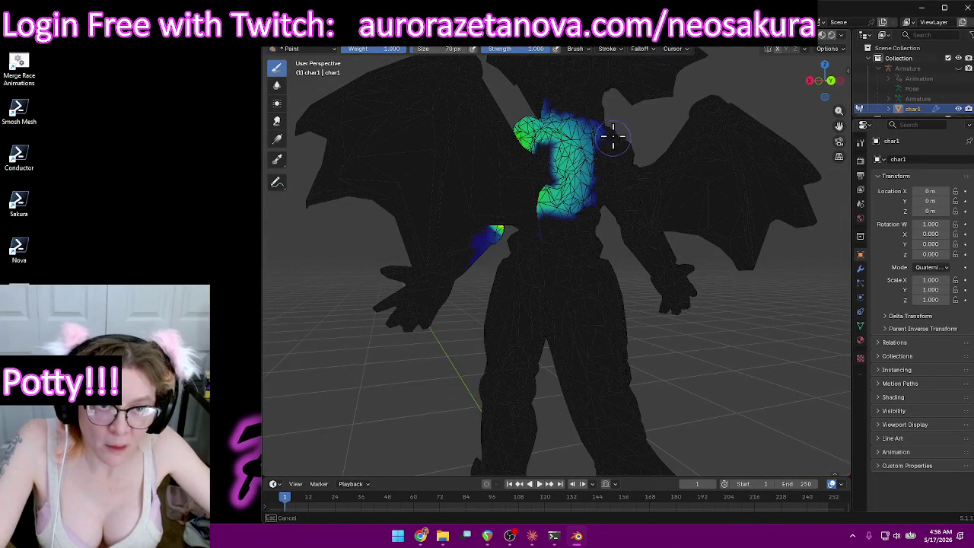
pyautogui.moveTo(572, 226)
pyautogui.mouseDown(button='middle')
pyautogui.moveTo(631, 217)
pyautogui.moveTo(604, 244)
pyautogui.moveTo(600, 126)
pyautogui.mouseUp(button='middle')
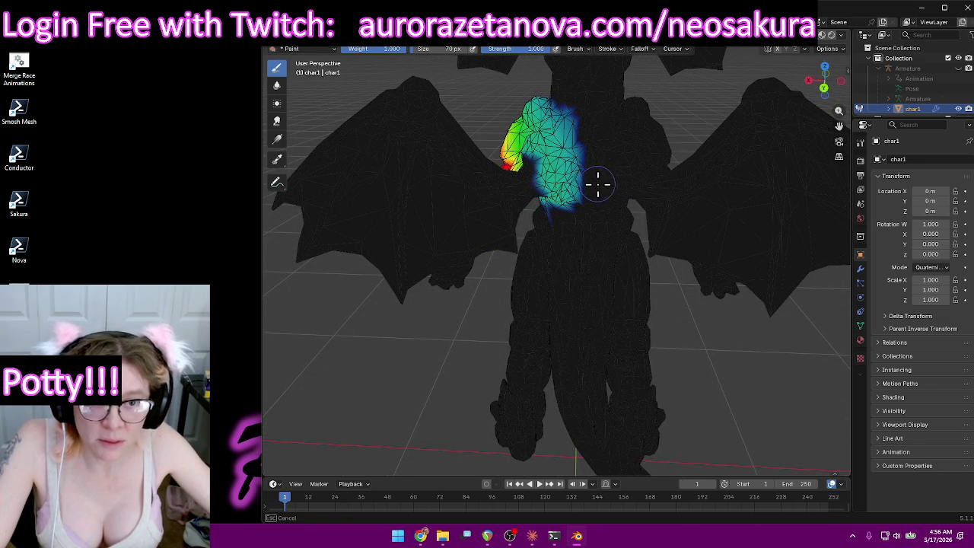
pyautogui.moveTo(619, 181)
pyautogui.mouseDown(button='middle')
pyautogui.moveTo(648, 137)
pyautogui.moveTo(591, 153)
pyautogui.mouseUp(button='middle')
pyautogui.moveTo(579, 227)
pyautogui.mouseDown(button='middle')
pyautogui.moveTo(578, 246)
pyautogui.moveTo(609, 235)
pyautogui.moveTo(538, 243)
pyautogui.moveTo(583, 279)
pyautogui.moveTo(643, 300)
pyautogui.moveTo(611, 289)
pyautogui.moveTo(652, 285)
pyautogui.mouseUp(button='middle')
pyautogui.scroll(5, 653, 284)
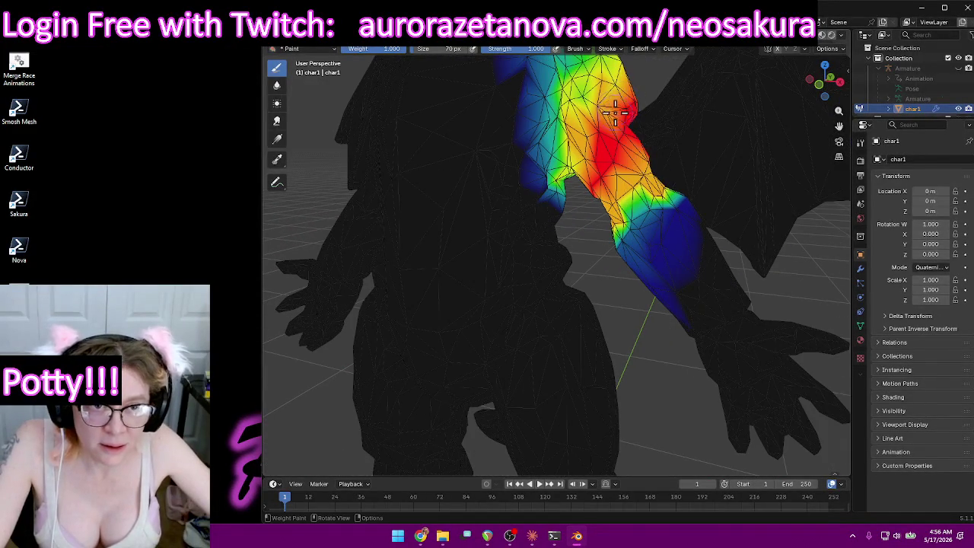
# Paint full LeftArm weight down the upper arm and over its edge toward the elbow.
pyautogui.moveTo(624, 146); pyautogui.dragTo(639, 174)
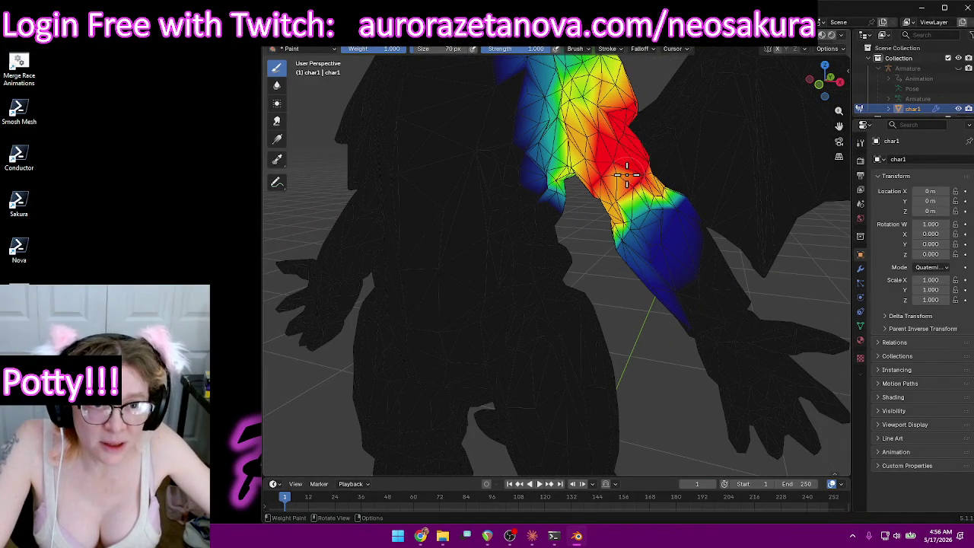
pyautogui.moveTo(616, 178); pyautogui.dragTo(642, 174, button='middle')
pyautogui.moveTo(628, 157); pyautogui.dragTo(628, 188)
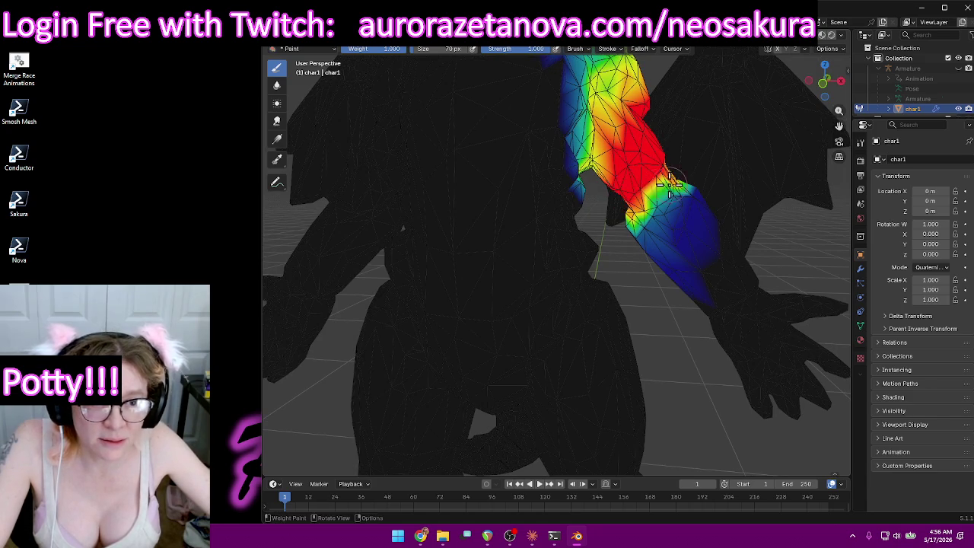
pyautogui.moveTo(670, 185); pyautogui.dragTo(534, 204, button='middle')
pyautogui.moveTo(535, 204); pyautogui.dragTo(511, 193)
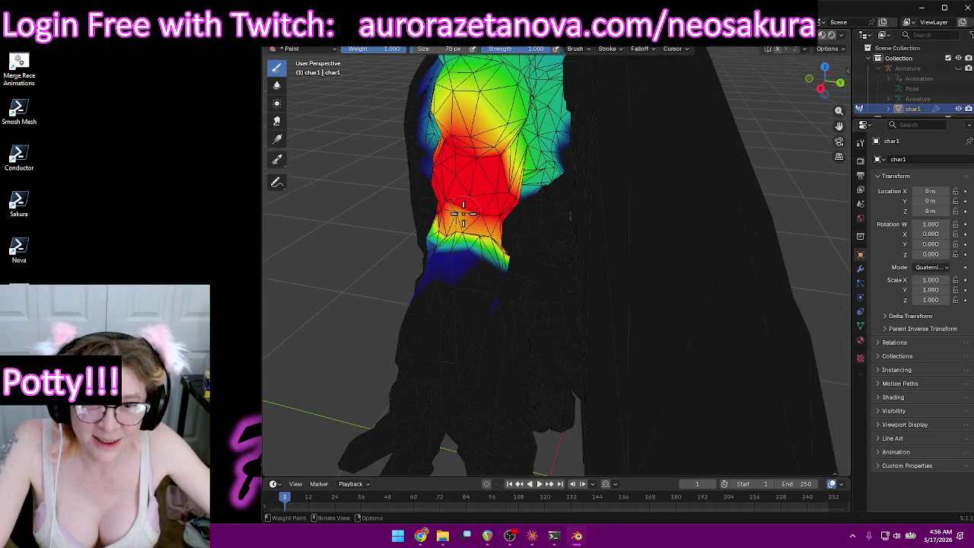
pyautogui.moveTo(465, 210)
pyautogui.mouseDown(button='middle')
pyautogui.moveTo(598, 187)
pyautogui.moveTo(647, 153)
pyautogui.moveTo(662, 190)
pyautogui.moveTo(646, 182)
pyautogui.moveTo(702, 178)
pyautogui.mouseUp(button='middle')
pyautogui.scroll(-3, 687, 186)
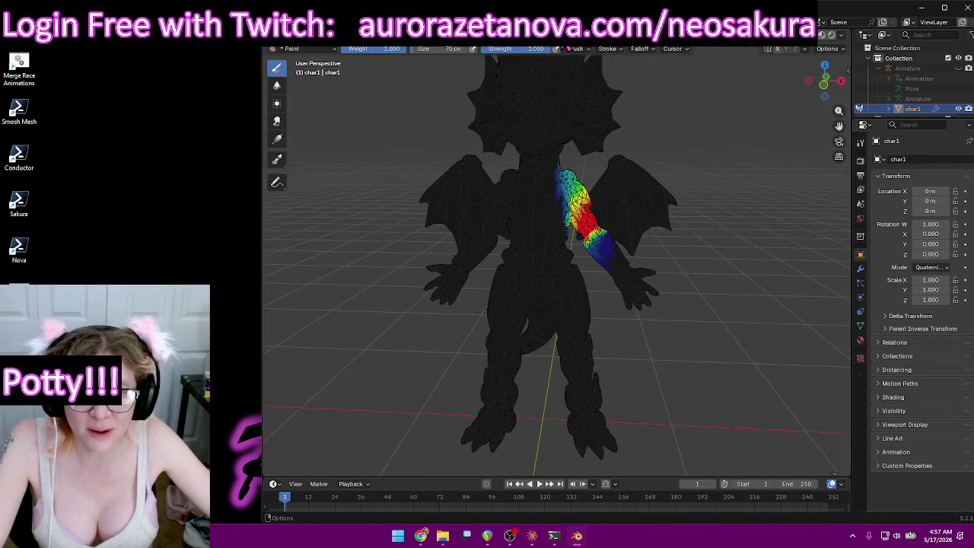
# Review the LeftForeArm and then LeftHand vertex group weights from the front.
pyautogui.click(567, 49)
pyautogui.scroll(-3, 563, 91)
pyautogui.click(522, 89)
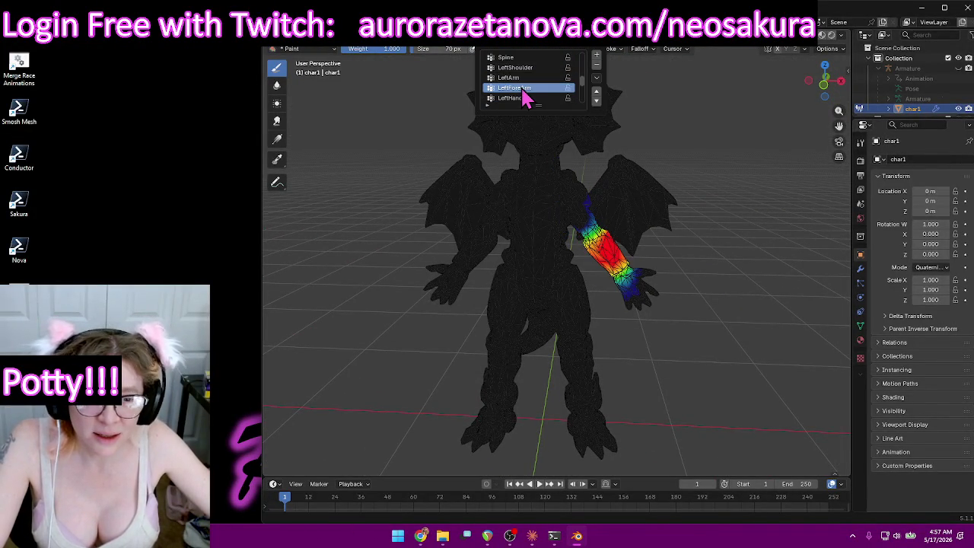
pyautogui.moveTo(787, 243)
pyautogui.mouseDown(button='middle')
pyautogui.moveTo(559, 194)
pyautogui.moveTo(472, 190)
pyautogui.moveTo(685, 223)
pyautogui.moveTo(517, 64)
pyautogui.mouseUp(button='middle')
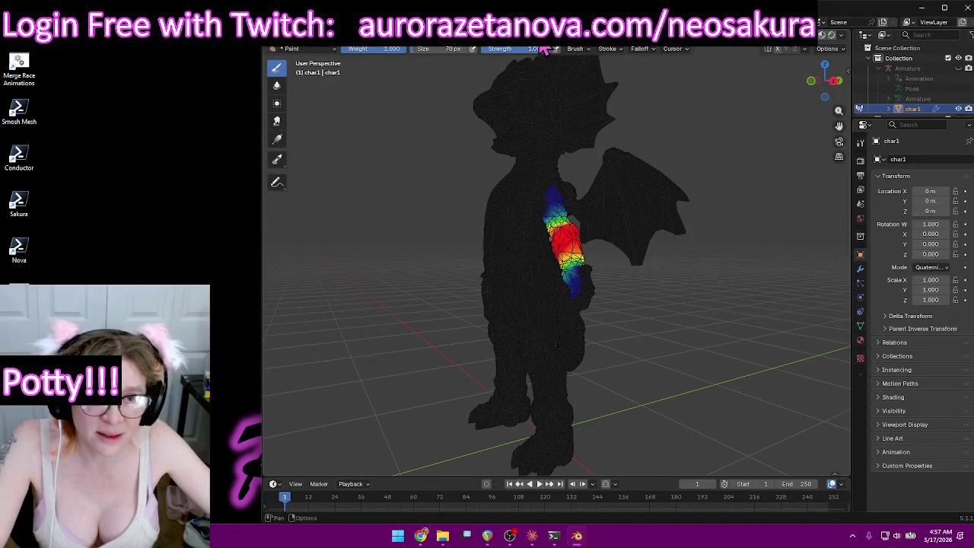
pyautogui.click(545, 49)
pyautogui.scroll(-2, 532, 87)
pyautogui.click(516, 98)
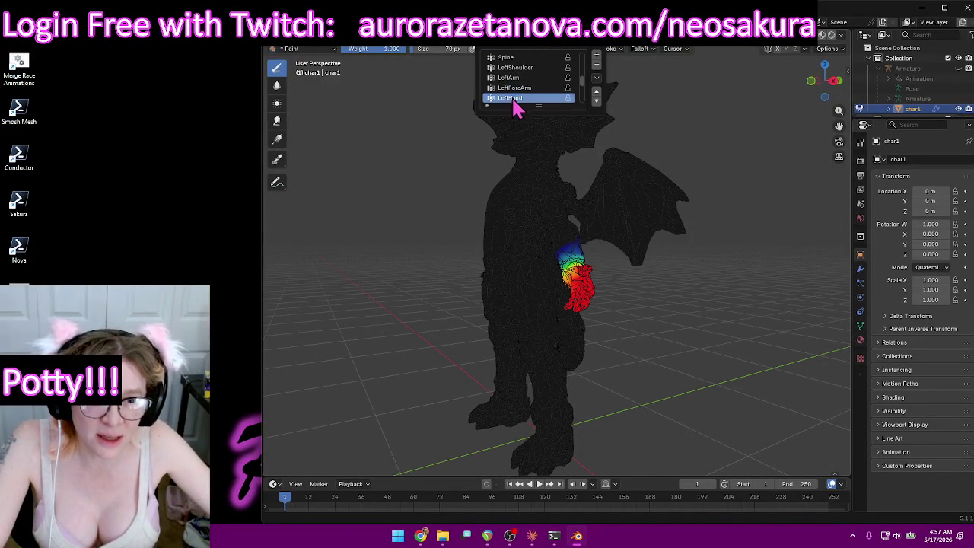
pyautogui.moveTo(426, 182); pyautogui.dragTo(505, 191, button='middle')
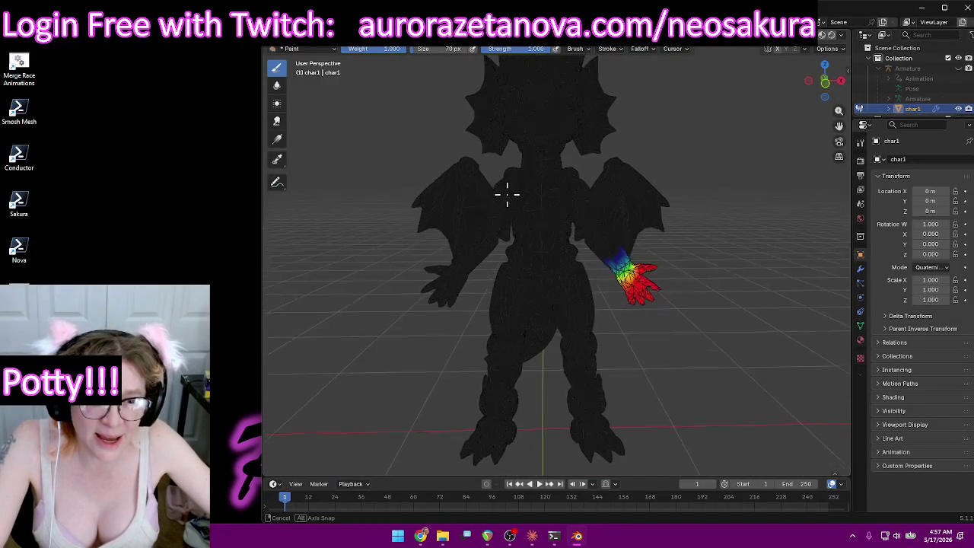
# Switch to RightShoulder and paint its weight on the wing down to zero.
pyautogui.click(548, 48)
pyautogui.scroll(-2, 549, 84)
pyautogui.click(532, 89)
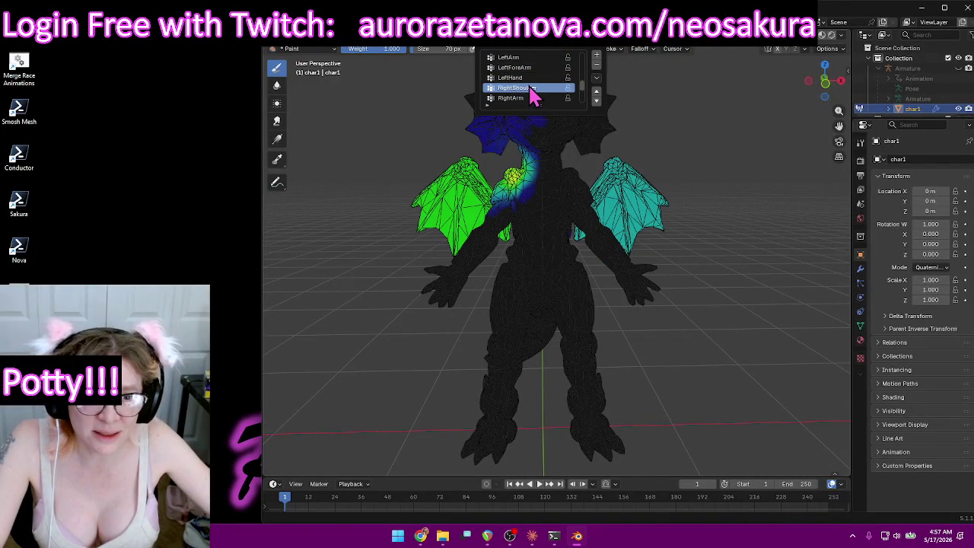
pyautogui.moveTo(742, 172); pyautogui.dragTo(661, 186, button='middle')
pyautogui.moveTo(660, 186)
pyautogui.mouseDown()
pyautogui.moveTo(669, 219)
pyautogui.moveTo(631, 163)
pyautogui.moveTo(653, 211)
pyautogui.mouseUp()
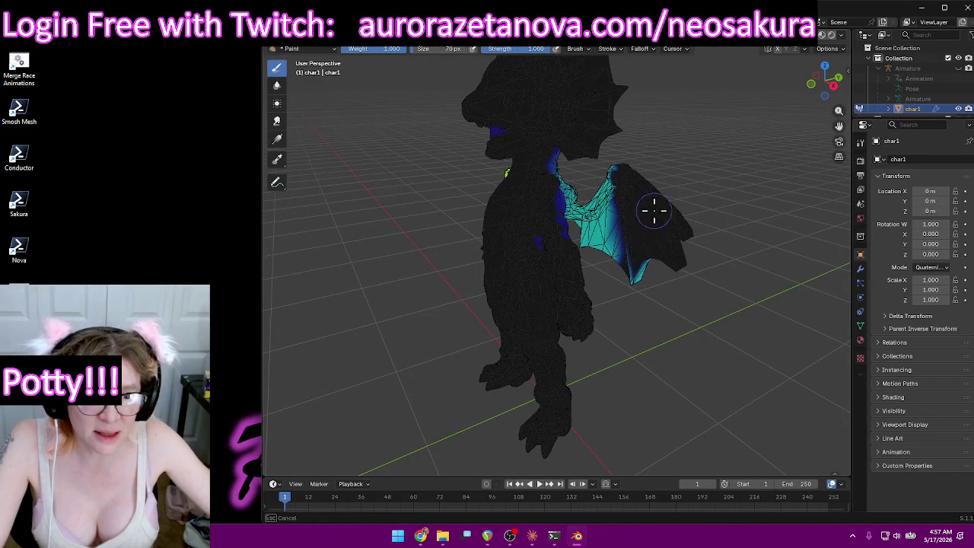
pyautogui.moveTo(632, 281)
pyautogui.mouseDown()
pyautogui.moveTo(605, 187)
pyautogui.moveTo(601, 205)
pyautogui.mouseUp()
pyautogui.moveTo(579, 228)
pyautogui.mouseDown(button='middle')
pyautogui.moveTo(587, 256)
pyautogui.moveTo(629, 213)
pyautogui.moveTo(655, 216)
pyautogui.mouseUp(button='middle')
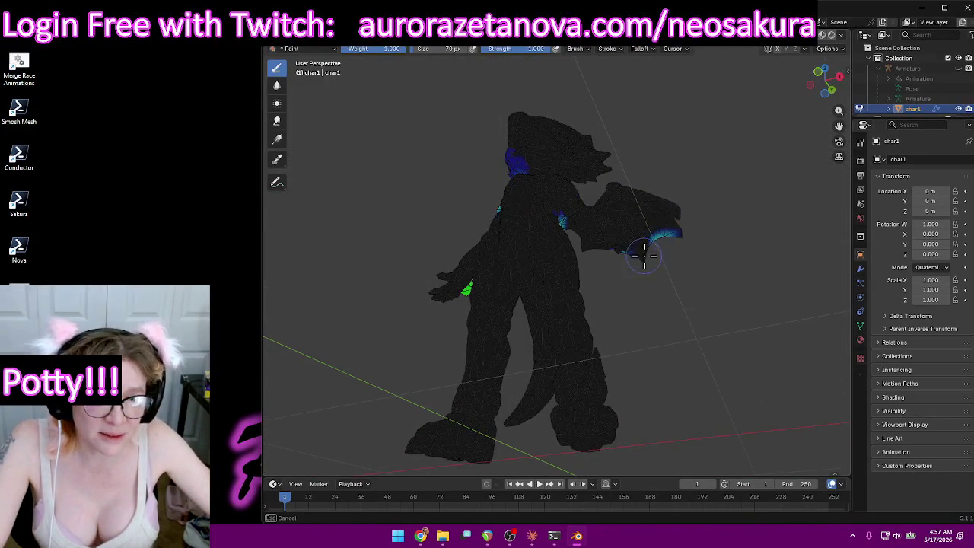
pyautogui.moveTo(592, 233); pyautogui.dragTo(596, 227, button='middle')
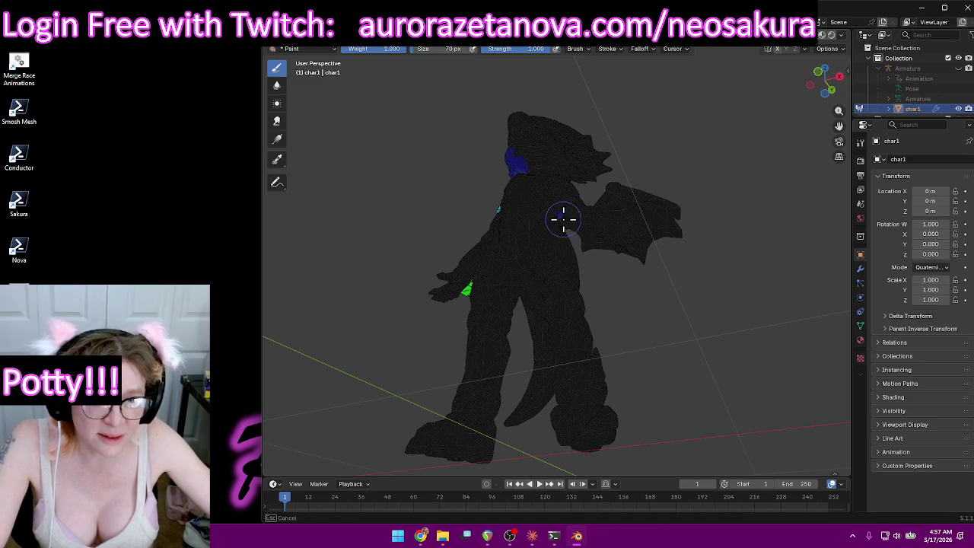
pyautogui.moveTo(691, 224)
pyautogui.mouseDown(button='middle')
pyautogui.moveTo(656, 211)
pyautogui.moveTo(535, 220)
pyautogui.moveTo(504, 256)
pyautogui.moveTo(486, 213)
pyautogui.mouseUp(button='middle')
pyautogui.moveTo(486, 213); pyautogui.dragTo(475, 186)
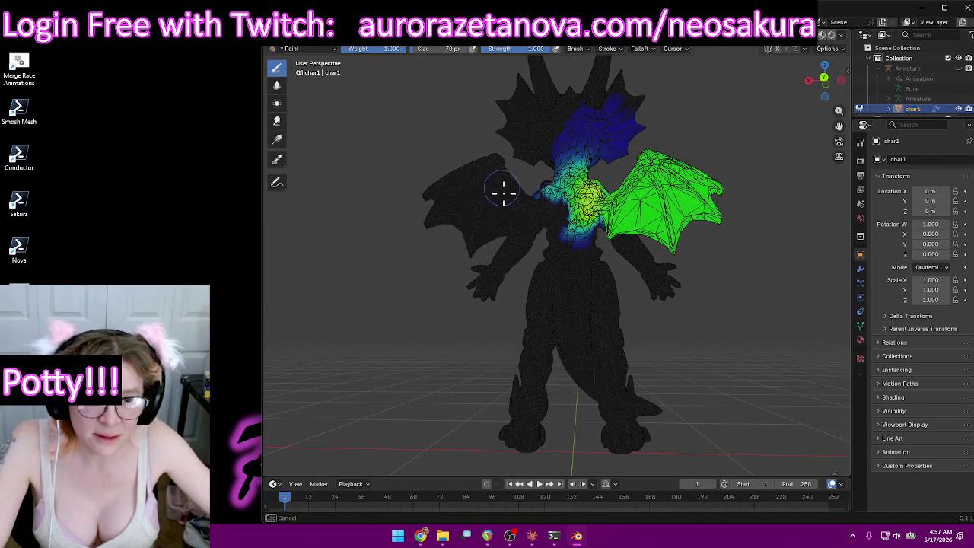
# Orbit around the wing and set brush strength to 1.000.
pyautogui.moveTo(522, 190)
pyautogui.mouseDown(button='middle')
pyautogui.moveTo(595, 269)
pyautogui.moveTo(672, 267)
pyautogui.moveTo(586, 271)
pyautogui.mouseUp(button='middle')
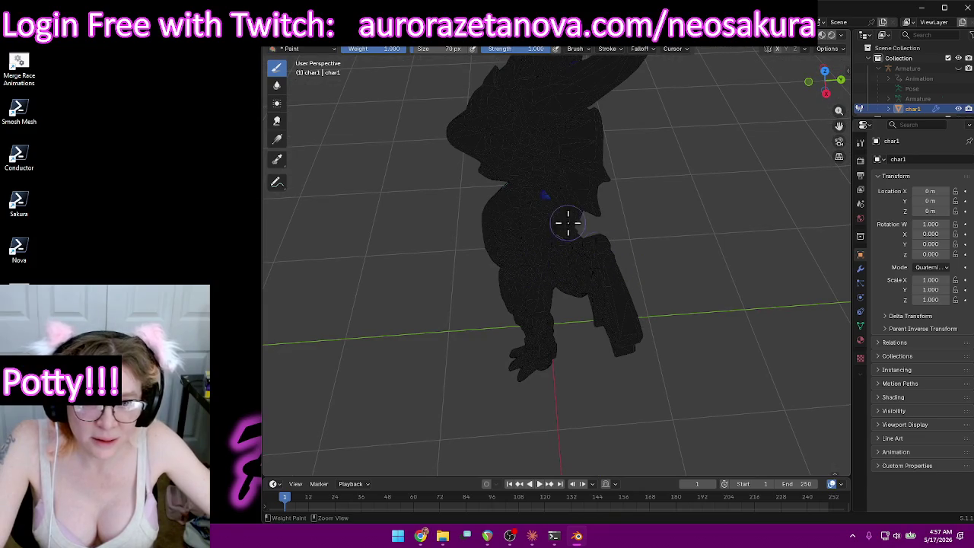
pyautogui.moveTo(543, 197)
pyautogui.mouseDown(button='middle')
pyautogui.moveTo(522, 195)
pyautogui.moveTo(495, 167)
pyautogui.moveTo(656, 111)
pyautogui.mouseUp(button='middle')
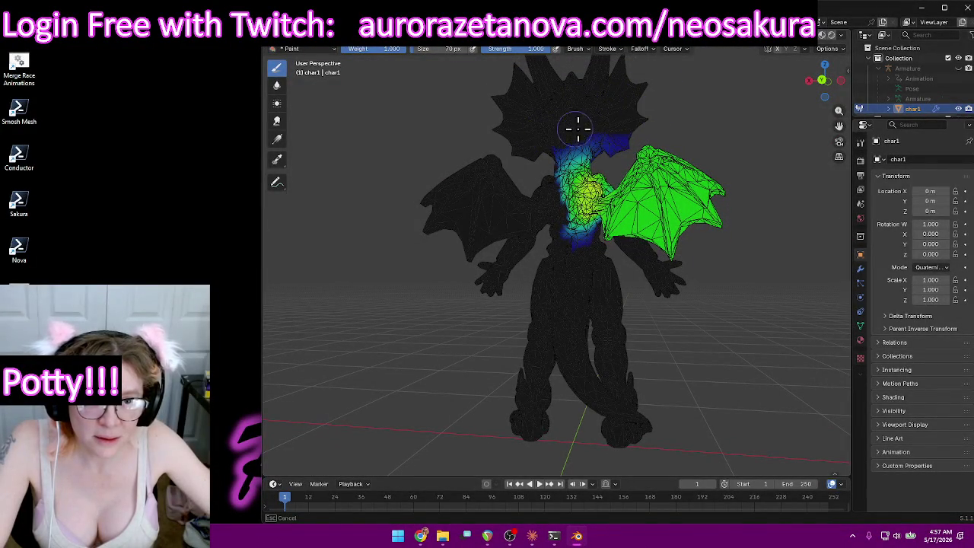
pyautogui.moveTo(626, 143)
pyautogui.mouseDown(button='middle')
pyautogui.moveTo(639, 141)
pyautogui.moveTo(601, 141)
pyautogui.moveTo(687, 193)
pyautogui.moveTo(594, 167)
pyautogui.moveTo(681, 204)
pyautogui.moveTo(643, 233)
pyautogui.moveTo(706, 218)
pyautogui.mouseUp(button='middle')
pyautogui.scroll(3, 663, 233)
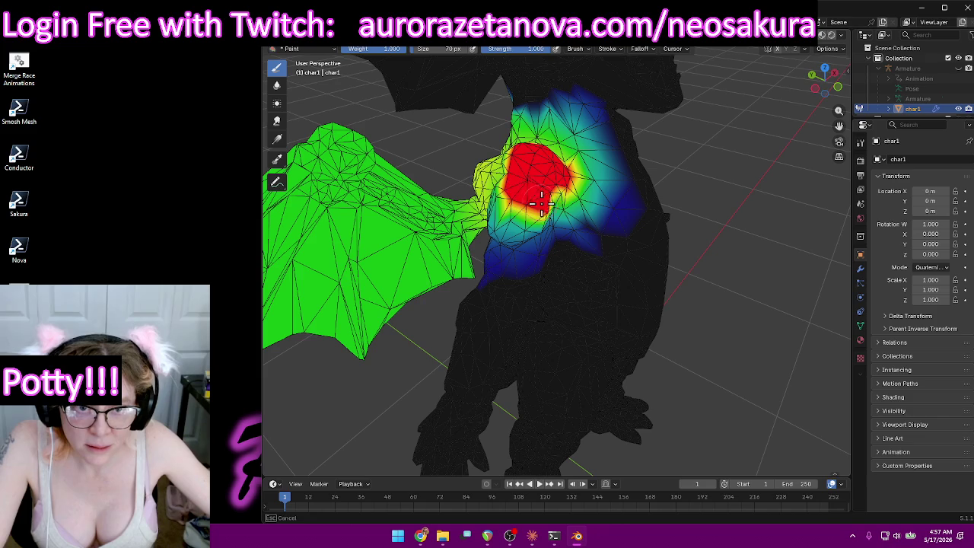
pyautogui.moveTo(538, 181)
pyautogui.mouseDown(button='middle')
pyautogui.moveTo(647, 196)
pyautogui.moveTo(656, 152)
pyautogui.moveTo(717, 152)
pyautogui.moveTo(557, 195)
pyautogui.mouseUp(button='middle')
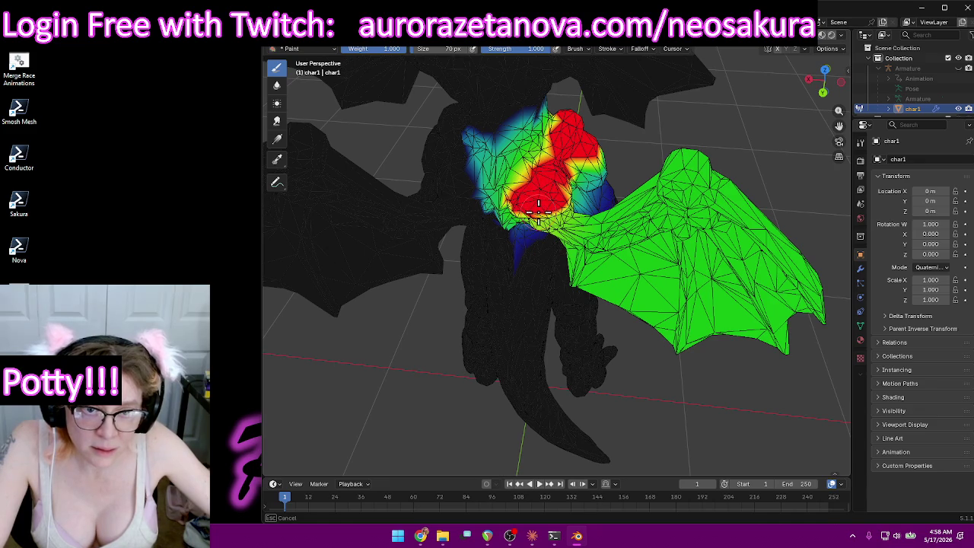
pyautogui.moveTo(563, 193)
pyautogui.mouseDown(button='middle')
pyautogui.moveTo(522, 168)
pyautogui.moveTo(561, 186)
pyautogui.mouseUp(button='middle')
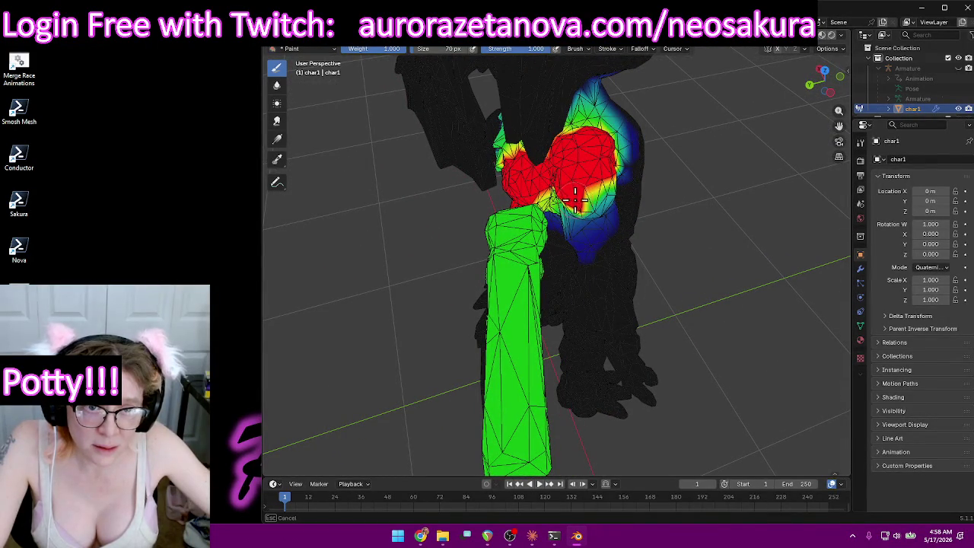
pyautogui.moveTo(601, 196)
pyautogui.mouseDown(button='middle')
pyautogui.moveTo(555, 133)
pyautogui.moveTo(533, 145)
pyautogui.moveTo(695, 137)
pyautogui.moveTo(795, 98)
pyautogui.moveTo(778, 89)
pyautogui.moveTo(731, 138)
pyautogui.mouseUp(button='middle')
pyautogui.moveTo(642, 163)
pyautogui.mouseDown(button='middle')
pyautogui.moveTo(765, 167)
pyautogui.moveTo(598, 134)
pyautogui.moveTo(626, 134)
pyautogui.moveTo(615, 183)
pyautogui.moveTo(355, 218)
pyautogui.moveTo(393, 235)
pyautogui.moveTo(457, 152)
pyautogui.moveTo(502, 63)
pyautogui.mouseUp(button='middle')
pyautogui.scroll(3, 396, 241)
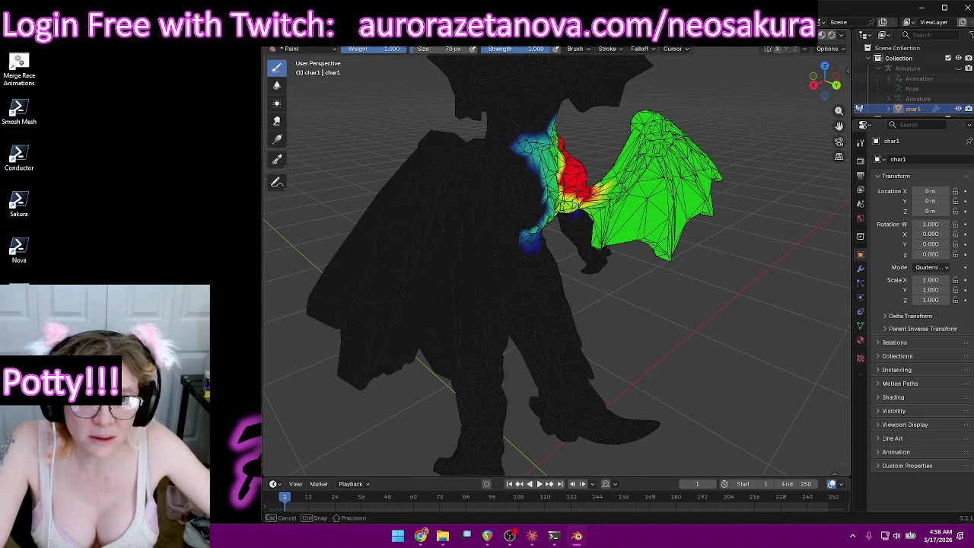
pyautogui.press('Return')
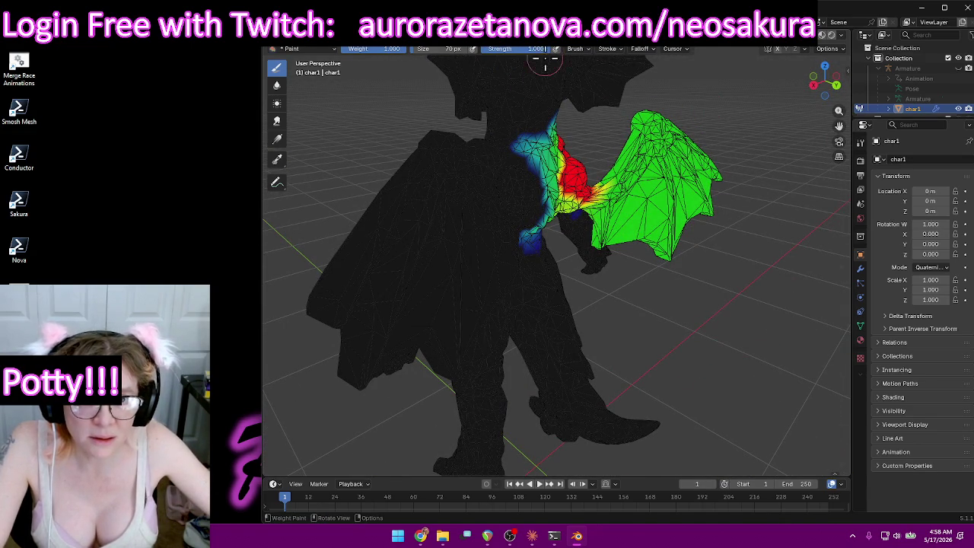
# Paint RightShoulder weight from the shoulder along the wing's top edge, middle and tip.
pyautogui.moveTo(535, 109)
pyautogui.mouseDown(button='middle')
pyautogui.moveTo(711, 276)
pyautogui.moveTo(559, 193)
pyautogui.mouseUp(button='middle')
pyautogui.moveTo(559, 193)
pyautogui.mouseDown()
pyautogui.moveTo(646, 137)
pyautogui.moveTo(671, 212)
pyautogui.moveTo(661, 247)
pyautogui.moveTo(671, 186)
pyautogui.mouseUp()
pyautogui.moveTo(699, 227)
pyautogui.mouseDown()
pyautogui.moveTo(631, 220)
pyautogui.moveTo(598, 238)
pyautogui.mouseUp()
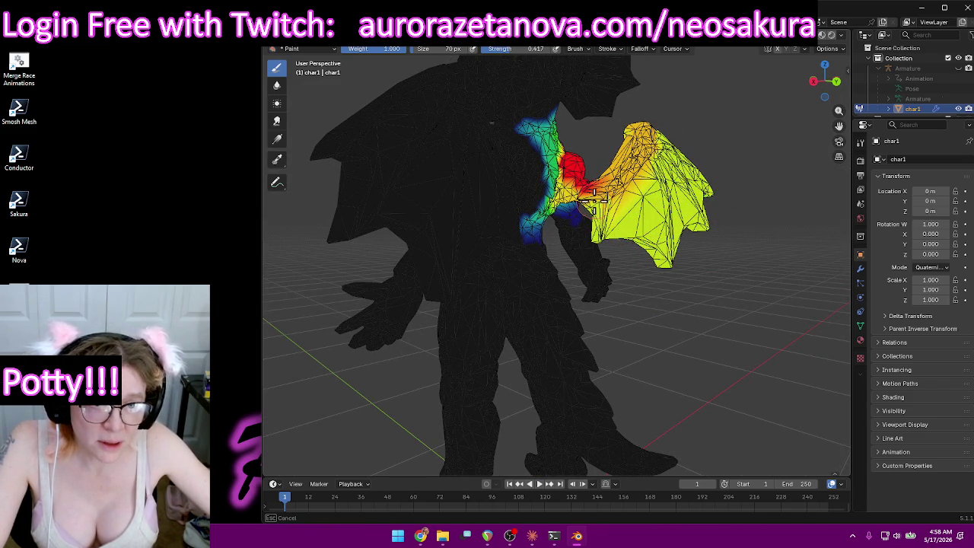
pyautogui.moveTo(648, 183); pyautogui.dragTo(561, 188, button='middle')
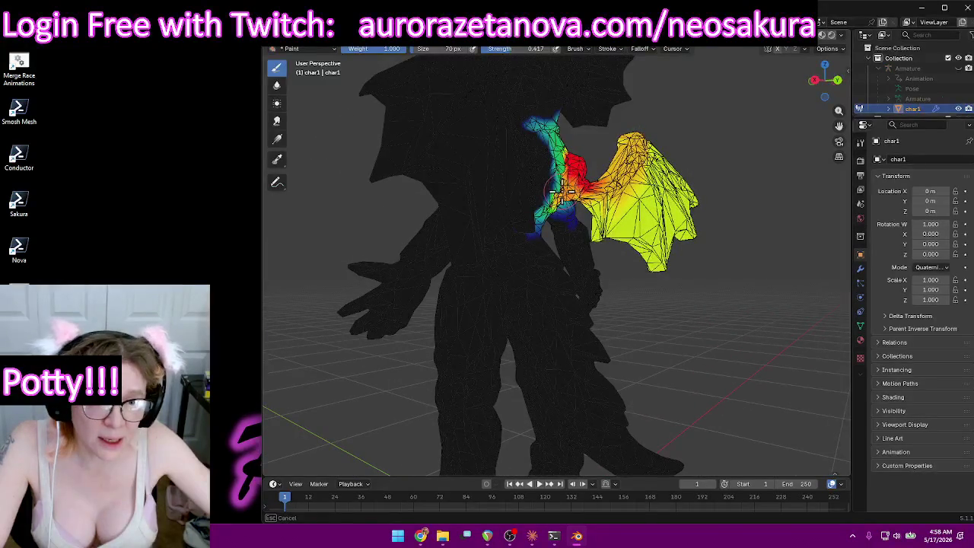
pyautogui.moveTo(573, 182); pyautogui.dragTo(618, 156)
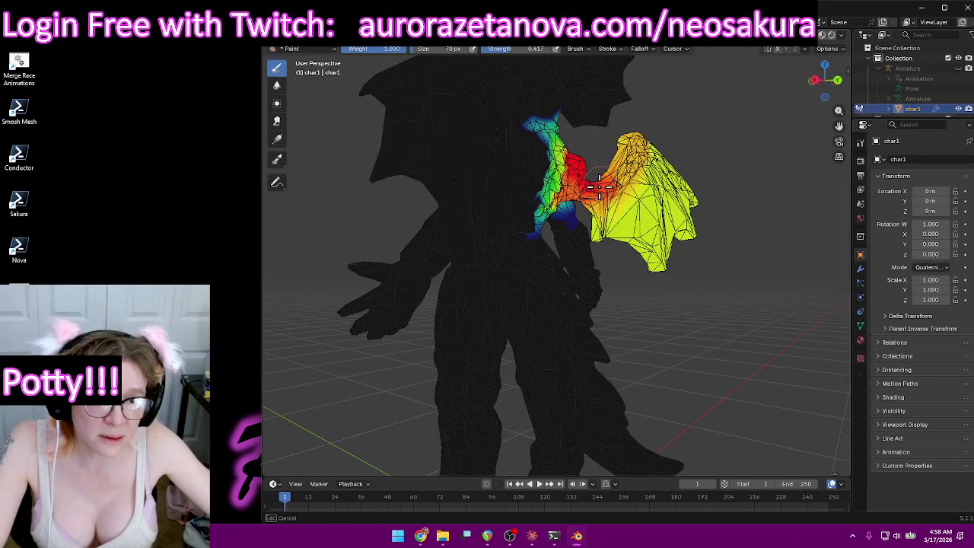
pyautogui.moveTo(690, 166); pyautogui.dragTo(669, 186)
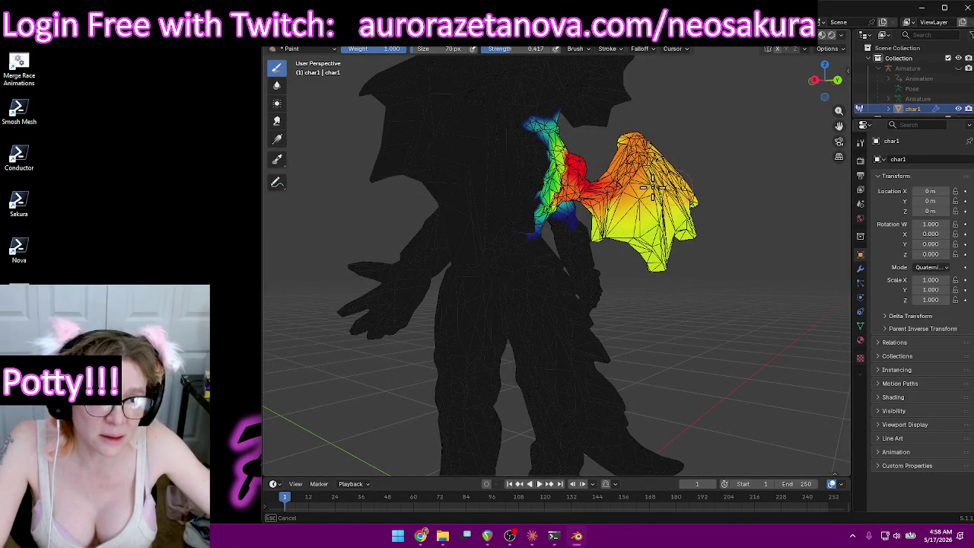
# Paint orange weight over the upper wing and deepen it at the wing root and shoulder.
pyautogui.moveTo(669, 186); pyautogui.dragTo(499, 166, button='middle')
pyautogui.moveTo(498, 166)
pyautogui.mouseDown()
pyautogui.moveTo(439, 129)
pyautogui.moveTo(426, 175)
pyautogui.mouseUp()
pyautogui.moveTo(504, 189); pyautogui.dragTo(484, 226)
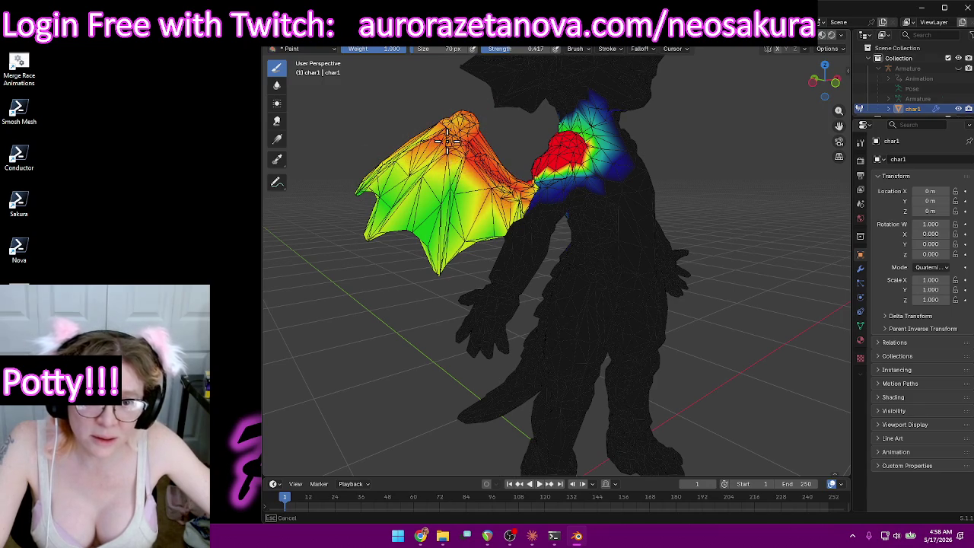
pyautogui.moveTo(429, 165)
pyautogui.mouseDown(button='middle')
pyautogui.moveTo(481, 156)
pyautogui.moveTo(551, 184)
pyautogui.moveTo(667, 206)
pyautogui.moveTo(680, 135)
pyautogui.mouseUp(button='middle')
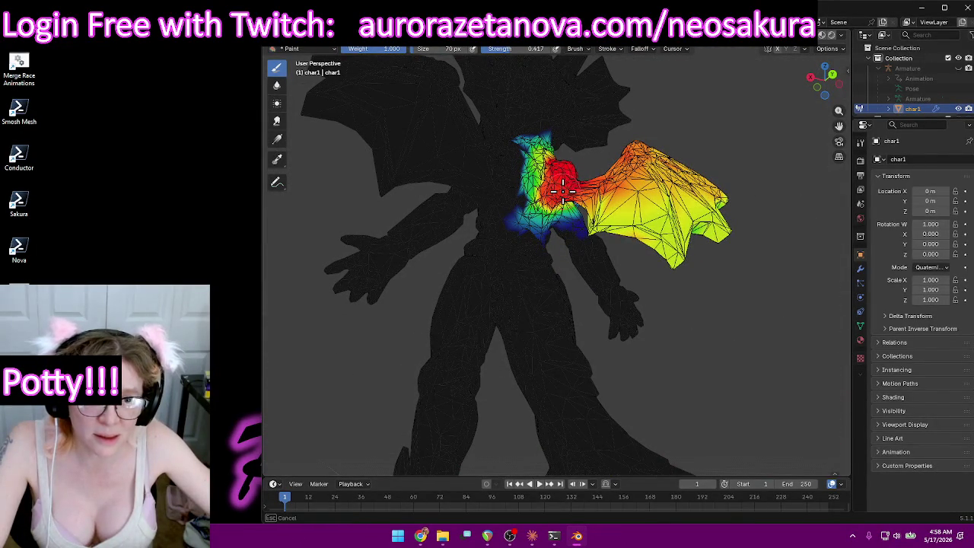
pyautogui.moveTo(684, 139)
pyautogui.mouseDown(button='middle')
pyautogui.moveTo(517, 220)
pyautogui.moveTo(553, 217)
pyautogui.moveTo(582, 137)
pyautogui.mouseUp(button='middle')
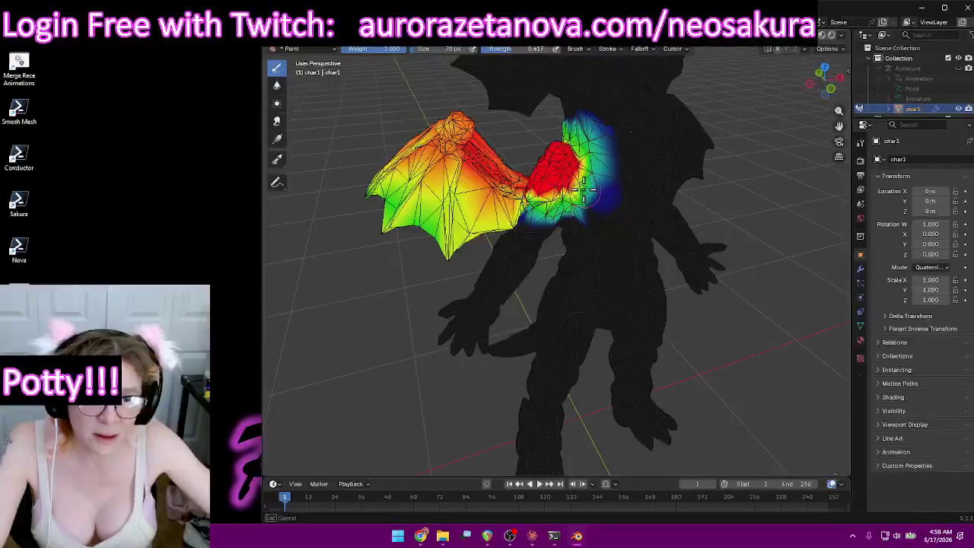
pyautogui.moveTo(568, 133); pyautogui.dragTo(582, 173)
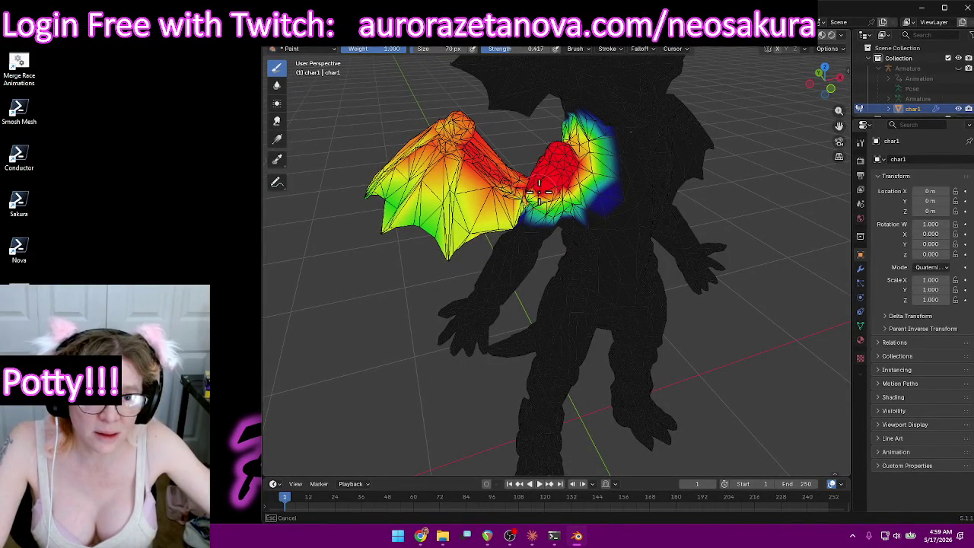
pyautogui.moveTo(539, 190); pyautogui.dragTo(632, 198, button='middle')
pyautogui.scroll(-5, 649, 182)
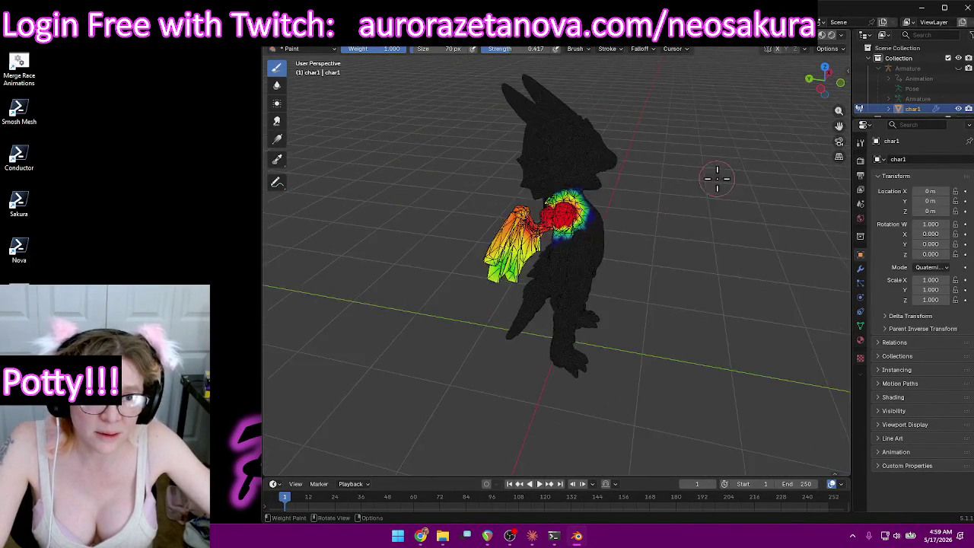
pyautogui.moveTo(711, 174); pyautogui.dragTo(652, 163, button='middle')
pyautogui.click(559, 51)
pyautogui.scroll(1, 554, 71)
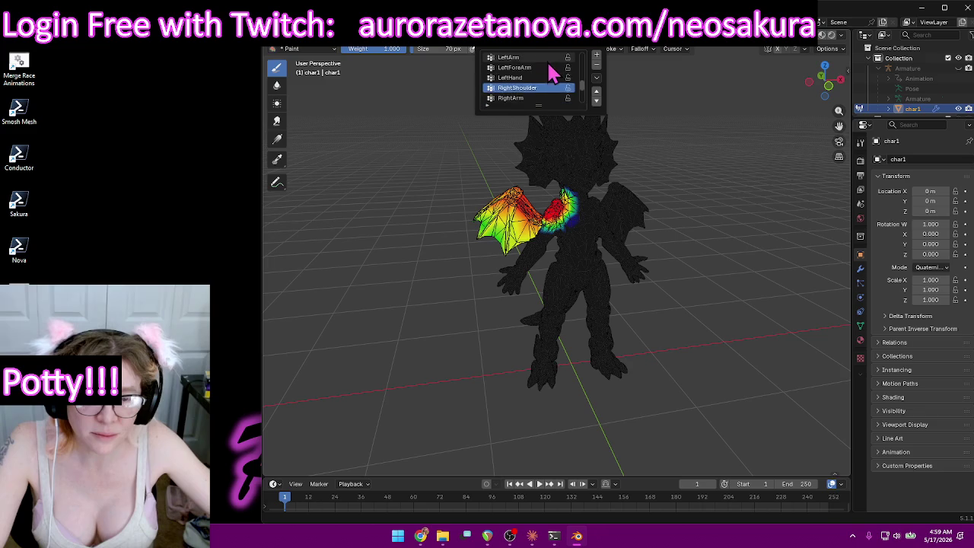
# Switch to LeftShoulder and paint strong weight along the wing root.
pyautogui.click(536, 69)
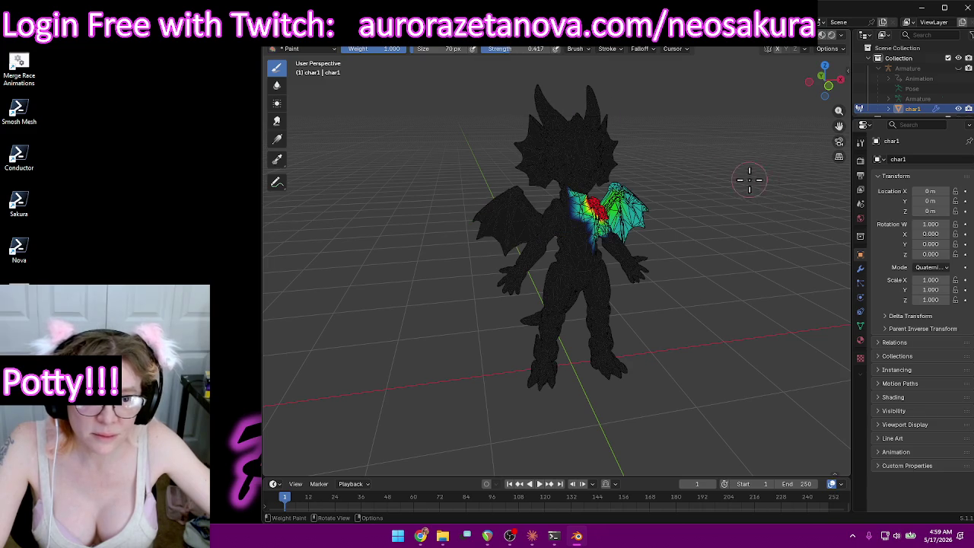
pyautogui.moveTo(707, 169); pyautogui.dragTo(672, 226, button='middle')
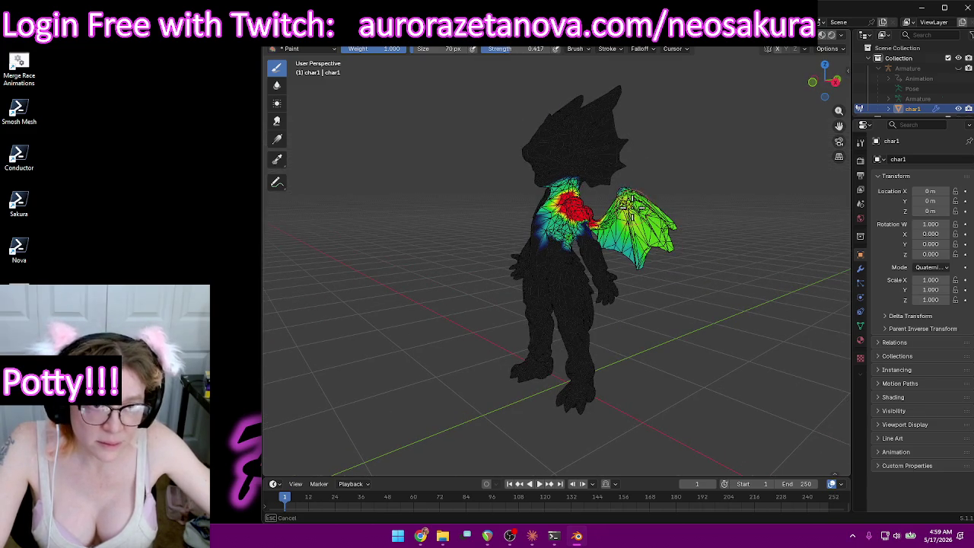
pyautogui.moveTo(646, 265)
pyautogui.mouseDown(button='middle')
pyautogui.moveTo(718, 261)
pyautogui.moveTo(695, 254)
pyautogui.mouseUp(button='middle')
pyautogui.scroll(3, 682, 261)
pyautogui.scroll(2, 639, 215)
pyautogui.moveTo(639, 216)
pyautogui.mouseDown()
pyautogui.moveTo(623, 223)
pyautogui.moveTo(652, 70)
pyautogui.mouseUp()
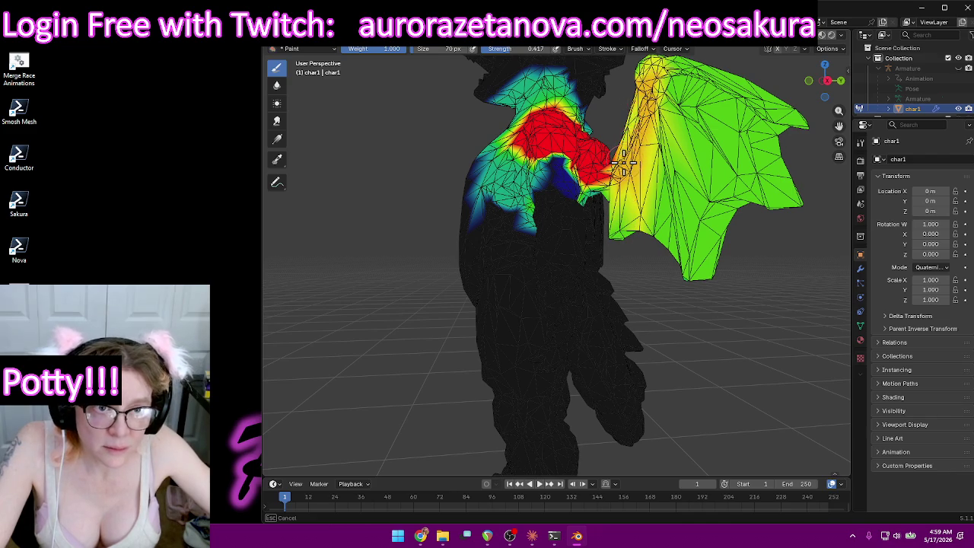
pyautogui.scroll(-3, 650, 76)
pyautogui.moveTo(651, 76); pyautogui.dragTo(715, 126, button='middle')
# Paint yellow-orange LeftShoulder weight over the wing top, lower wing and centre.
pyautogui.moveTo(715, 126)
pyautogui.mouseDown()
pyautogui.moveTo(727, 114)
pyautogui.moveTo(727, 128)
pyautogui.mouseUp()
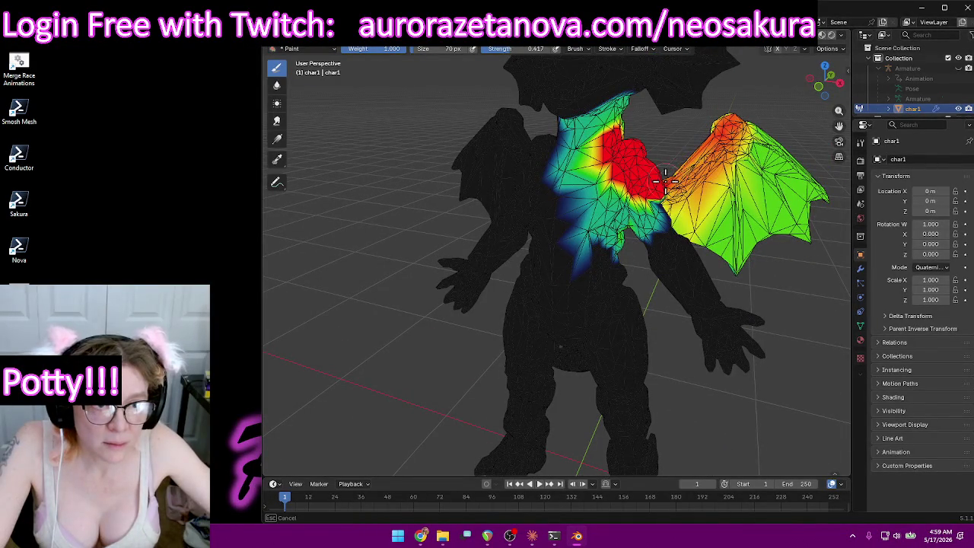
pyautogui.moveTo(727, 128); pyautogui.dragTo(451, 126, button='middle')
pyautogui.moveTo(375, 99); pyautogui.dragTo(392, 131)
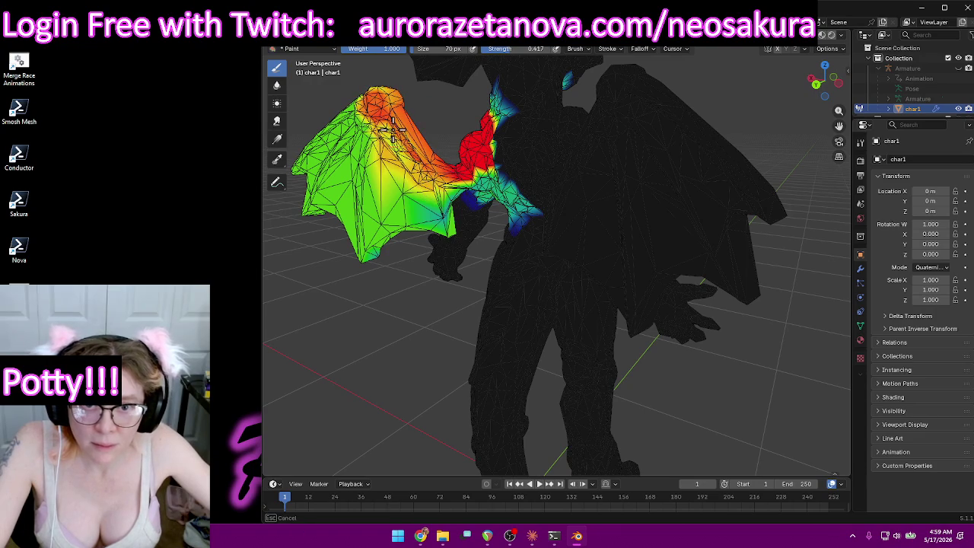
pyautogui.moveTo(464, 189)
pyautogui.mouseDown()
pyautogui.moveTo(368, 254)
pyautogui.moveTo(508, 157)
pyautogui.mouseUp()
pyautogui.moveTo(508, 157)
pyautogui.mouseDown(button='middle')
pyautogui.moveTo(652, 156)
pyautogui.moveTo(549, 159)
pyautogui.moveTo(565, 186)
pyautogui.moveTo(711, 191)
pyautogui.moveTo(750, 203)
pyautogui.mouseUp(button='middle')
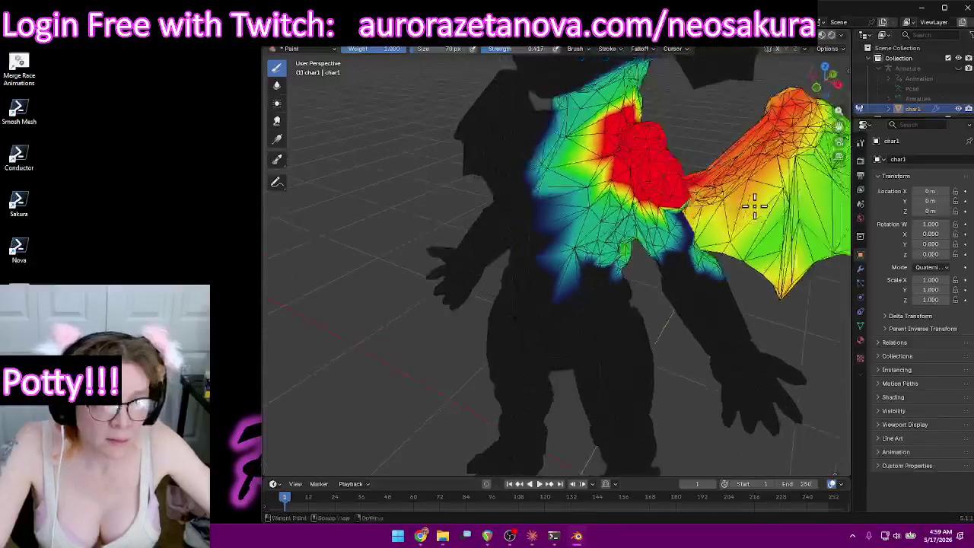
pyautogui.scroll(-3, 777, 188)
pyautogui.moveTo(713, 226); pyautogui.dragTo(686, 171)
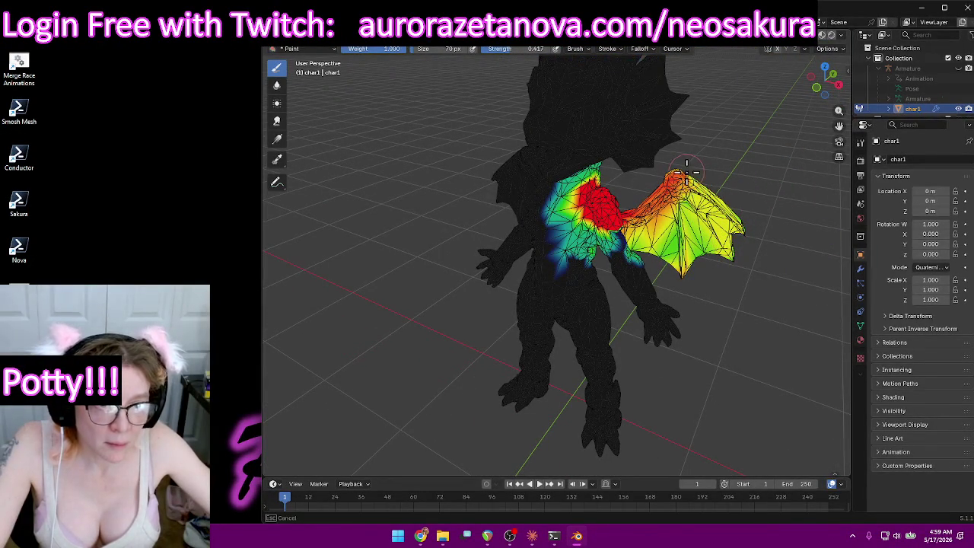
pyautogui.moveTo(744, 260); pyautogui.dragTo(672, 240)
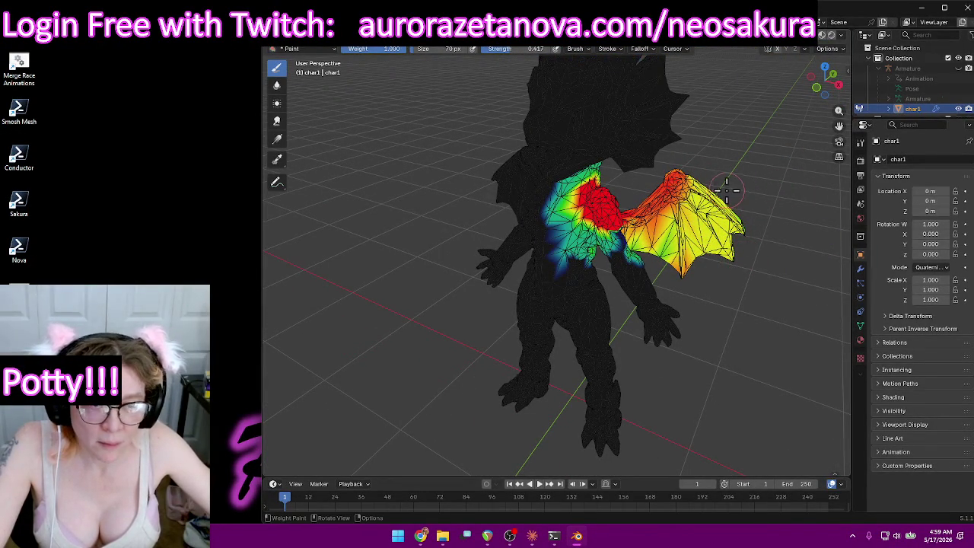
# Lower brush strength to 0.165 and soften the wing weights with lighter strokes.
pyautogui.moveTo(533, 49); pyautogui.dragTo(502, 48)
pyautogui.moveTo(692, 174); pyautogui.dragTo(659, 204)
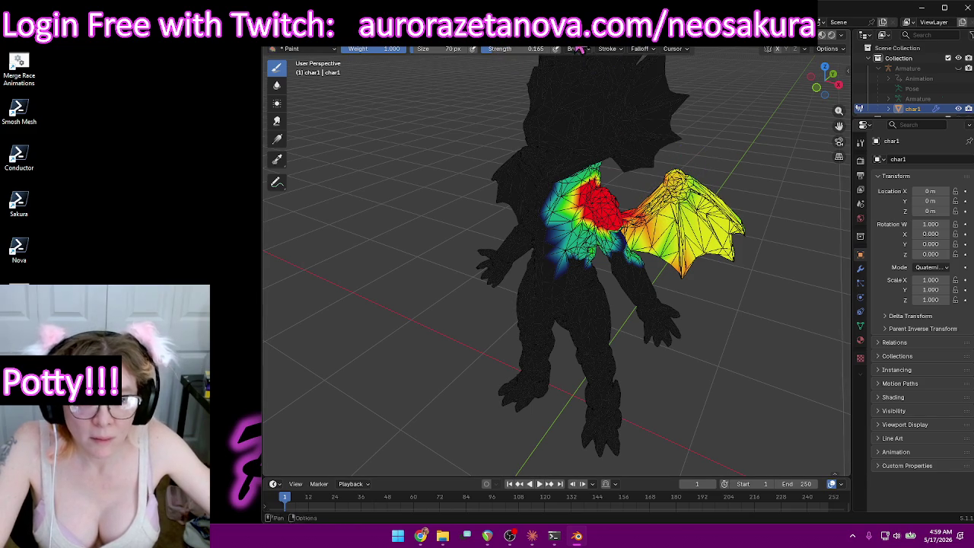
pyautogui.moveTo(698, 154); pyautogui.dragTo(483, 228, button='middle')
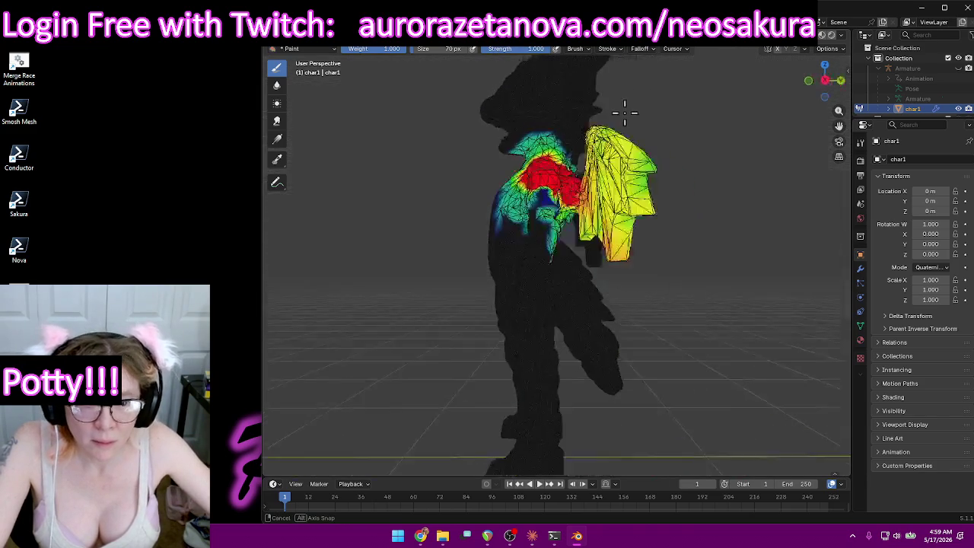
pyautogui.moveTo(483, 229); pyautogui.dragTo(506, 213)
pyautogui.moveTo(545, 265)
pyautogui.mouseDown(button='middle')
pyautogui.moveTo(528, 245)
pyautogui.moveTo(511, 250)
pyautogui.moveTo(556, 222)
pyautogui.moveTo(608, 265)
pyautogui.moveTo(542, 64)
pyautogui.mouseUp(button='middle')
pyautogui.scroll(3, 459, 241)
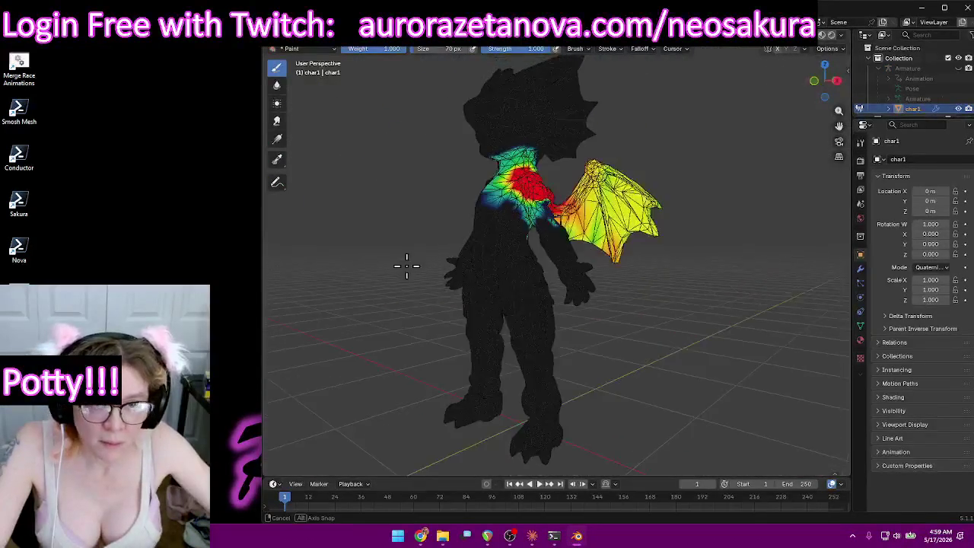
pyautogui.click(546, 47)
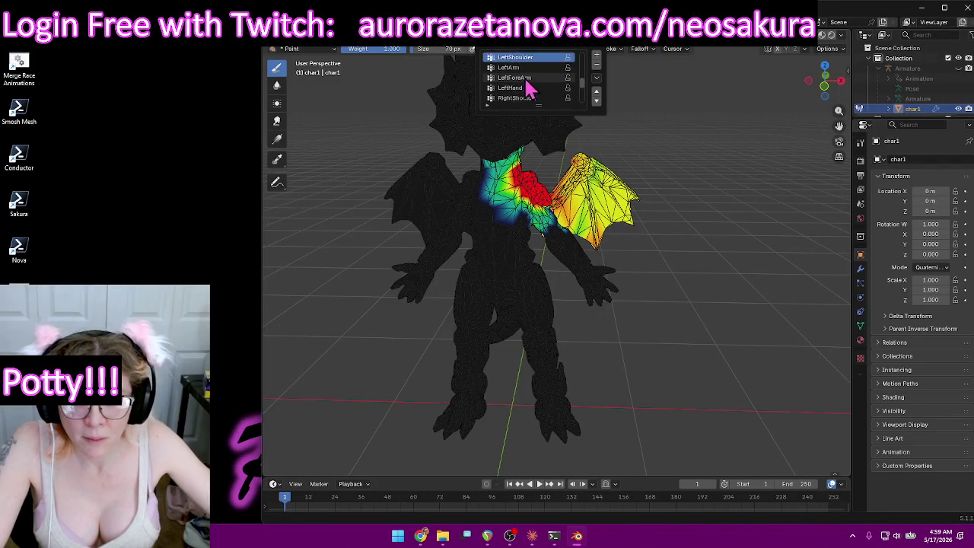
# Select RightShoulder, then RightArm as the active vertex group.
pyautogui.click(525, 89)
pyautogui.moveTo(437, 245)
pyautogui.mouseDown(button='middle')
pyautogui.moveTo(495, 257)
pyautogui.moveTo(539, 65)
pyautogui.mouseUp(button='middle')
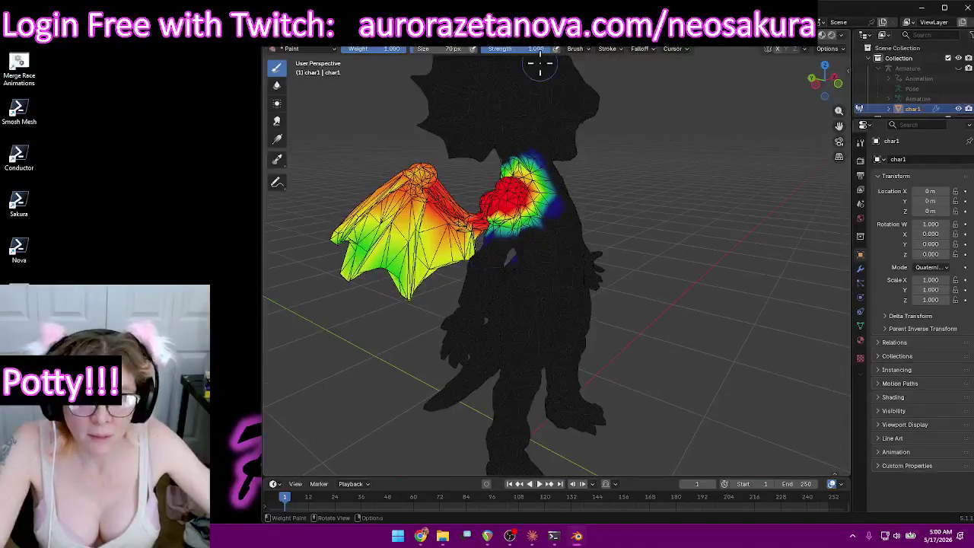
pyautogui.click(553, 48)
pyautogui.click(525, 88)
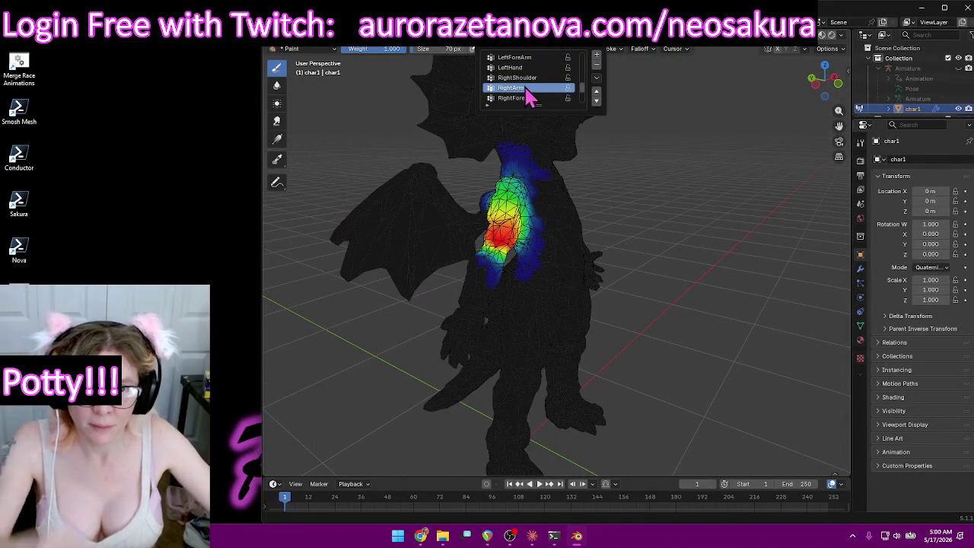
pyautogui.moveTo(630, 248)
pyautogui.mouseDown(button='middle')
pyautogui.moveTo(619, 221)
pyautogui.moveTo(604, 235)
pyautogui.mouseUp(button='middle')
pyautogui.scroll(4, 417, 205)
# Paint red RightArm weight onto the upper arm and shoulder.
pyautogui.moveTo(413, 188); pyautogui.dragTo(416, 184)
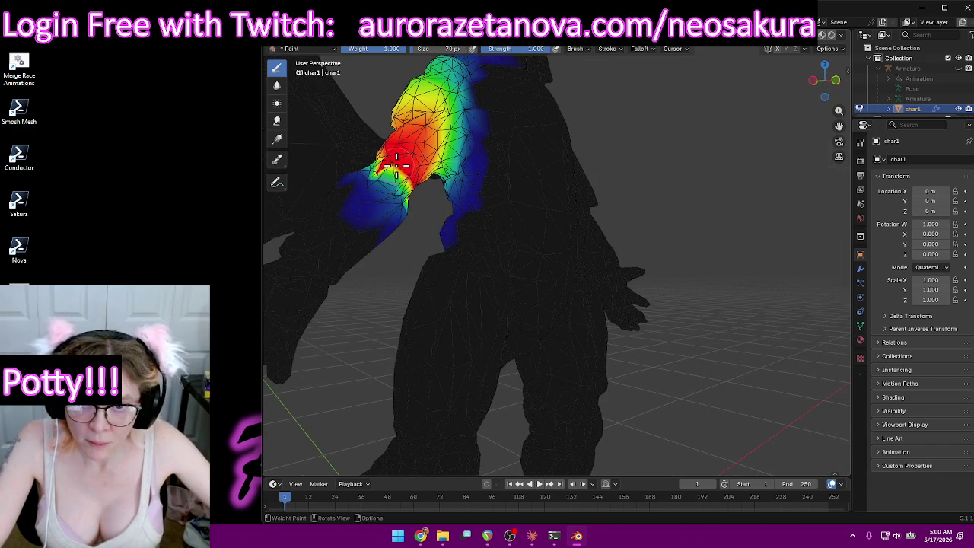
pyautogui.moveTo(401, 168); pyautogui.dragTo(446, 185, button='middle')
pyautogui.moveTo(522, 217); pyautogui.dragTo(531, 228)
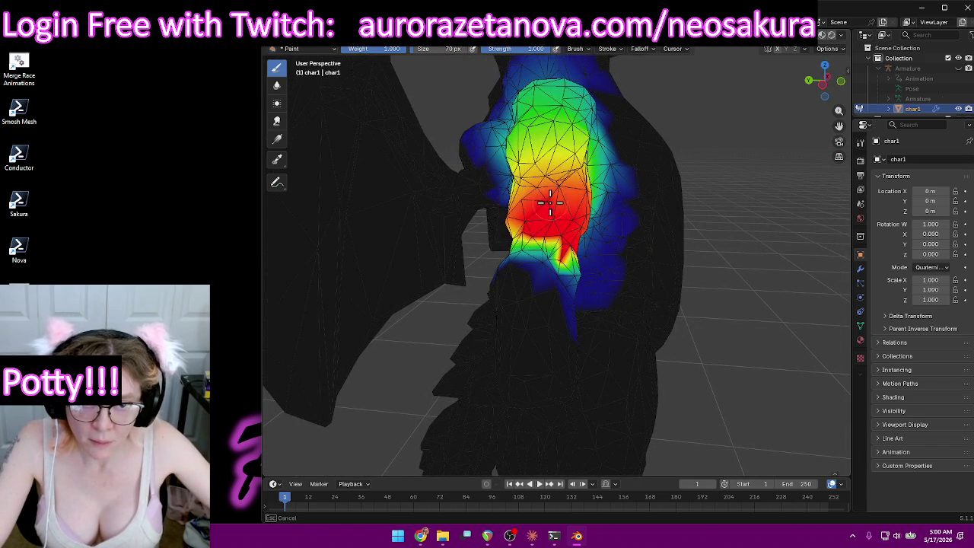
pyautogui.moveTo(553, 187); pyautogui.dragTo(551, 190)
pyautogui.moveTo(552, 190)
pyautogui.mouseDown(button='middle')
pyautogui.moveTo(659, 187)
pyautogui.moveTo(685, 130)
pyautogui.mouseUp(button='middle')
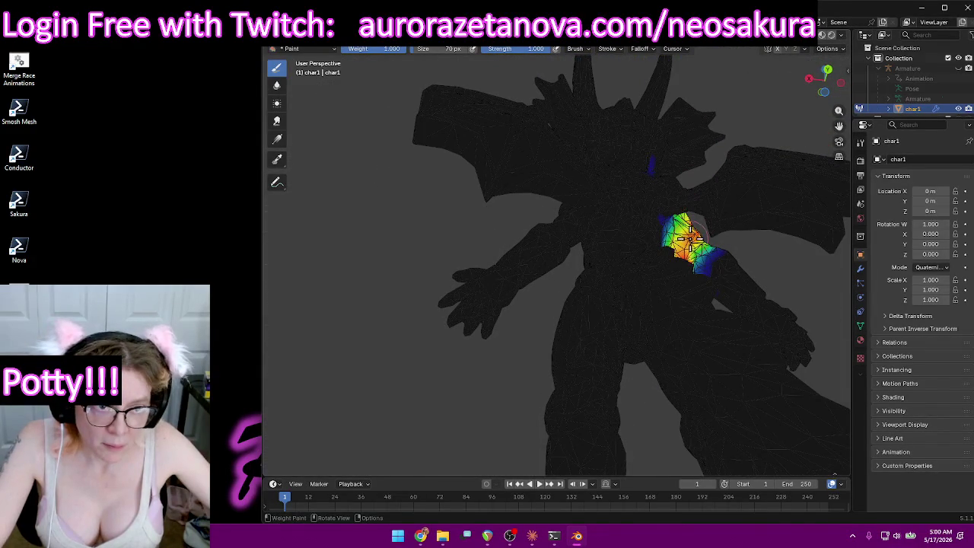
pyautogui.moveTo(685, 238)
pyautogui.mouseDown(button='middle')
pyautogui.moveTo(700, 246)
pyautogui.moveTo(572, 220)
pyautogui.moveTo(533, 252)
pyautogui.moveTo(524, 335)
pyautogui.mouseUp(button='middle')
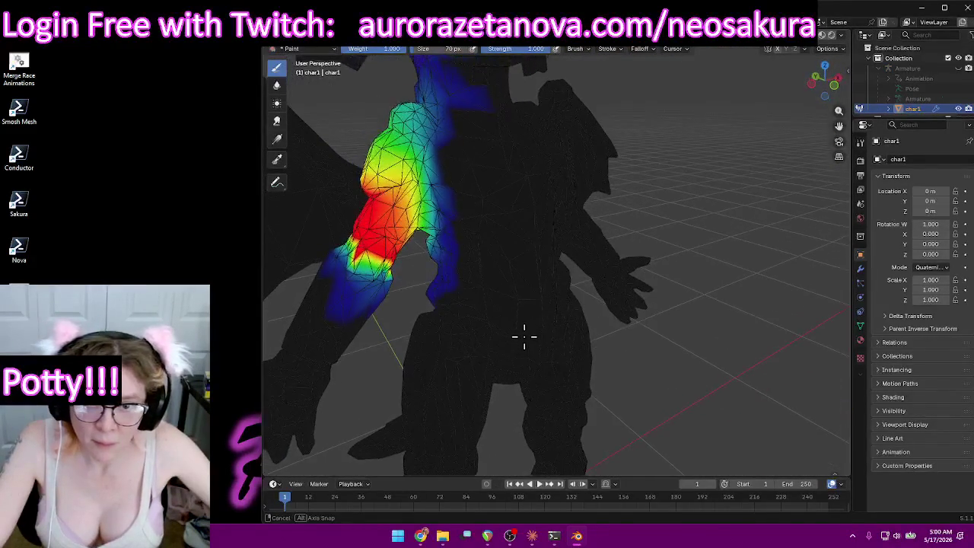
pyautogui.moveTo(427, 228); pyautogui.dragTo(397, 220)
# Add RightArm weight around the upper arm and check it from the rear.
pyautogui.moveTo(397, 239)
pyautogui.mouseDown(button='middle')
pyautogui.moveTo(426, 231)
pyautogui.moveTo(561, 96)
pyautogui.moveTo(606, 139)
pyautogui.moveTo(690, 135)
pyautogui.mouseUp(button='middle')
pyautogui.moveTo(579, 137); pyautogui.dragTo(575, 107)
pyautogui.moveTo(594, 114)
pyautogui.mouseDown(button='middle')
pyautogui.moveTo(676, 124)
pyautogui.moveTo(706, 141)
pyautogui.mouseUp(button='middle')
pyautogui.moveTo(643, 205); pyautogui.dragTo(587, 131, button='middle')
pyautogui.moveTo(496, 130); pyautogui.dragTo(602, 146, button='middle')
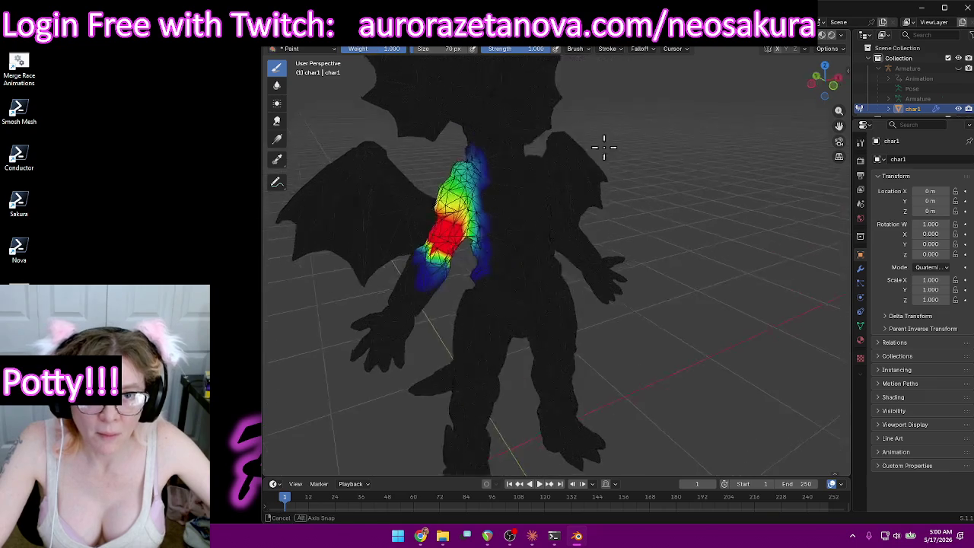
pyautogui.click(556, 50)
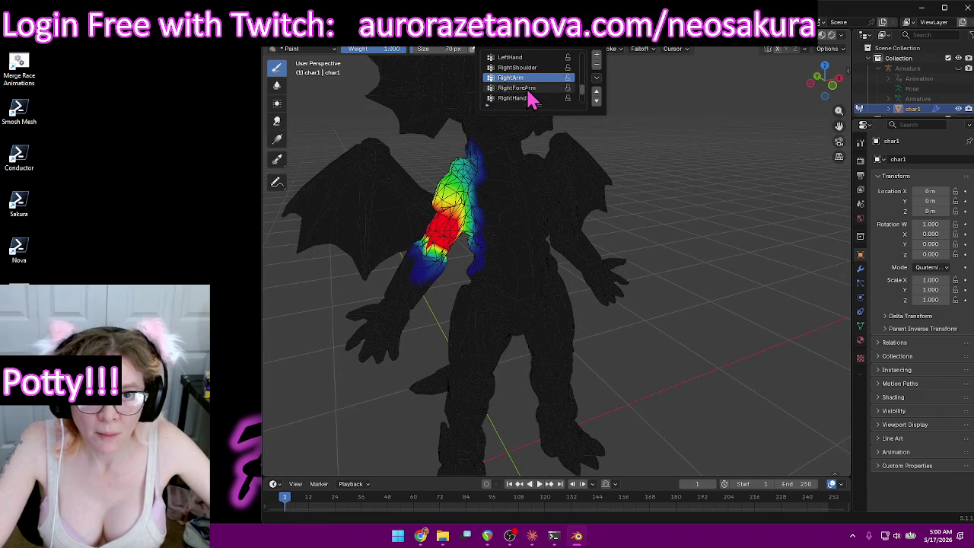
# Show the RightForeArm vertex group weights and orbit to inspect the forearm.
pyautogui.click(528, 98)
pyautogui.moveTo(639, 188); pyautogui.dragTo(619, 157, button='middle')
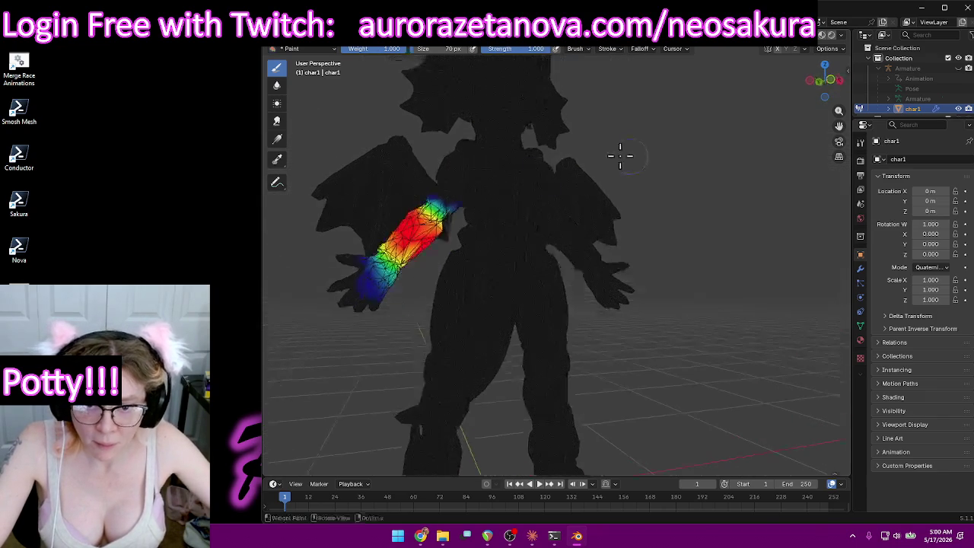
pyautogui.moveTo(411, 245); pyautogui.dragTo(490, 264, button='middle')
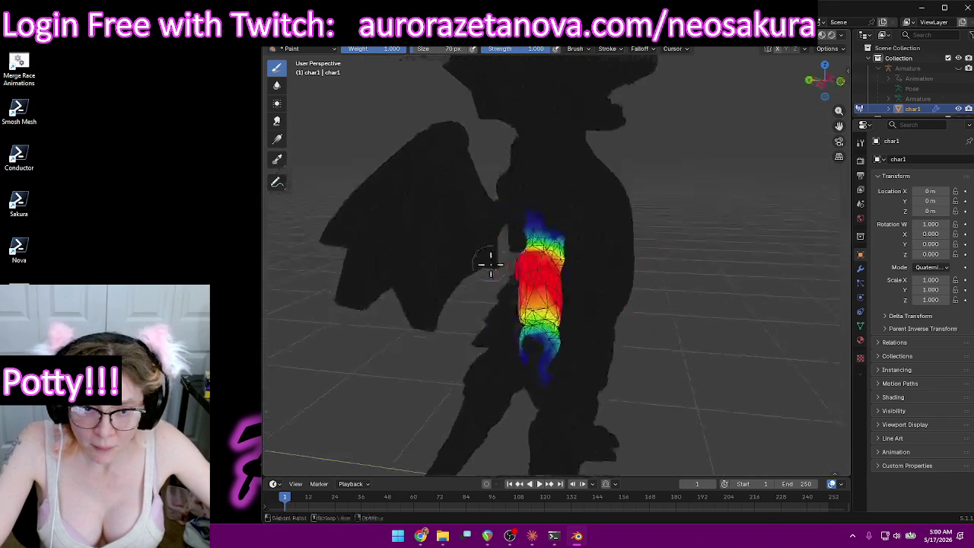
pyautogui.moveTo(541, 289)
pyautogui.mouseDown(button='middle')
pyautogui.moveTo(699, 260)
pyautogui.moveTo(444, 322)
pyautogui.moveTo(424, 315)
pyautogui.moveTo(515, 121)
pyautogui.mouseUp(button='middle')
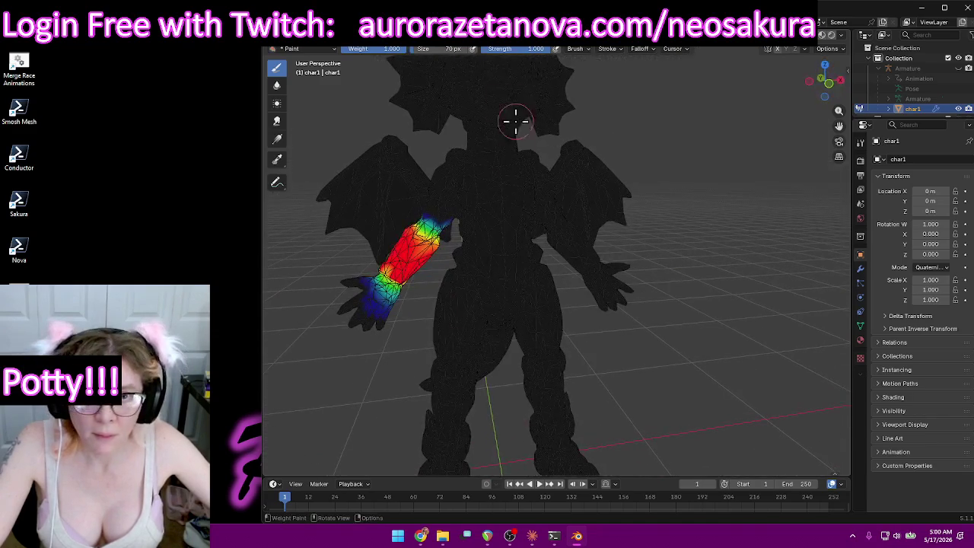
# Switch to the RightHand group and inspect the hand from a three-quarter view.
pyautogui.click(542, 53)
pyautogui.click(517, 88)
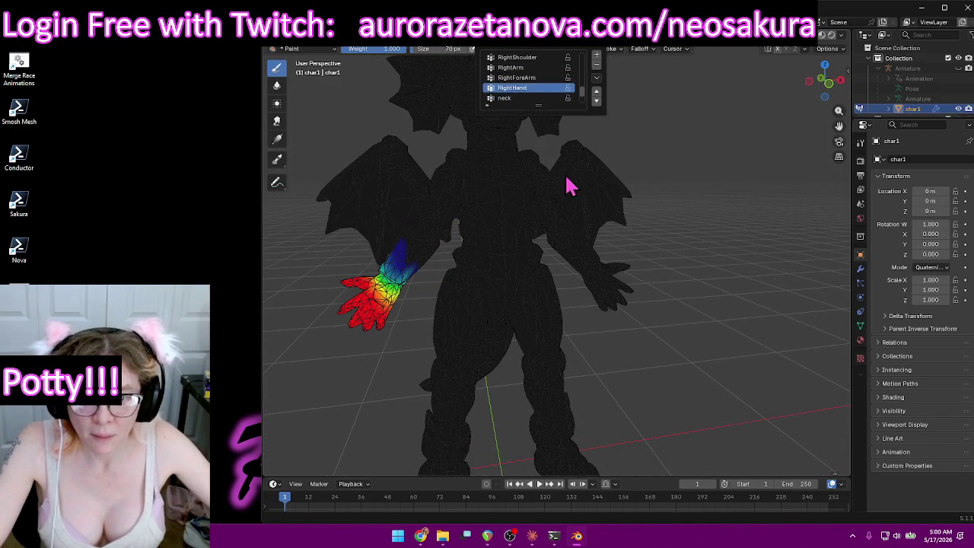
pyautogui.moveTo(437, 226)
pyautogui.mouseDown(button='middle')
pyautogui.moveTo(584, 200)
pyautogui.moveTo(502, 213)
pyautogui.moveTo(555, 81)
pyautogui.mouseUp(button='middle')
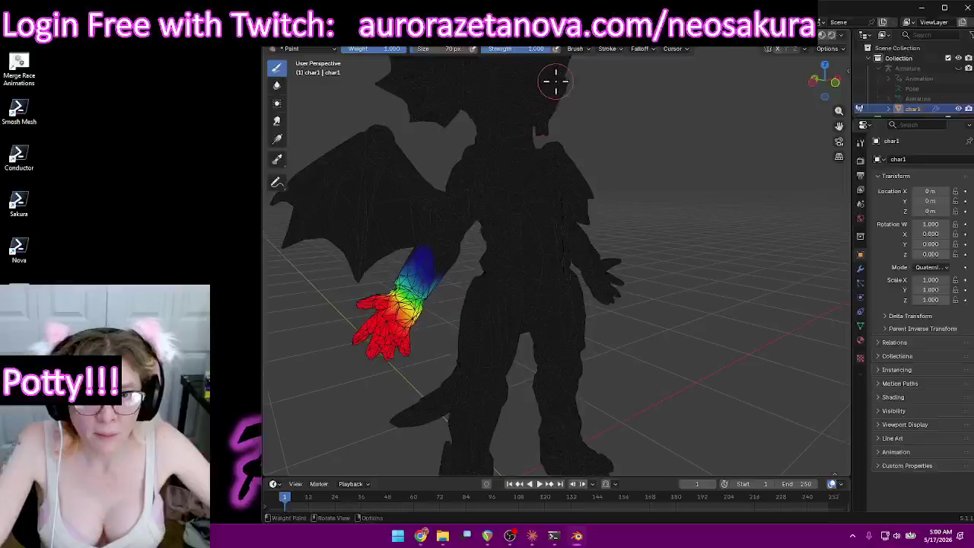
pyautogui.click(554, 47)
pyautogui.scroll(-2, 555, 80)
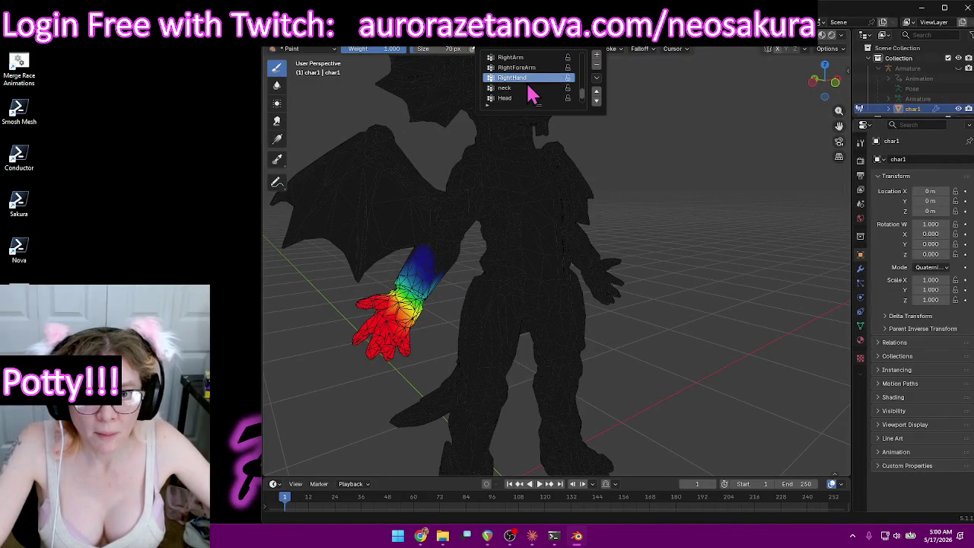
# Select the neck vertex group and paint weight 1.0 all around the neck.
pyautogui.click(525, 94)
pyautogui.moveTo(717, 182)
pyautogui.mouseDown(button='middle')
pyautogui.moveTo(656, 147)
pyautogui.moveTo(672, 190)
pyautogui.mouseUp(button='middle')
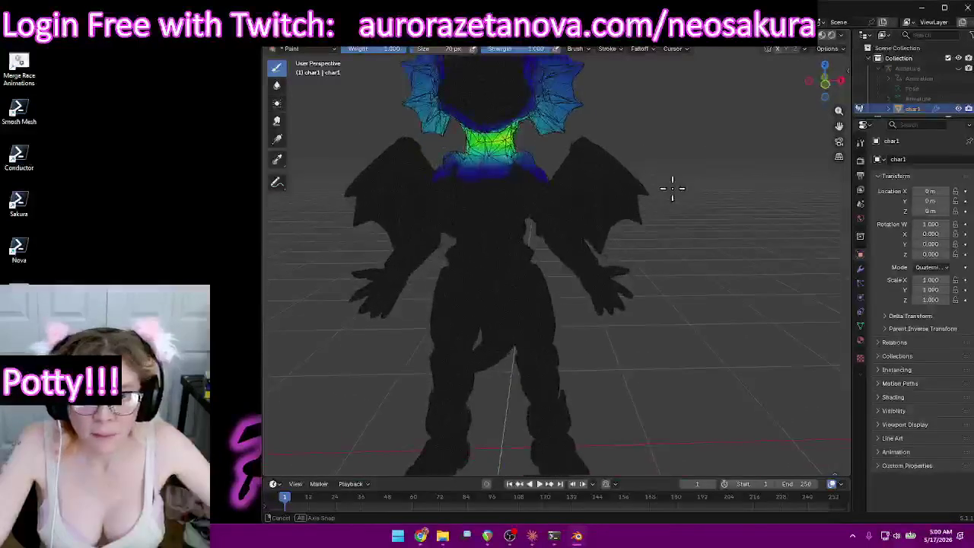
pyautogui.moveTo(571, 145)
pyautogui.mouseDown(button='middle')
pyautogui.moveTo(632, 211)
pyautogui.moveTo(576, 227)
pyautogui.moveTo(579, 214)
pyautogui.mouseUp(button='middle')
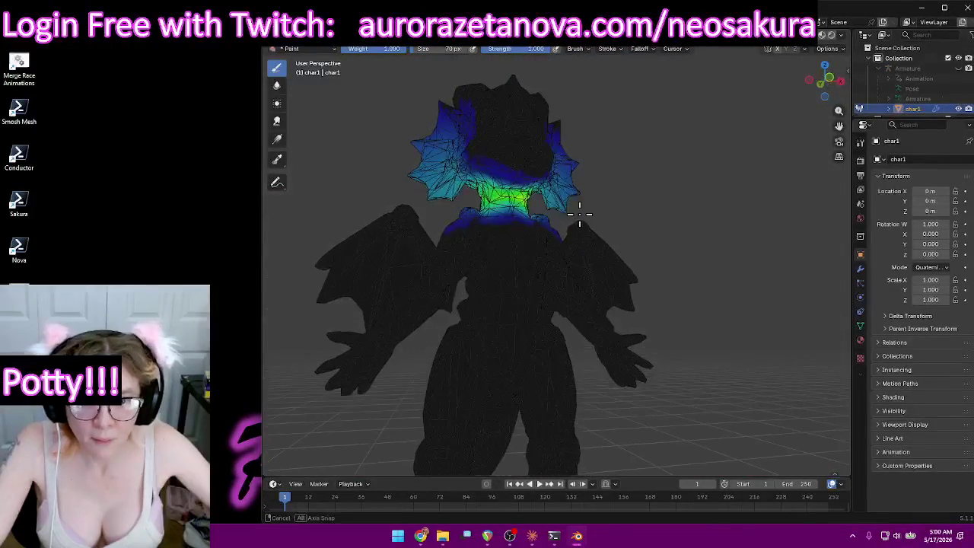
pyautogui.moveTo(518, 198); pyautogui.dragTo(494, 195)
pyautogui.moveTo(538, 210); pyautogui.dragTo(514, 217, button='middle')
pyautogui.moveTo(515, 217); pyautogui.dragTo(514, 217)
pyautogui.moveTo(538, 217); pyautogui.dragTo(591, 211, button='middle')
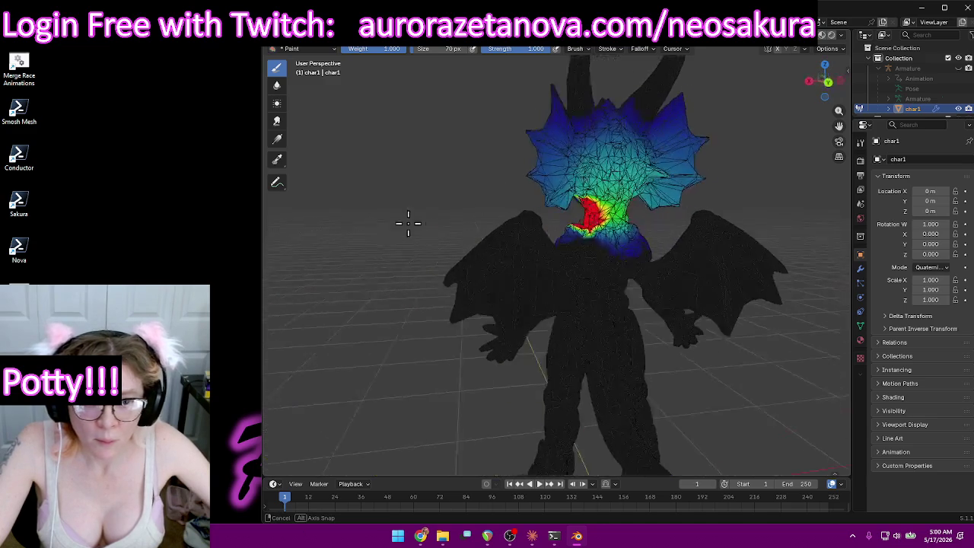
pyautogui.moveTo(593, 210); pyautogui.dragTo(608, 211)
pyautogui.moveTo(609, 211)
pyautogui.mouseDown(button='middle')
pyautogui.moveTo(643, 220)
pyautogui.moveTo(588, 228)
pyautogui.moveTo(652, 235)
pyautogui.moveTo(594, 242)
pyautogui.mouseUp(button='middle')
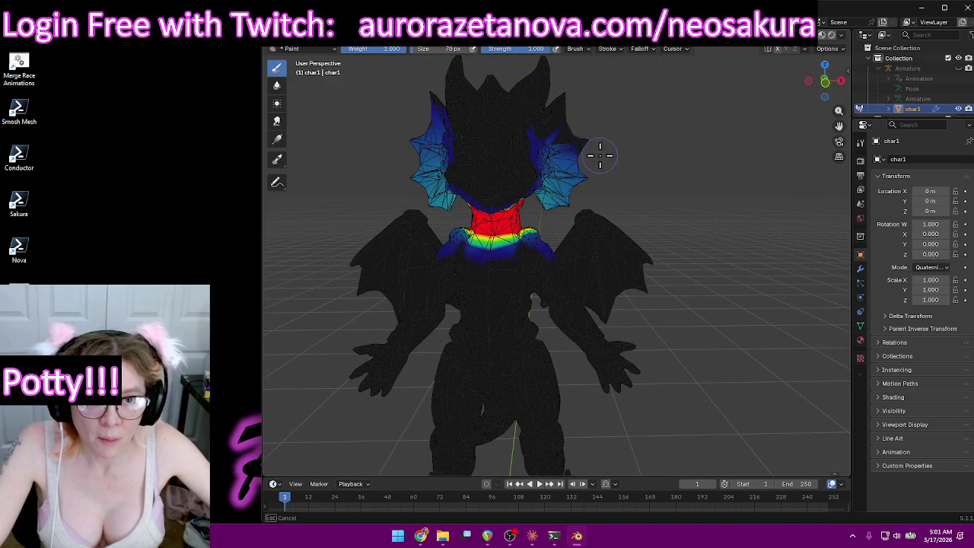
# Paint out the stray neck weight from the head frills.
pyautogui.moveTo(600, 155); pyautogui.dragTo(547, 197)
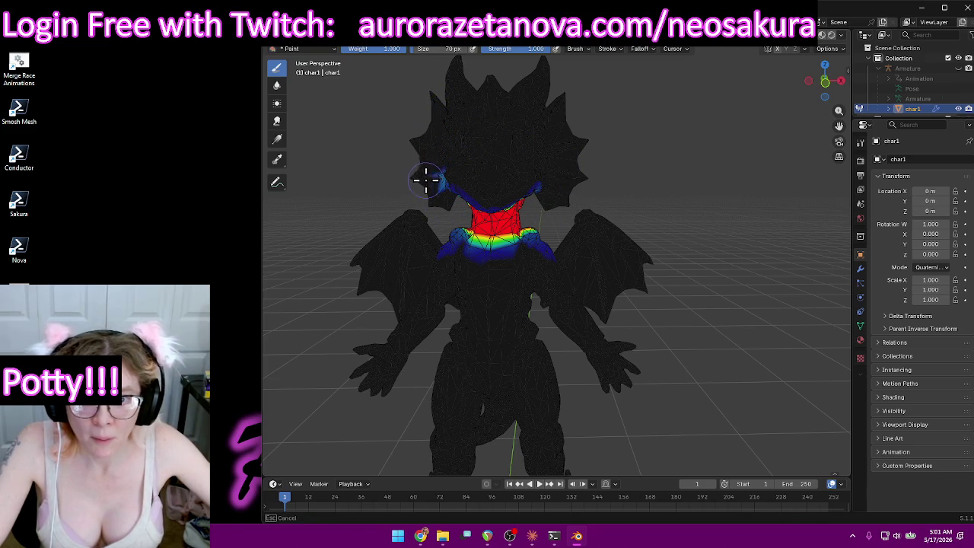
pyautogui.moveTo(426, 181); pyautogui.dragTo(500, 173, button='middle')
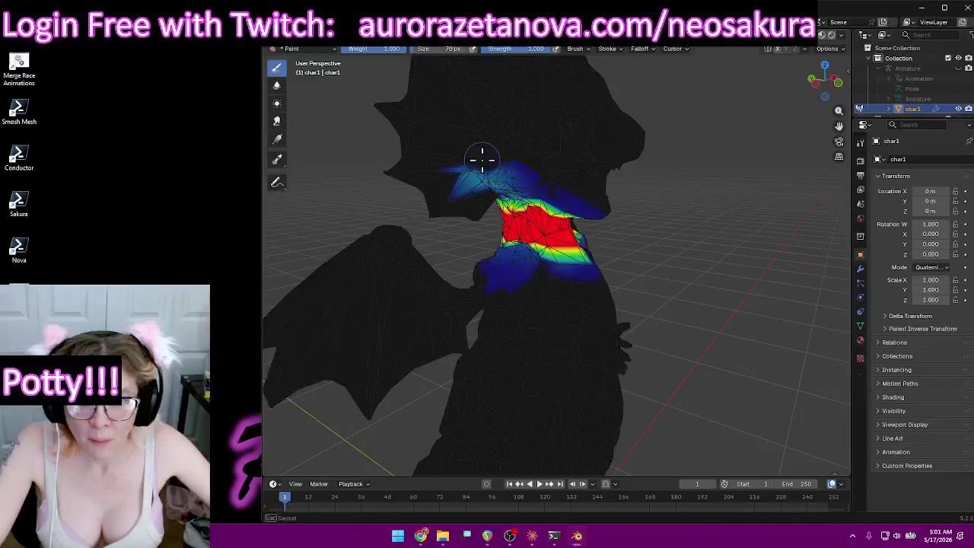
pyautogui.moveTo(594, 166)
pyautogui.mouseDown(button='middle')
pyautogui.moveTo(572, 120)
pyautogui.moveTo(461, 113)
pyautogui.moveTo(322, 159)
pyautogui.moveTo(351, 187)
pyautogui.moveTo(652, 163)
pyautogui.moveTo(669, 86)
pyautogui.mouseUp(button='middle')
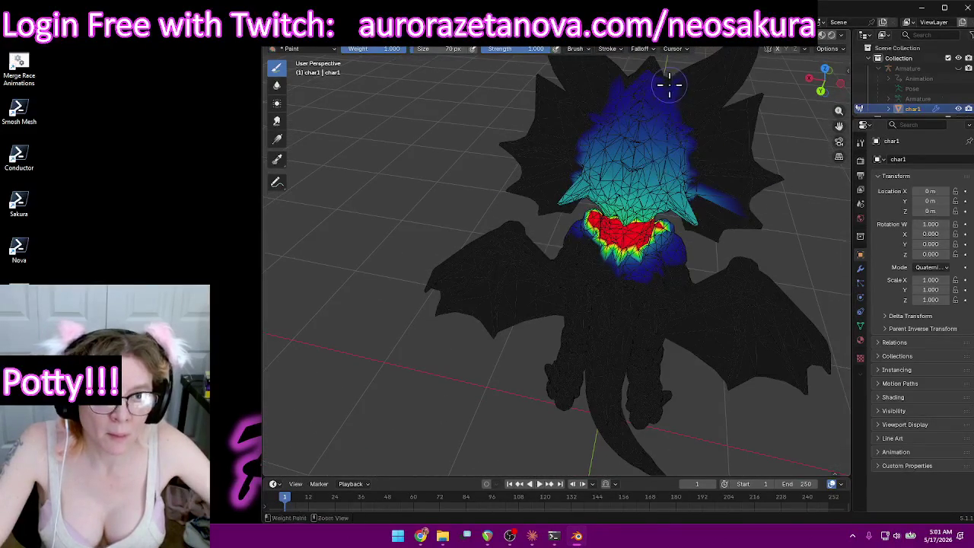
pyautogui.moveTo(602, 114)
pyautogui.mouseDown()
pyautogui.moveTo(713, 130)
pyautogui.moveTo(691, 162)
pyautogui.moveTo(577, 174)
pyautogui.mouseUp()
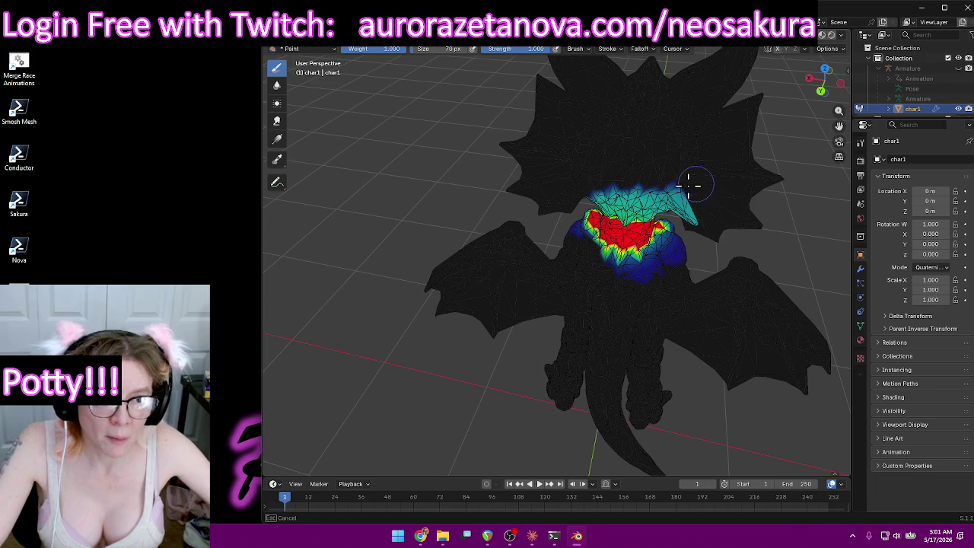
pyautogui.moveTo(690, 210)
pyautogui.mouseDown(button='middle')
pyautogui.moveTo(723, 205)
pyautogui.moveTo(695, 200)
pyautogui.moveTo(705, 161)
pyautogui.moveTo(647, 164)
pyautogui.moveTo(515, 143)
pyautogui.moveTo(428, 162)
pyautogui.moveTo(586, 72)
pyautogui.mouseUp(button='middle')
# Switch to the Head vertex group and inspect its weights from behind.
pyautogui.scroll(-3, 587, 71)
pyautogui.click(556, 50)
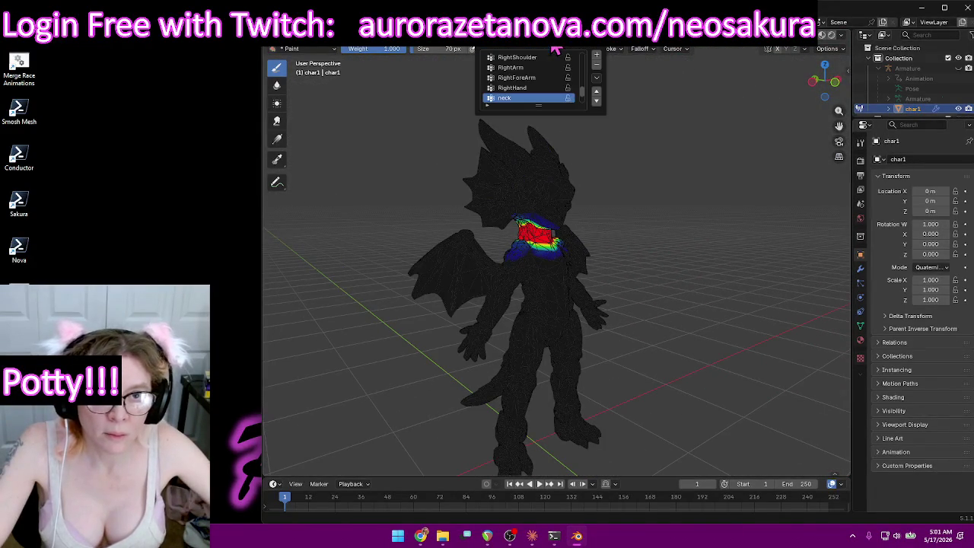
pyautogui.scroll(-1, 533, 91)
pyautogui.click(525, 98)
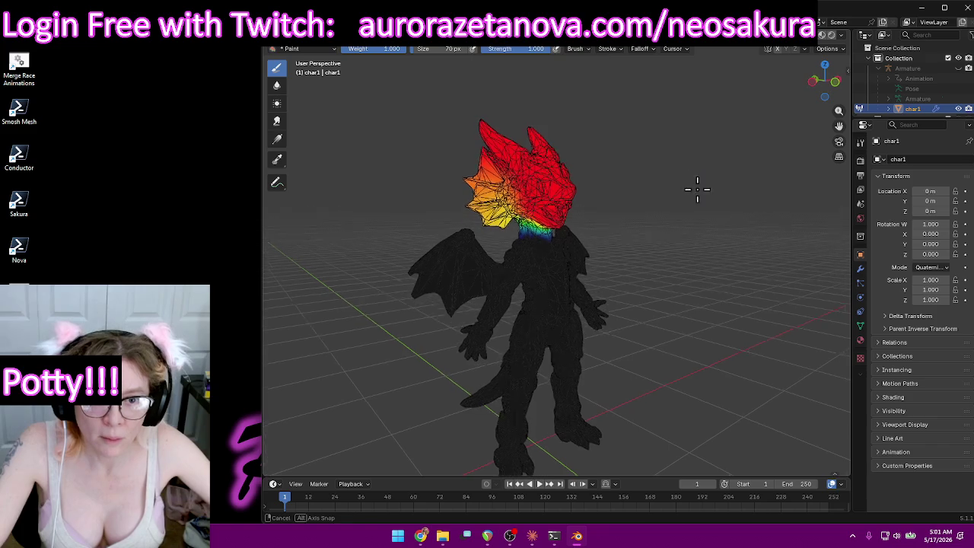
pyautogui.moveTo(695, 187); pyautogui.dragTo(692, 172, button='middle')
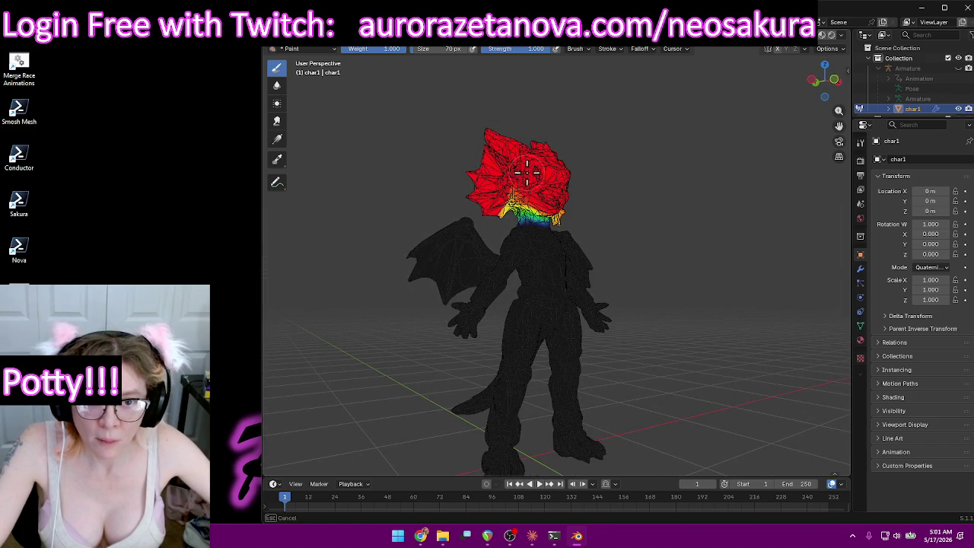
pyautogui.moveTo(512, 155)
pyautogui.mouseDown(button='middle')
pyautogui.moveTo(684, 185)
pyautogui.moveTo(652, 181)
pyautogui.mouseUp(button='middle')
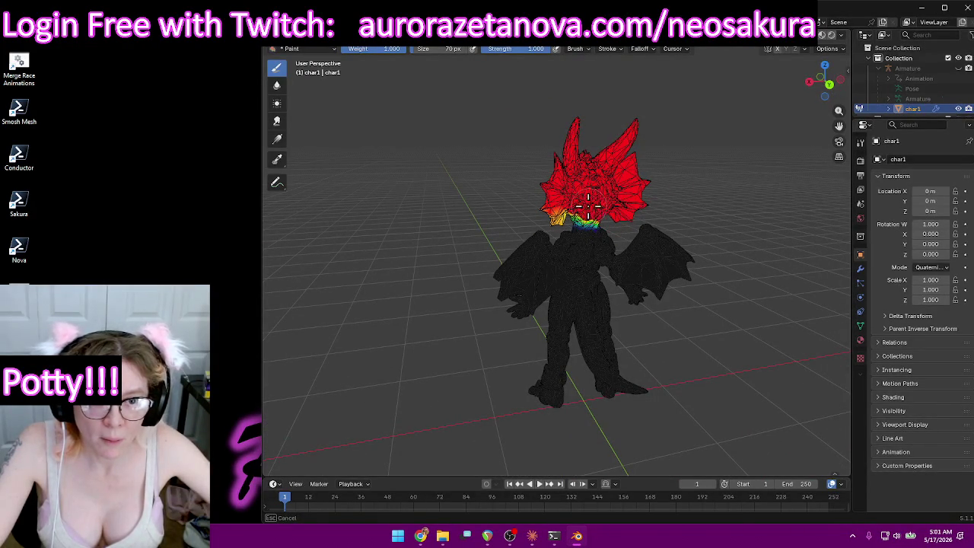
pyautogui.moveTo(545, 198)
pyautogui.mouseDown(button='middle')
pyautogui.moveTo(648, 163)
pyautogui.moveTo(753, 165)
pyautogui.moveTo(751, 133)
pyautogui.moveTo(555, 189)
pyautogui.moveTo(629, 167)
pyautogui.moveTo(631, 111)
pyautogui.moveTo(632, 200)
pyautogui.moveTo(601, 224)
pyautogui.moveTo(582, 285)
pyautogui.moveTo(613, 223)
pyautogui.moveTo(600, 236)
pyautogui.mouseUp(button='middle')
# Check the Head weights from higher, lower, back and top-down views.
pyautogui.scroll(5, 626, 259)
pyautogui.moveTo(652, 187)
pyautogui.mouseDown(button='middle')
pyautogui.moveTo(663, 163)
pyautogui.moveTo(646, 195)
pyautogui.mouseUp(button='middle')
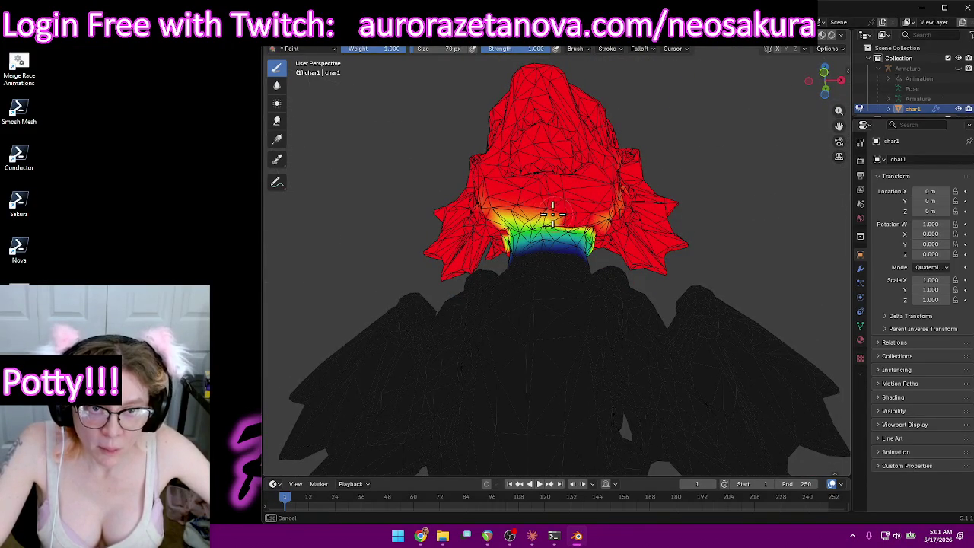
pyautogui.moveTo(498, 220); pyautogui.dragTo(574, 229, button='middle')
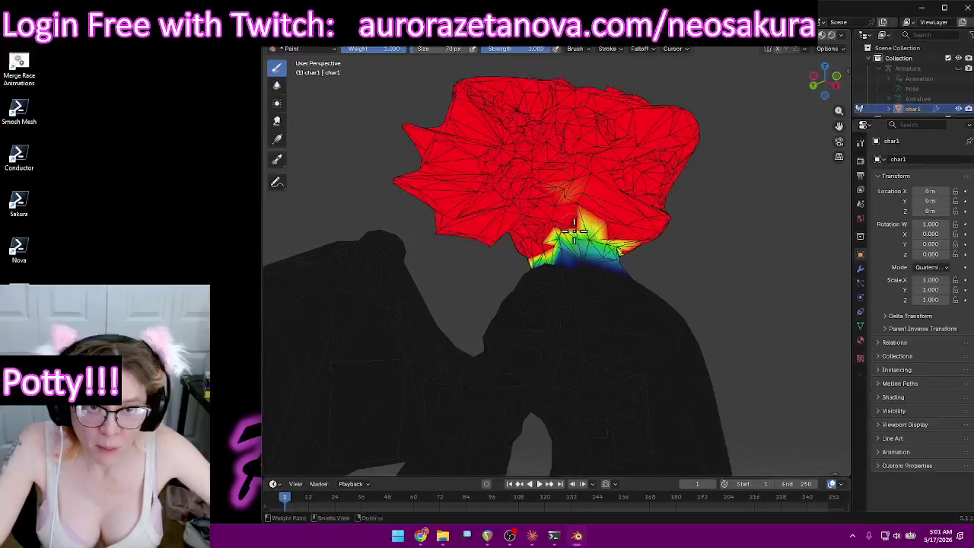
pyautogui.moveTo(644, 199)
pyautogui.mouseDown(button='middle')
pyautogui.moveTo(609, 178)
pyautogui.moveTo(562, 203)
pyautogui.moveTo(550, 198)
pyautogui.mouseUp(button='middle')
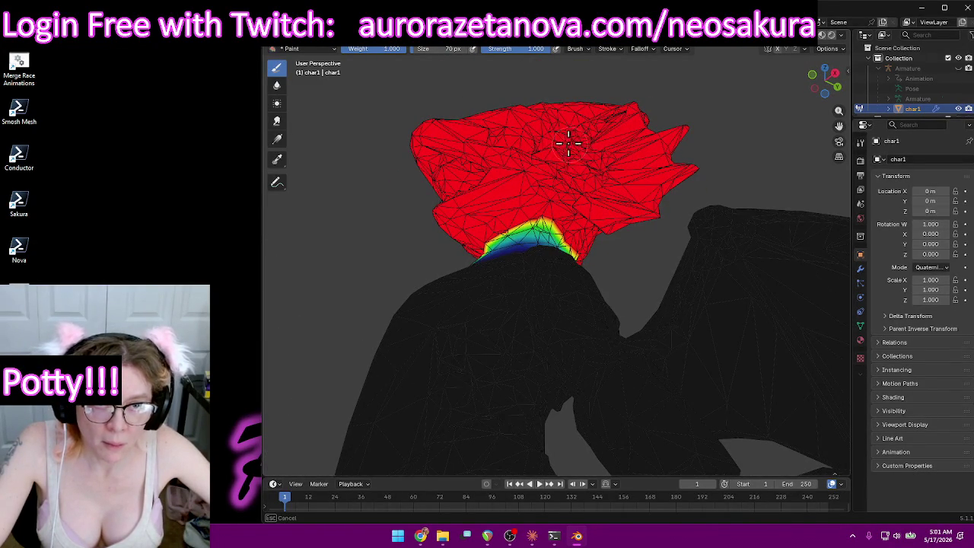
pyautogui.moveTo(536, 125)
pyautogui.mouseDown(button='middle')
pyautogui.moveTo(593, 147)
pyautogui.moveTo(626, 178)
pyautogui.mouseUp(button='middle')
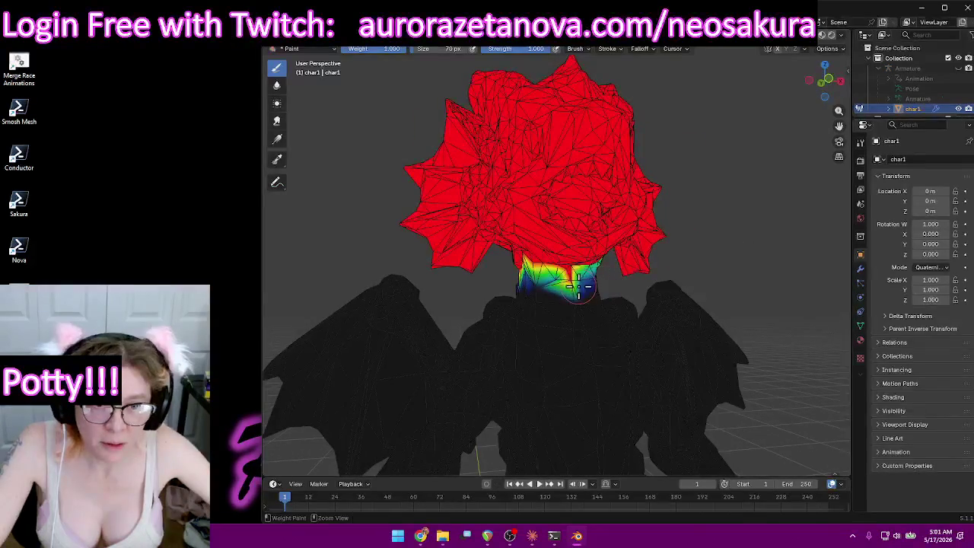
pyautogui.moveTo(574, 289)
pyautogui.mouseDown(button='middle')
pyautogui.moveTo(741, 274)
pyautogui.moveTo(776, 282)
pyautogui.moveTo(624, 216)
pyautogui.moveTo(560, 244)
pyautogui.moveTo(598, 257)
pyautogui.moveTo(756, 269)
pyautogui.moveTo(619, 195)
pyautogui.mouseUp(button='middle')
pyautogui.scroll(-5, 619, 194)
pyautogui.click(557, 48)
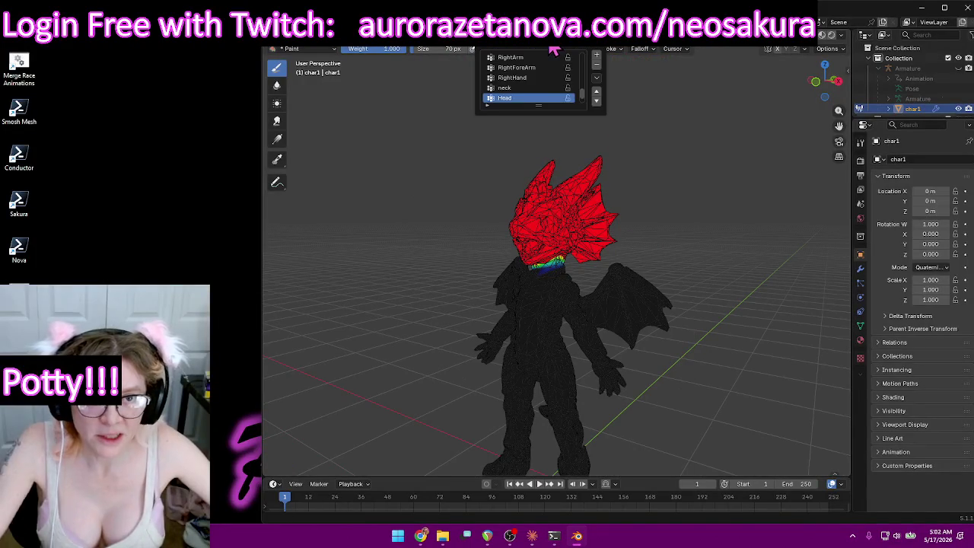
# Return to Object Mode and view the textured dragon in Material Preview shading.
pyautogui.moveTo(488, 135); pyautogui.dragTo(446, 180, button='middle')
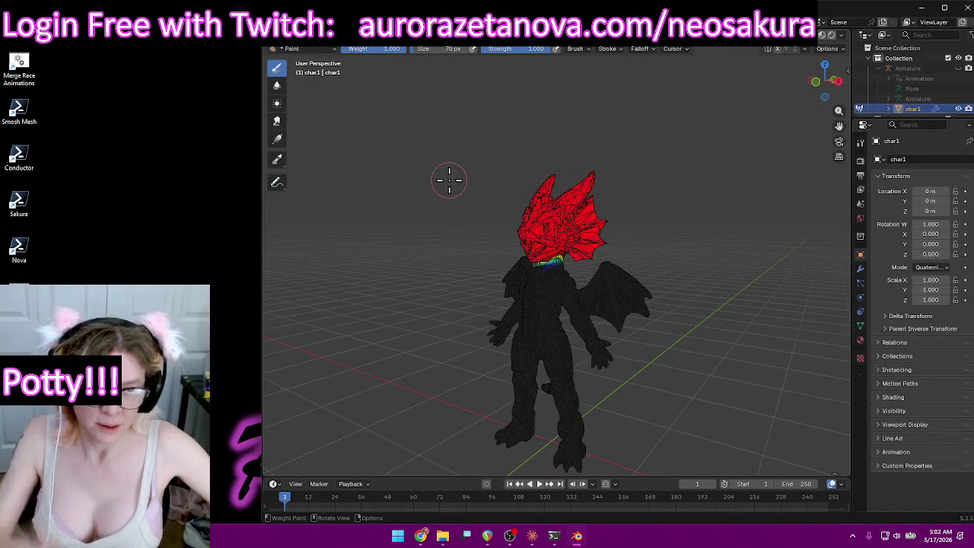
pyautogui.click(310, 48)
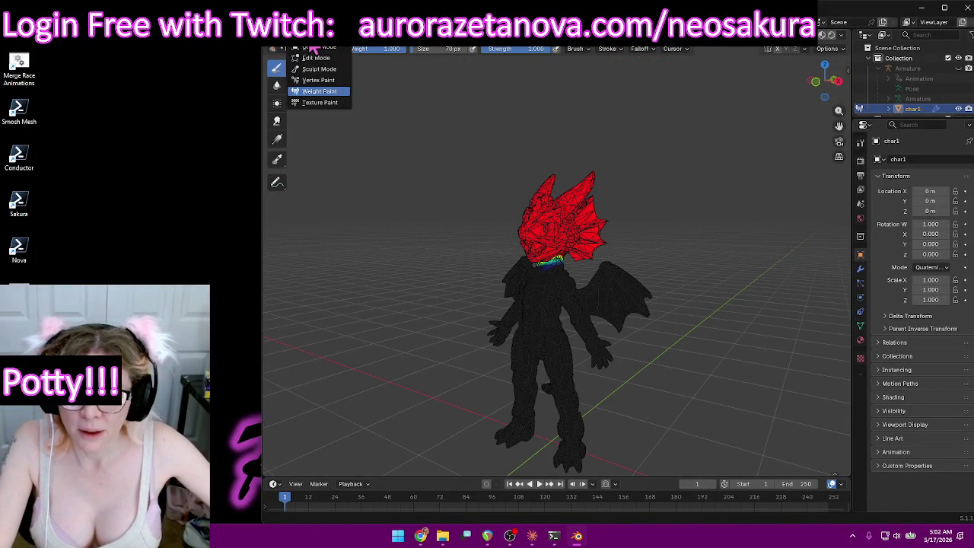
pyautogui.click(312, 47)
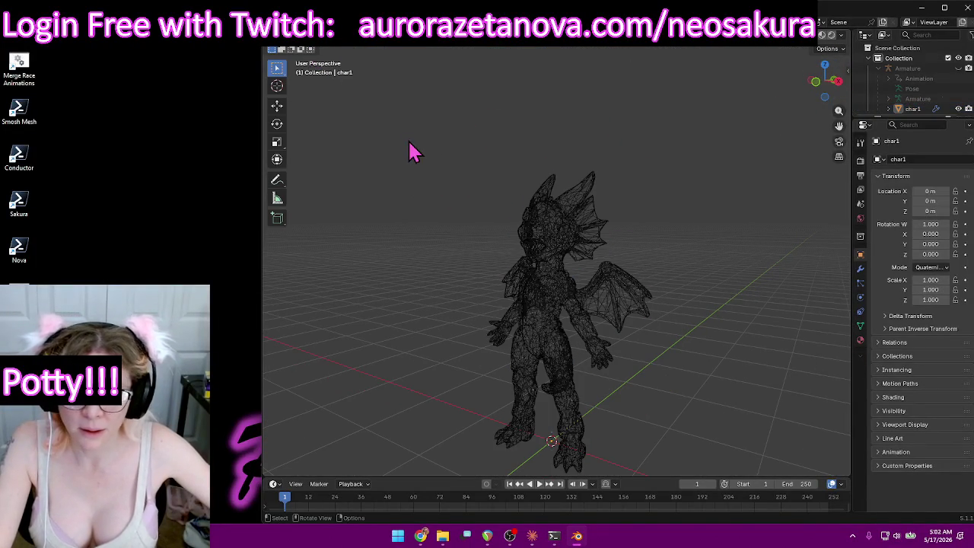
pyautogui.click(827, 40)
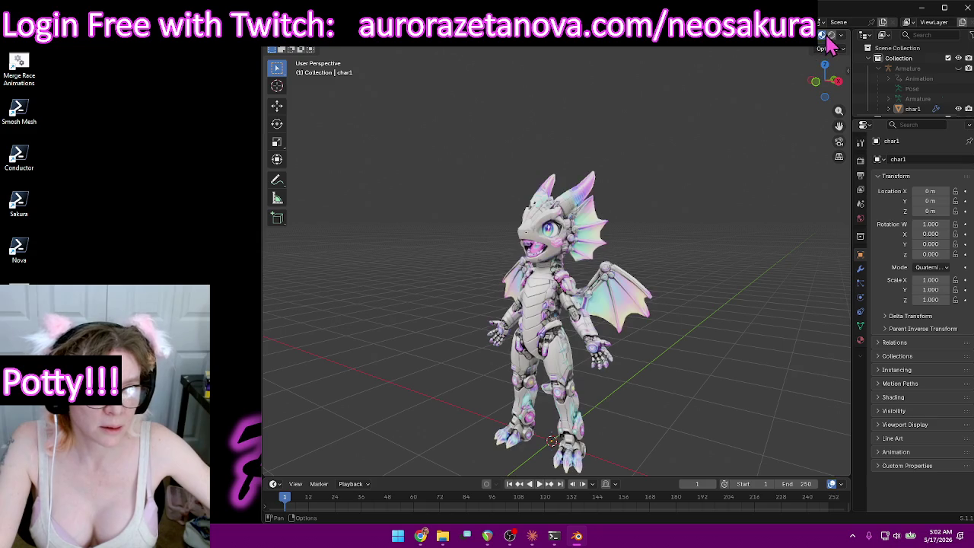
pyautogui.moveTo(752, 98)
pyautogui.mouseDown(button='middle')
pyautogui.moveTo(715, 213)
pyautogui.moveTo(702, 175)
pyautogui.moveTo(687, 209)
pyautogui.mouseUp(button='middle')
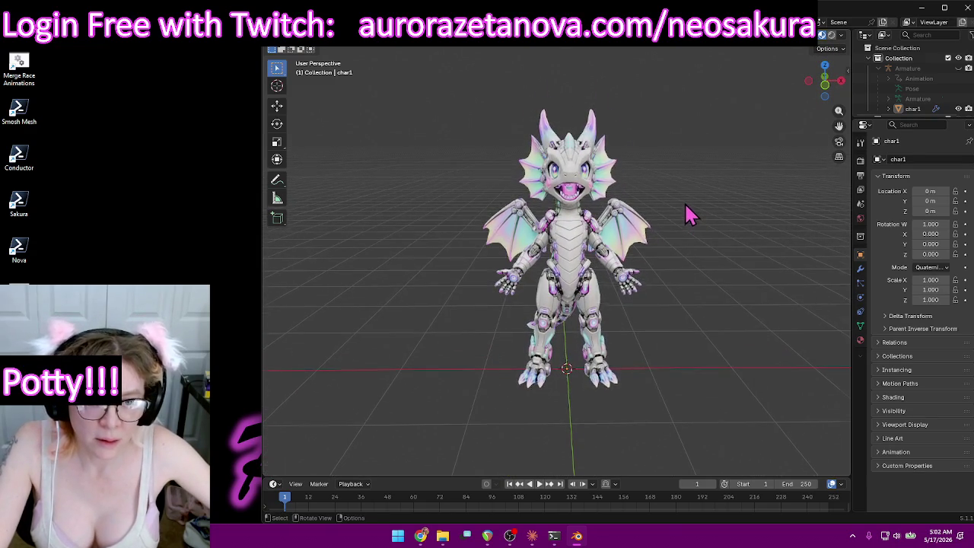
pyautogui.scroll(3, 687, 213)
pyautogui.scroll(-3, 687, 213)
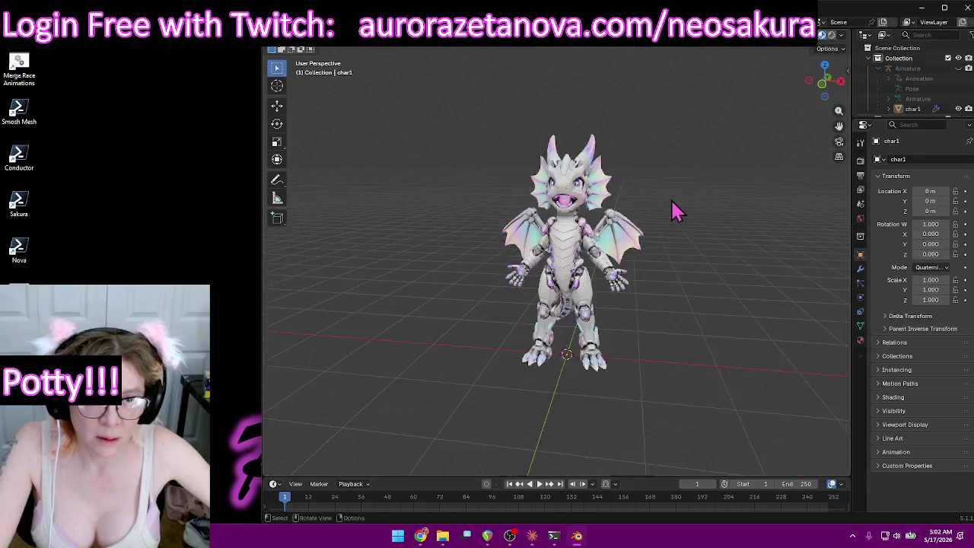
# Open the Save As file browser from the File menu.
pyautogui.moveTo(670, 197); pyautogui.dragTo(672, 201, button='middle')
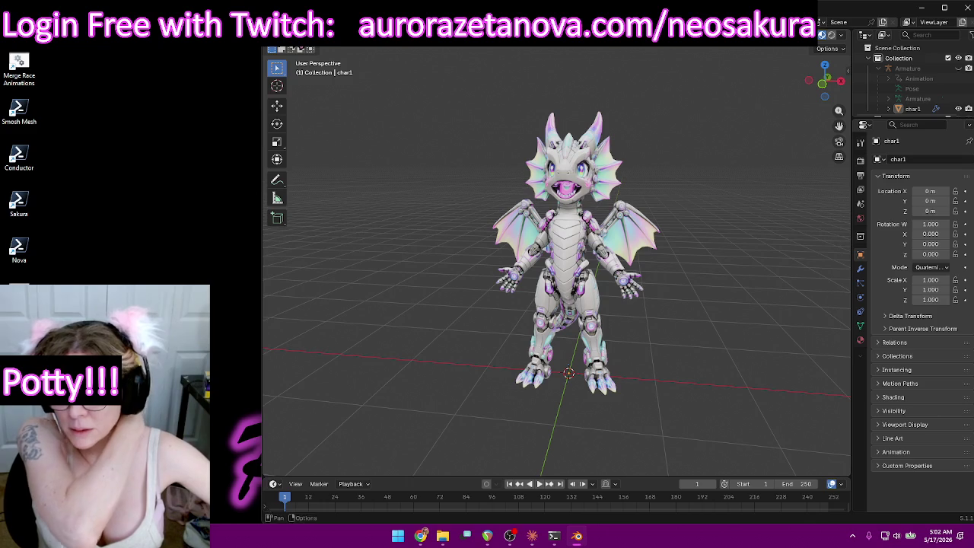
pyautogui.click(280, 9)
pyautogui.click(302, 99)
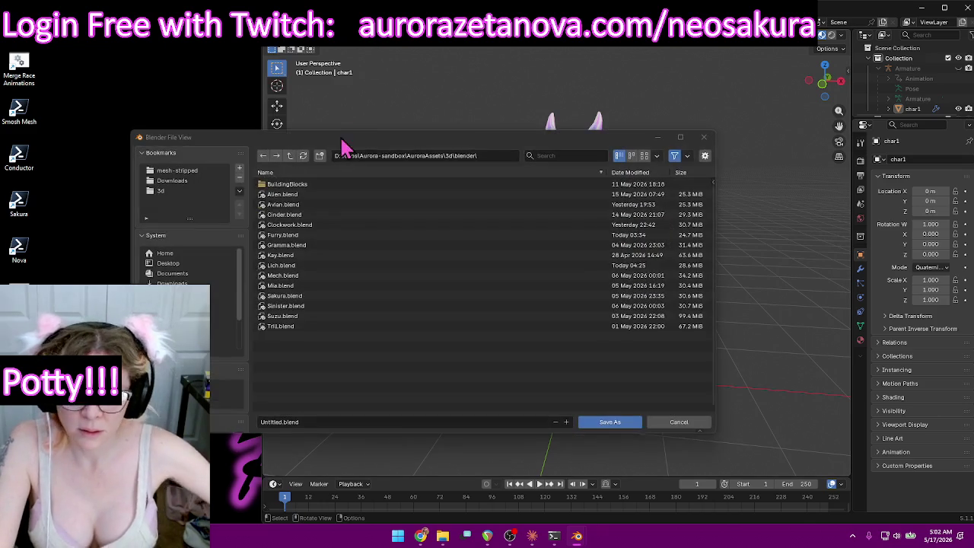
# Save over Mech.blend, then purge unused data-blocks via File > Clean Up.
pyautogui.doubleClick(308, 285)
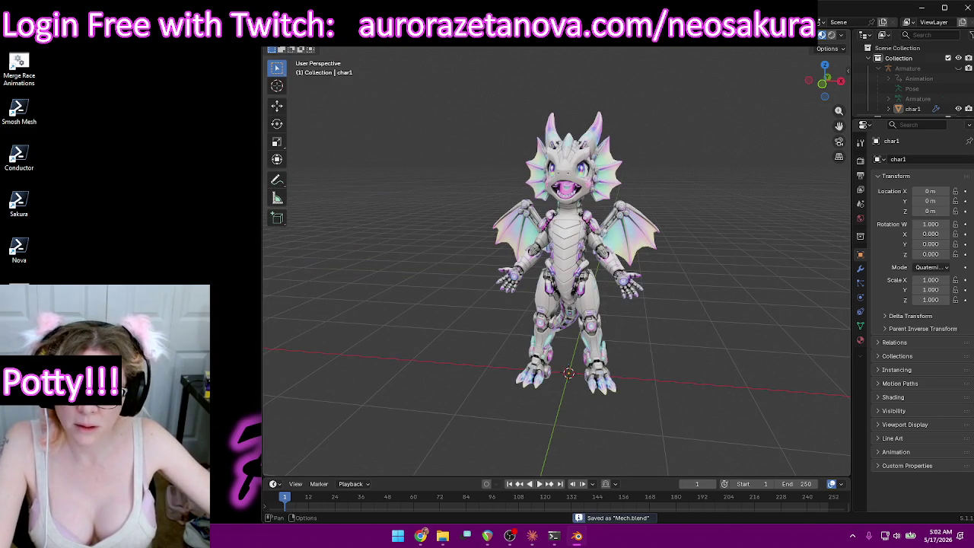
pyautogui.click(289, 22)
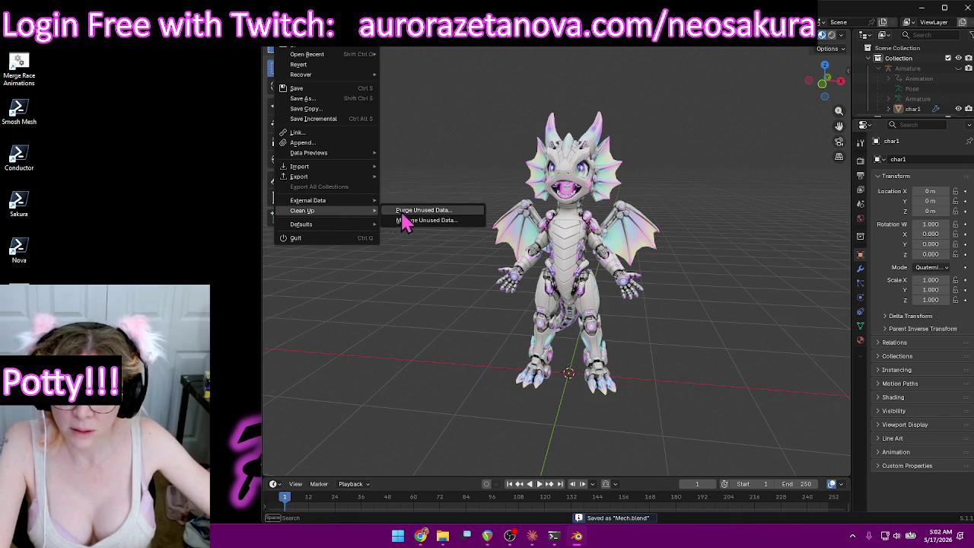
pyautogui.moveTo(302, 210)
pyautogui.click(405, 213)
pyautogui.click(394, 280)
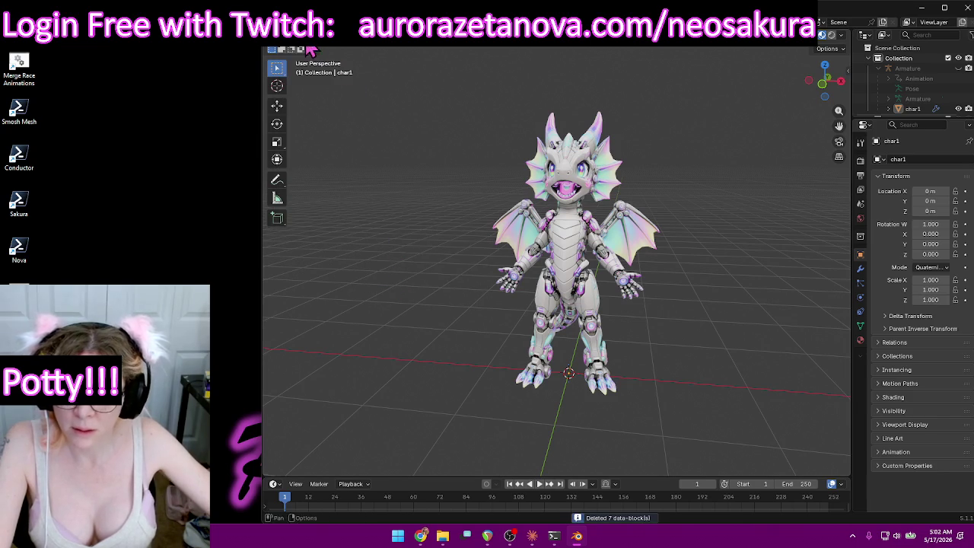
# Export the dragon as glTF 2.0 Base.glb into 3d\export and resave Mech.blend.
pyautogui.click(287, 21)
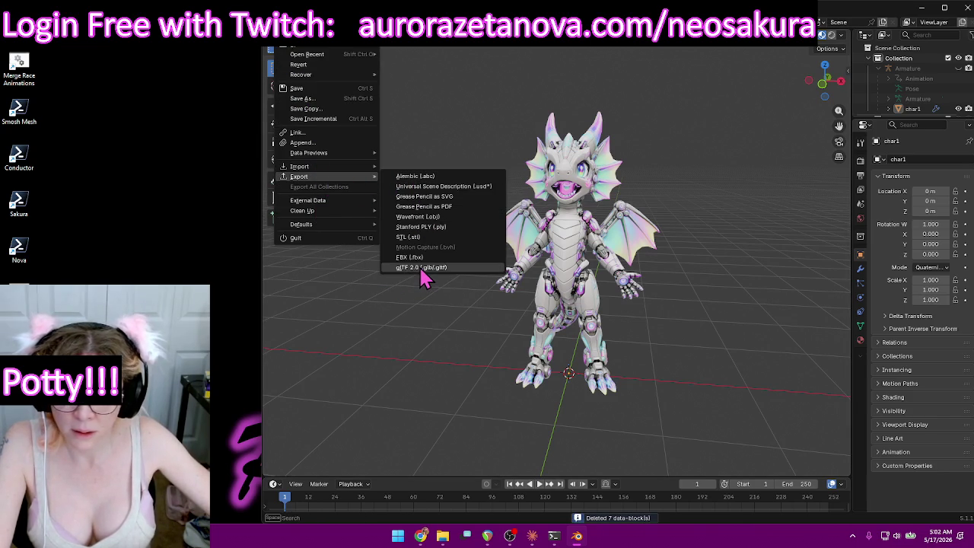
pyautogui.moveTo(299, 177)
pyautogui.click(424, 269)
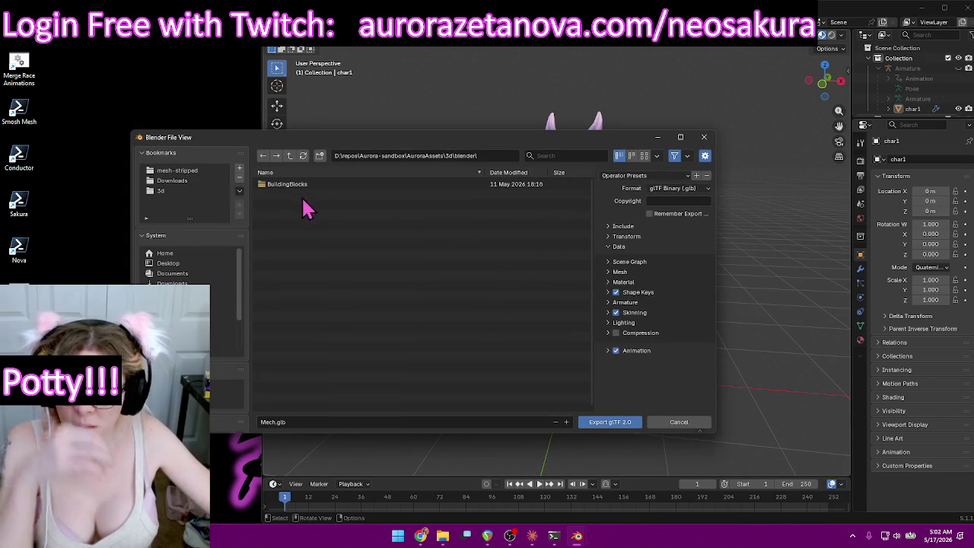
pyautogui.click(163, 190)
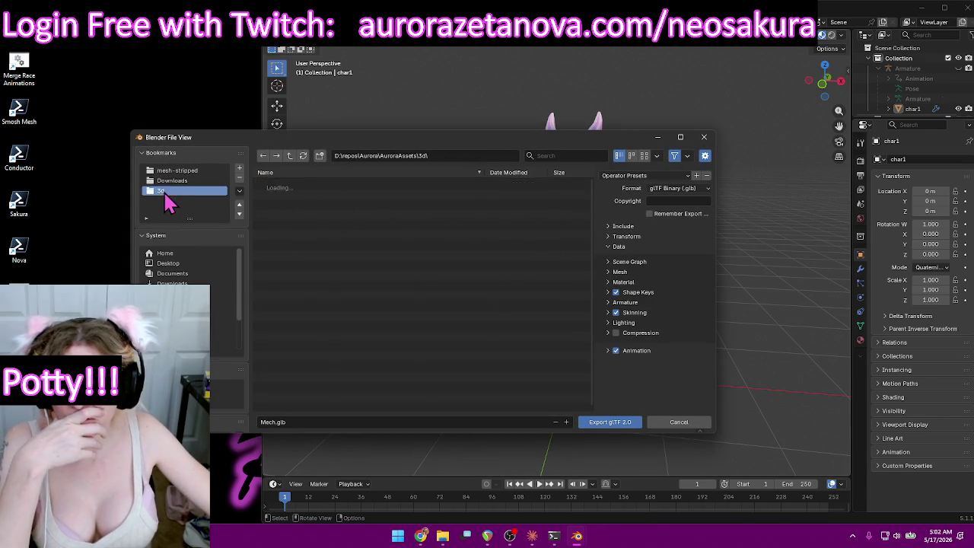
pyautogui.click(273, 214)
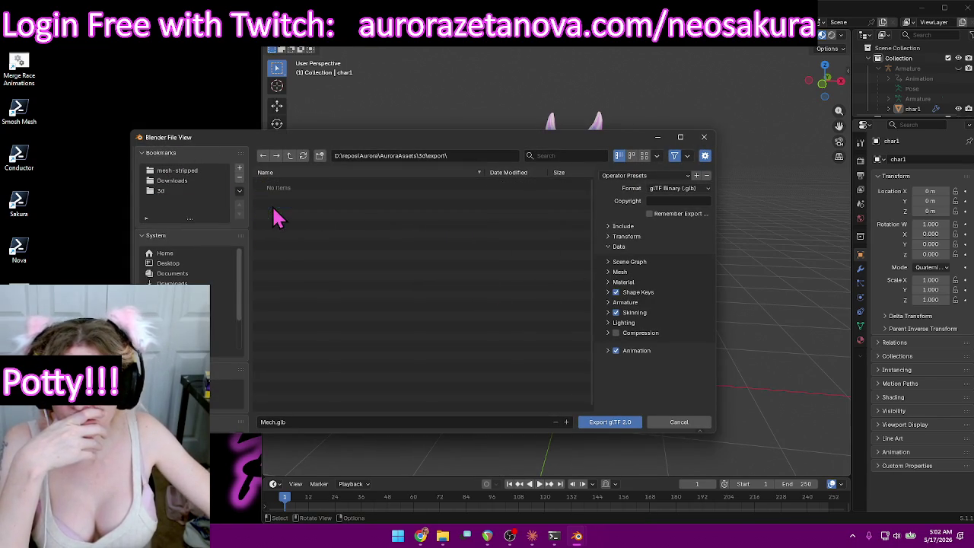
pyautogui.click(440, 423)
pyautogui.write('Base')
pyautogui.press('Return')
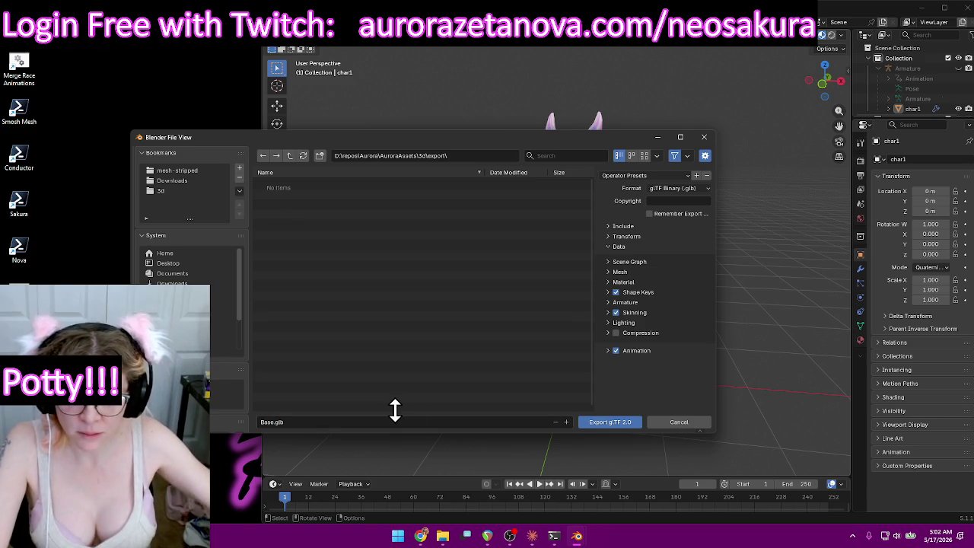
pyautogui.click(614, 423)
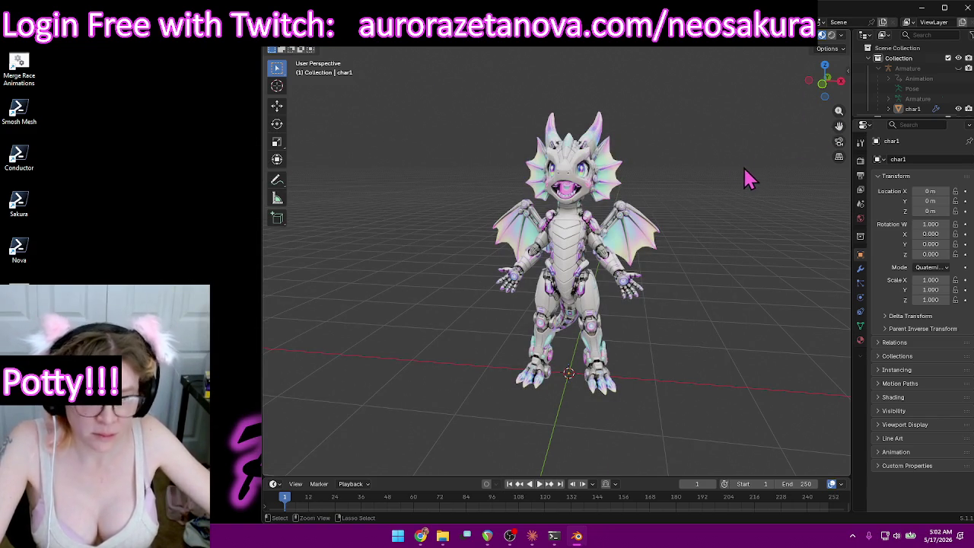
pyautogui.hotkey('ctrl', 's')
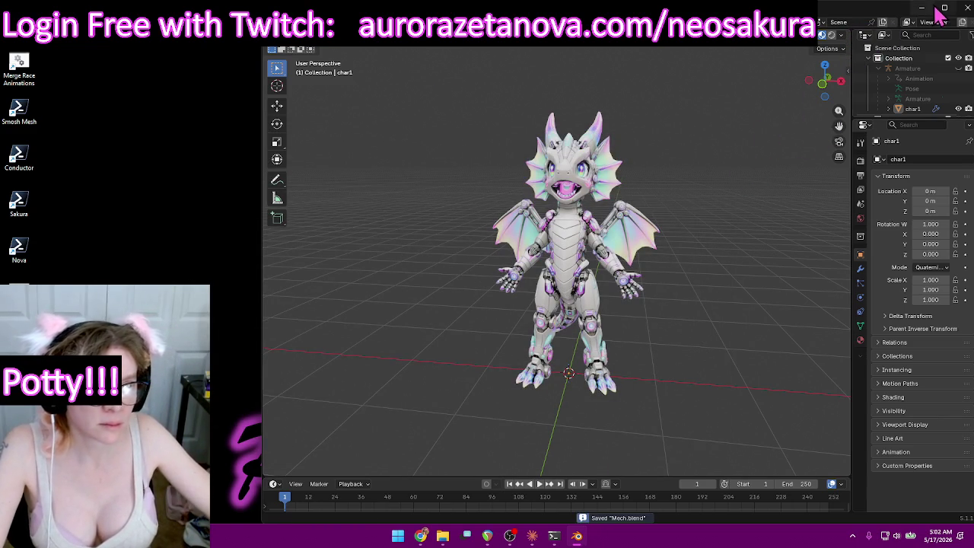
pyautogui.click(922, 8)
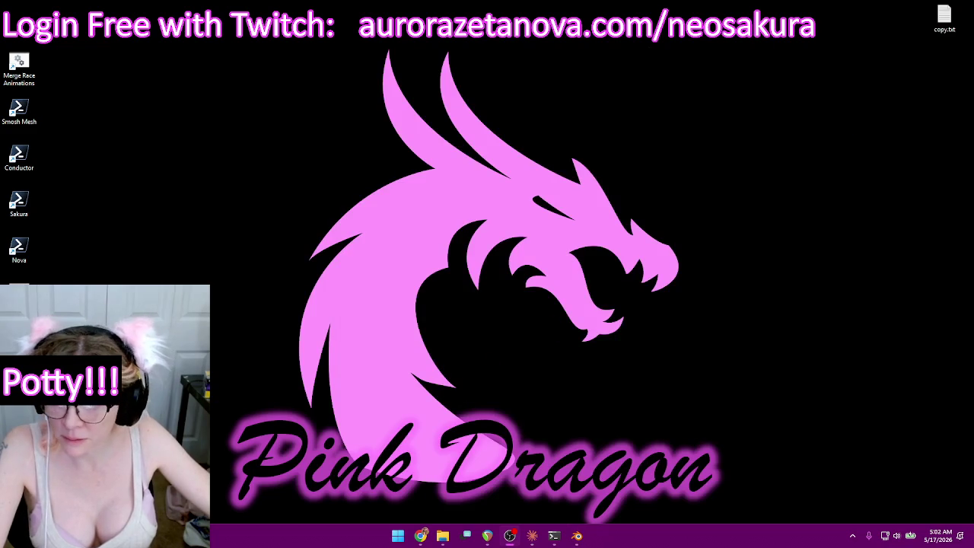
# Open File Explorer and navigate to the Downloads\Mech folder.
pyautogui.click(440, 536)
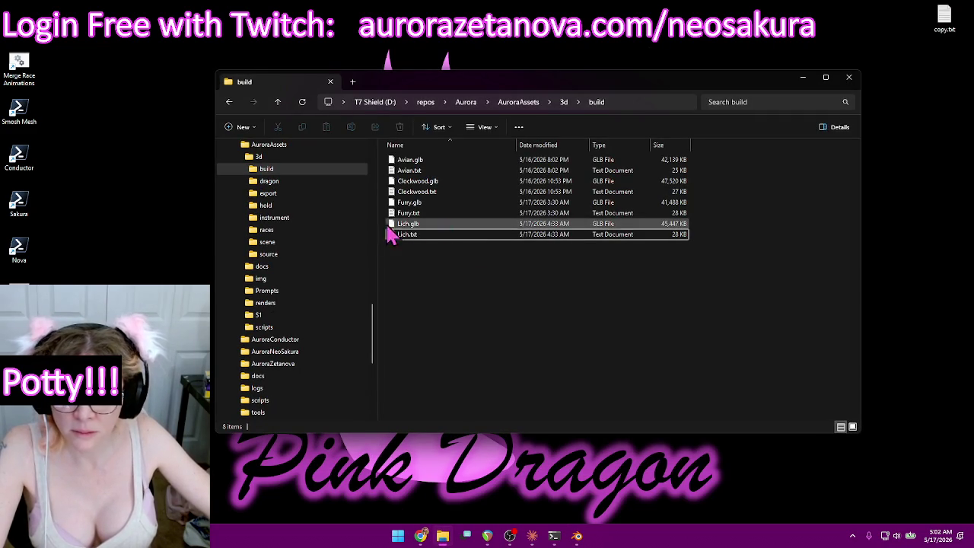
pyautogui.scroll(-2, 337, 242)
pyautogui.scroll(-1, 338, 245)
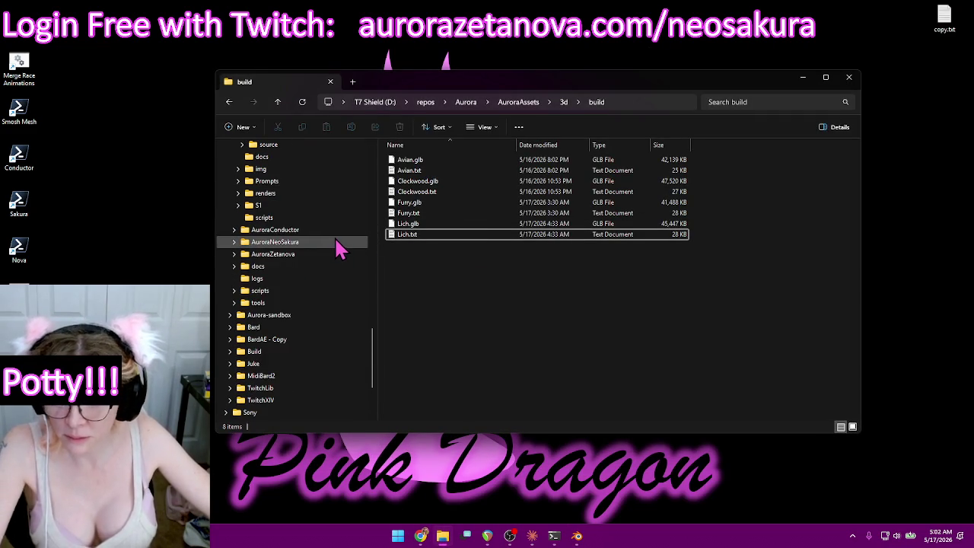
pyautogui.scroll(-3, 339, 251)
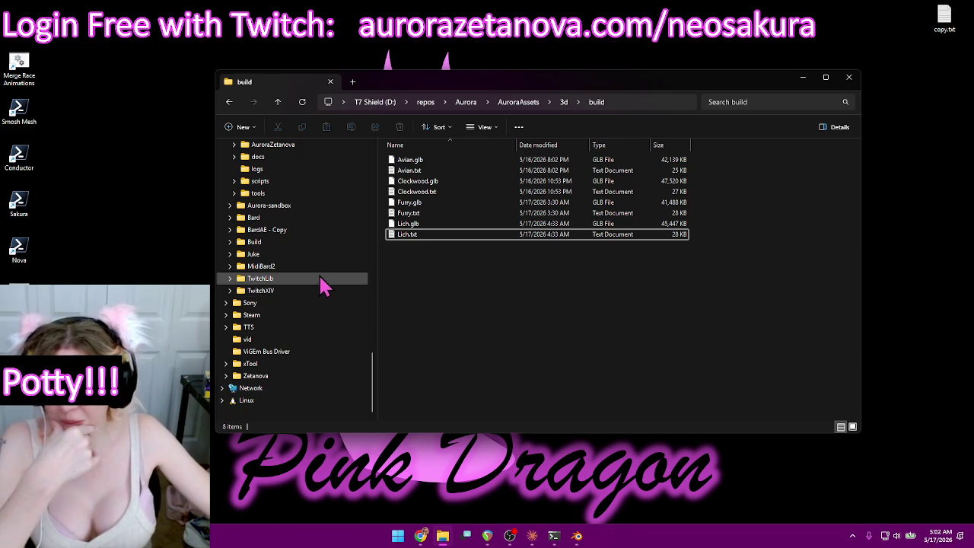
pyautogui.scroll(1, 323, 286)
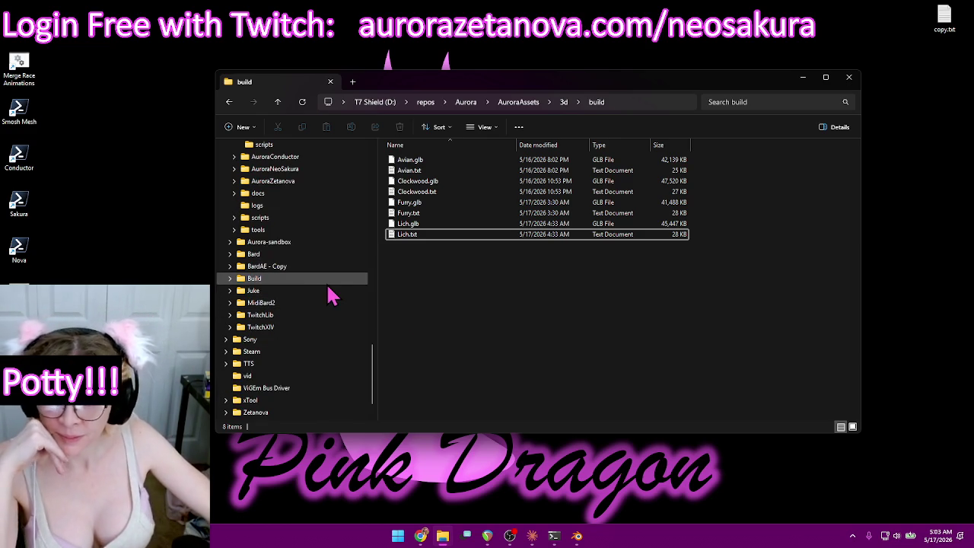
pyautogui.scroll(7, 335, 281)
pyautogui.scroll(5, 335, 280)
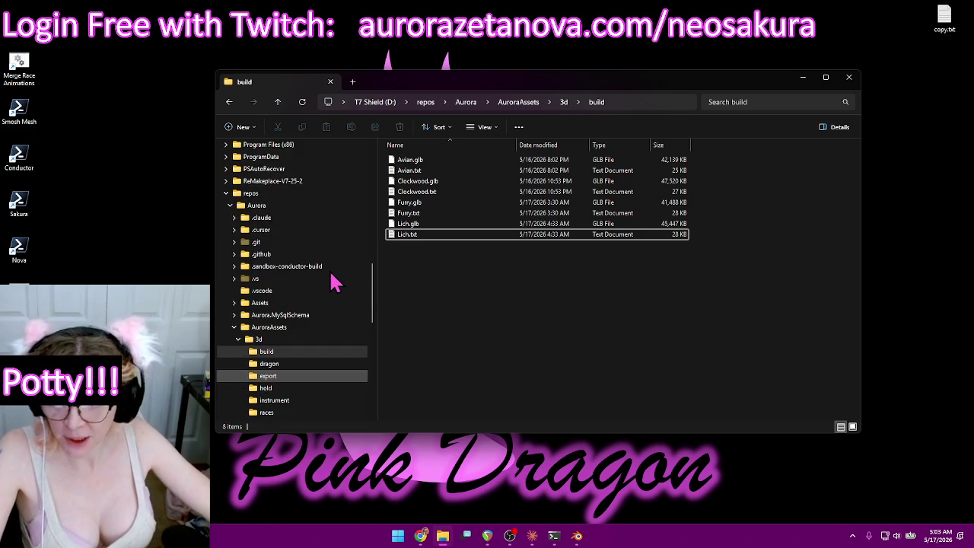
pyautogui.scroll(5, 330, 278)
pyautogui.scroll(3, 337, 235)
pyautogui.scroll(-1, 312, 222)
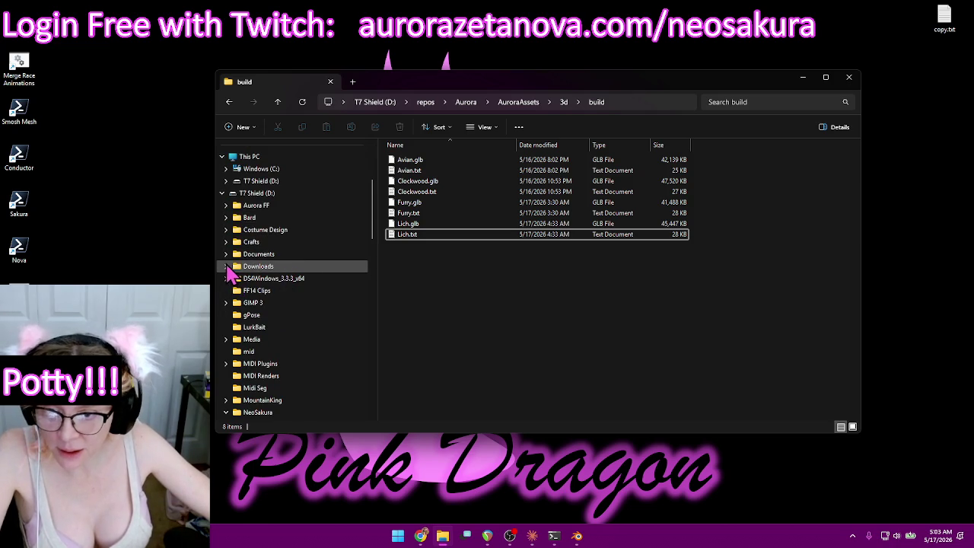
pyautogui.click(226, 267)
pyautogui.click(268, 279)
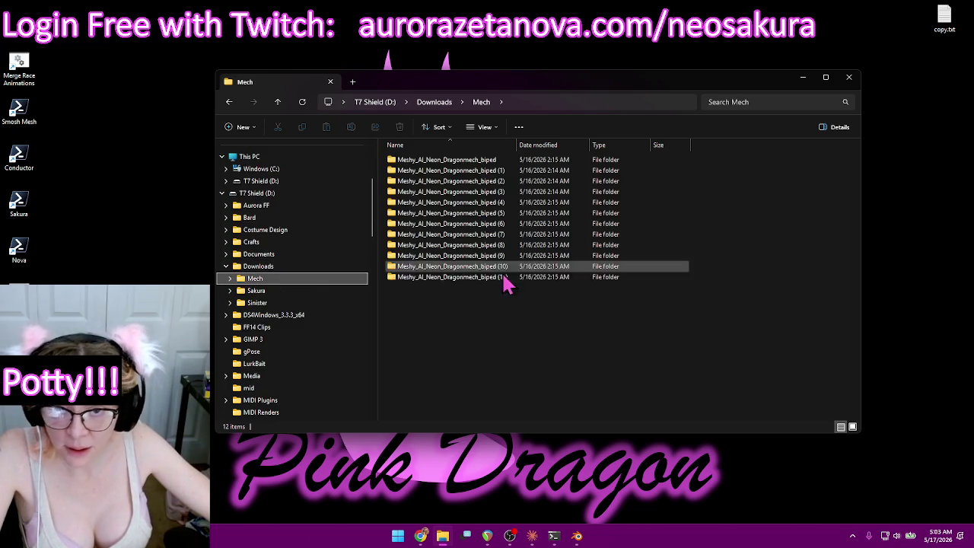
# Move all twelve Meshy_AI folders into the AuroraAssets\3d\export folder.
pyautogui.moveTo(541, 339); pyautogui.dragTo(407, 152)
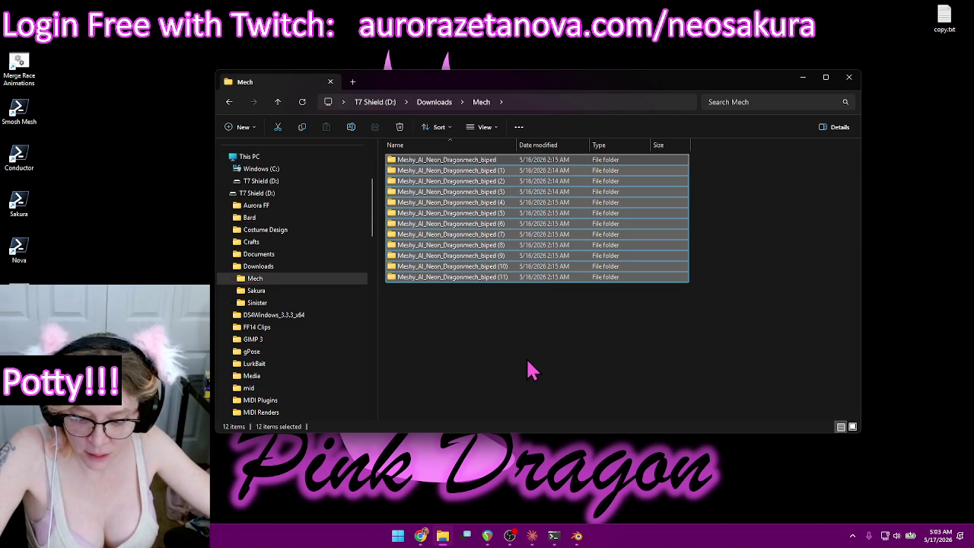
pyautogui.scroll(-5, 301, 344)
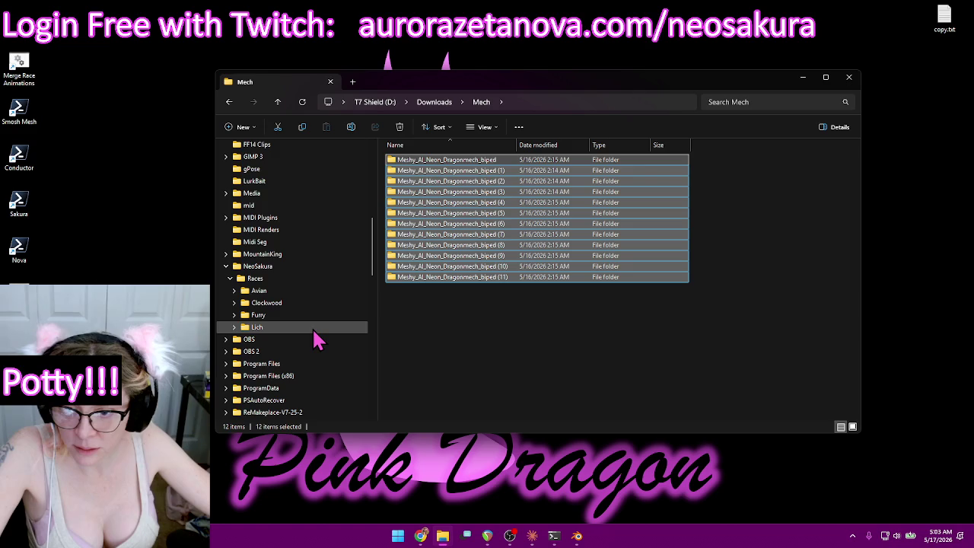
pyautogui.scroll(-3, 316, 338)
pyautogui.scroll(-2, 316, 338)
pyautogui.scroll(-2, 316, 338)
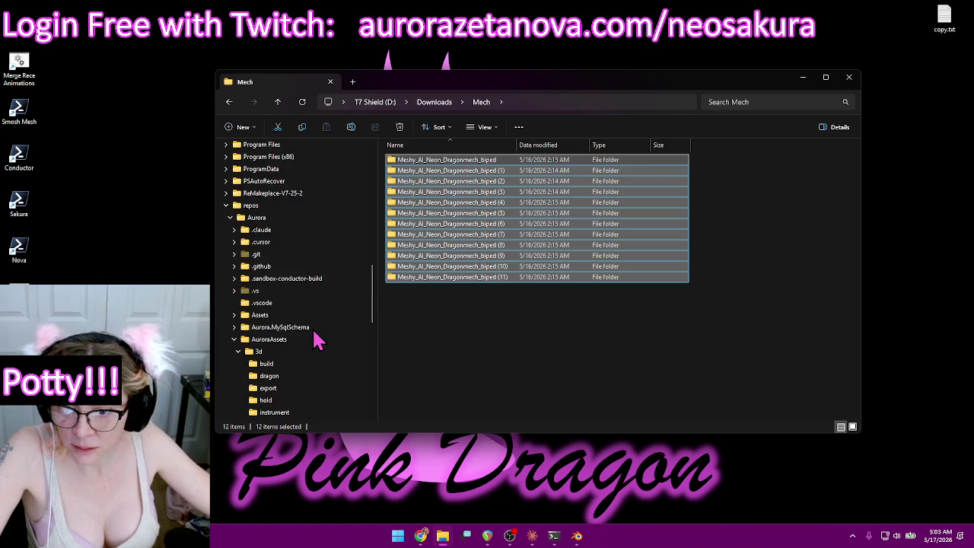
pyautogui.scroll(-2, 316, 339)
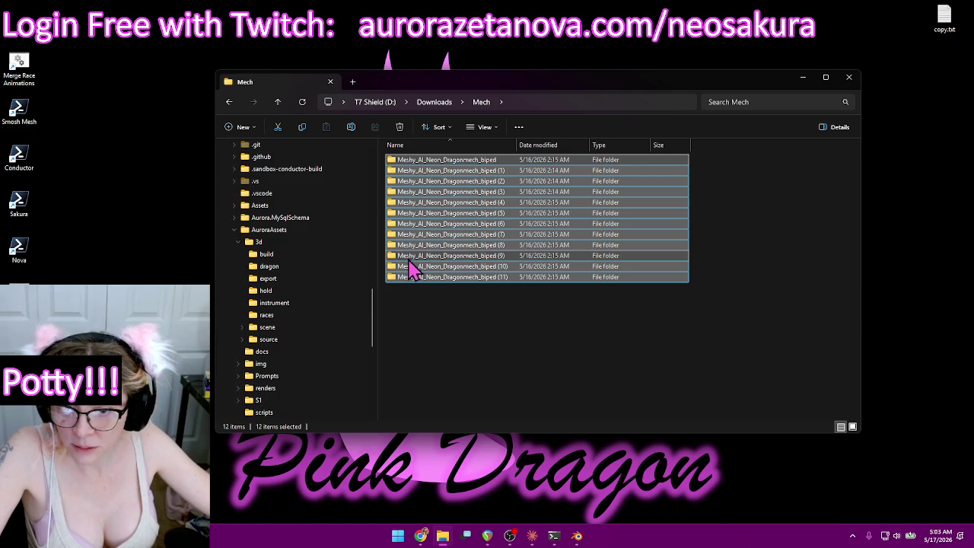
pyautogui.moveTo(411, 262)
pyautogui.mouseDown()
pyautogui.moveTo(301, 296)
pyautogui.moveTo(300, 281)
pyautogui.mouseUp()
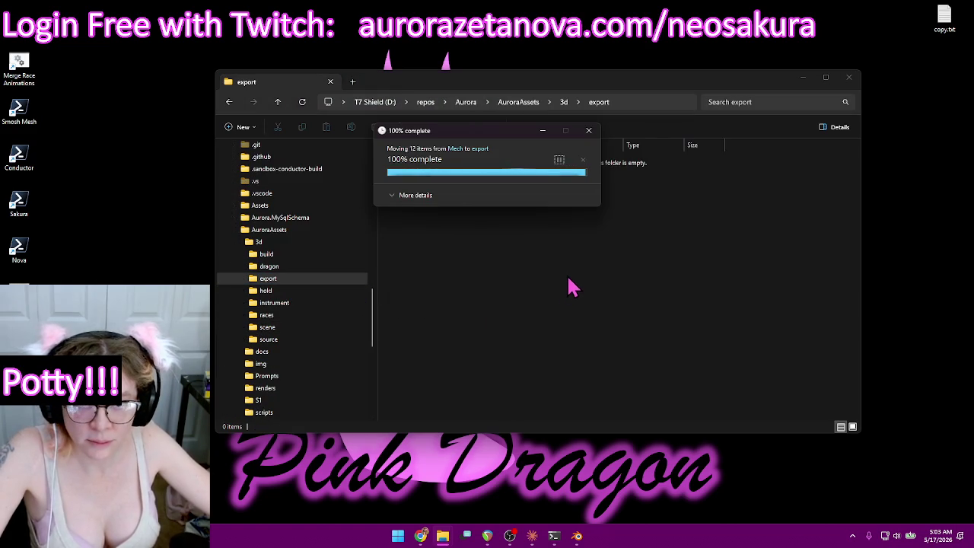
# Confirm Base.glb and the twelve folders now sit in the export folder.
pyautogui.click(242, 279)
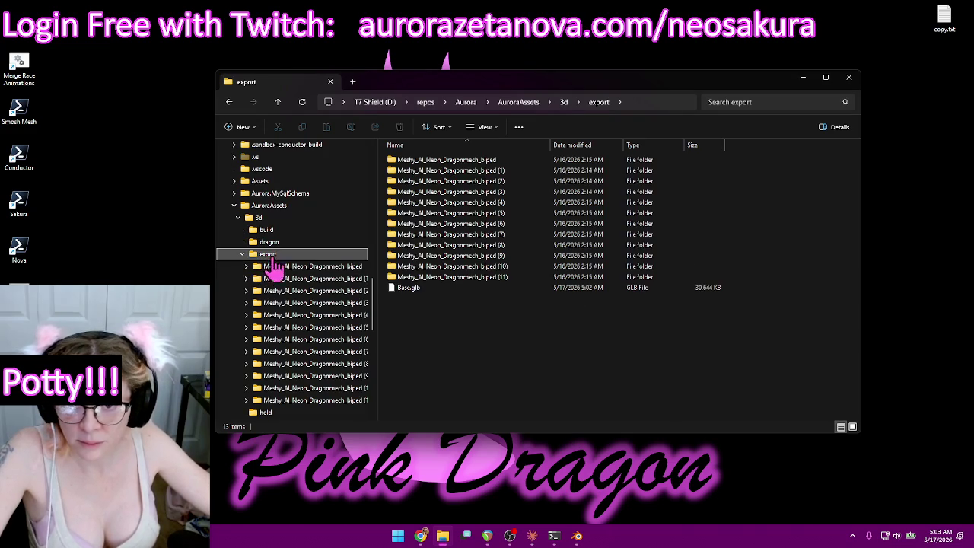
pyautogui.click(496, 364)
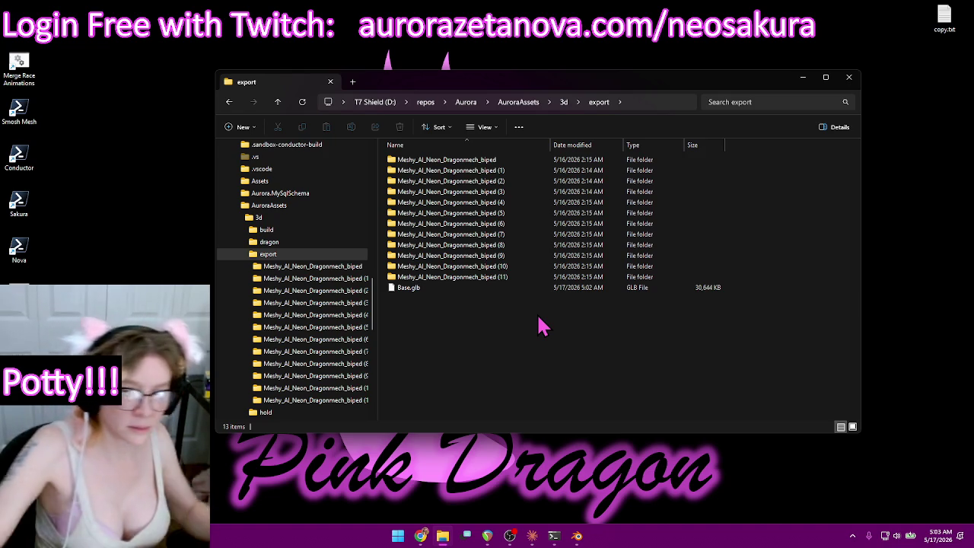
pyautogui.moveTo(675, 86)
pyautogui.mouseDown()
pyautogui.moveTo(554, 82)
pyautogui.moveTo(556, 75)
pyautogui.mouseUp()
pyautogui.click(20, 68)
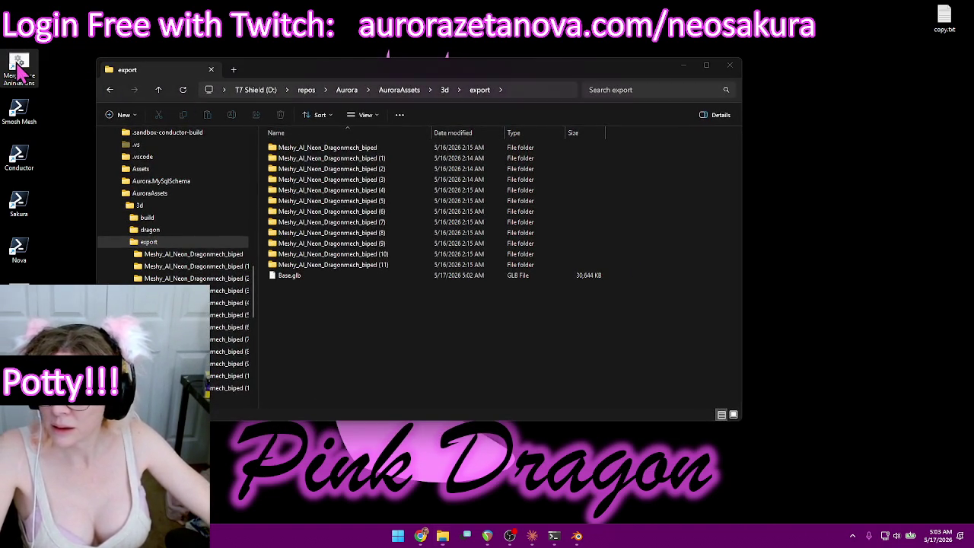
# Launch the Merge Race Animations shortcut and move its terminal to the top right.
pyautogui.doubleClick(20, 68)
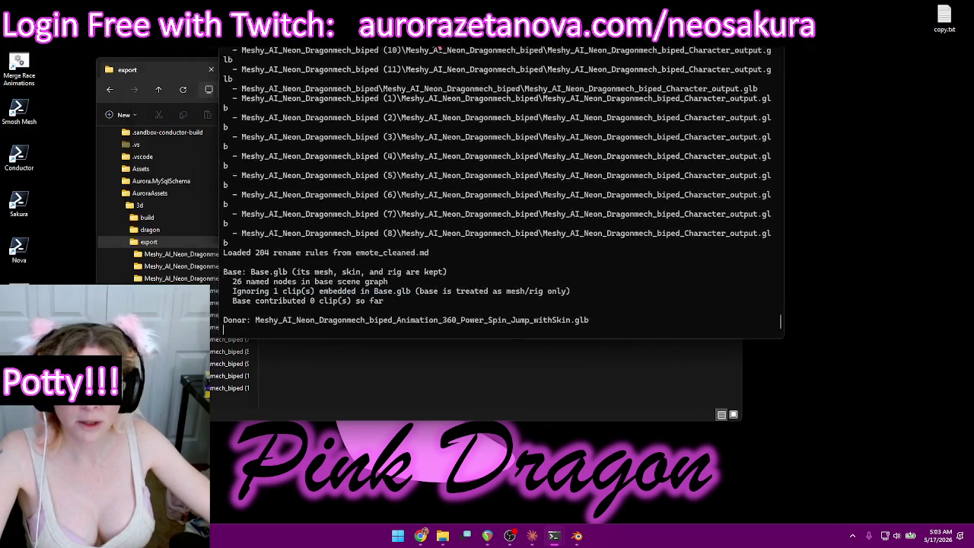
pyautogui.moveTo(177, 34); pyautogui.dragTo(578, 23)
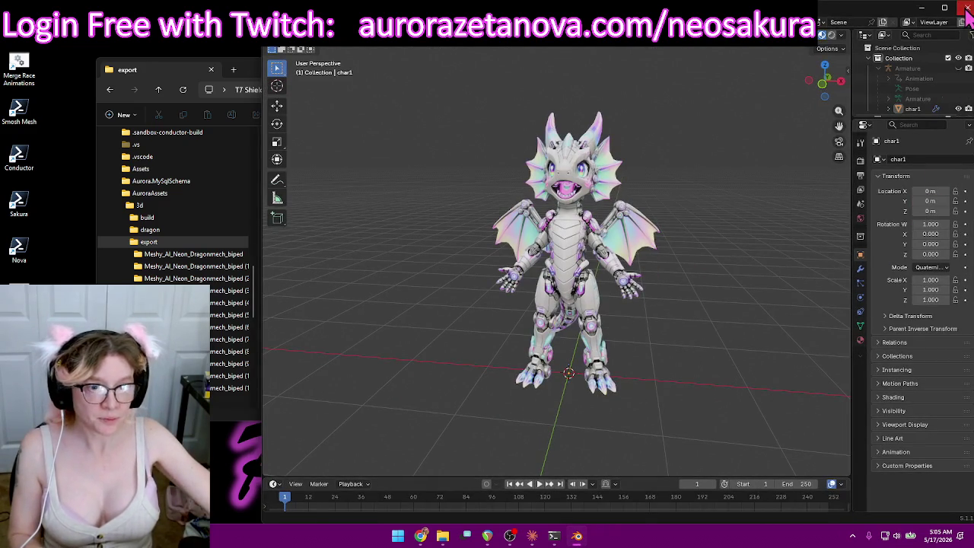
# Close Blender, briefly toggling the code assistant and Start menu while the merge runs.
pyautogui.click(967, 8)
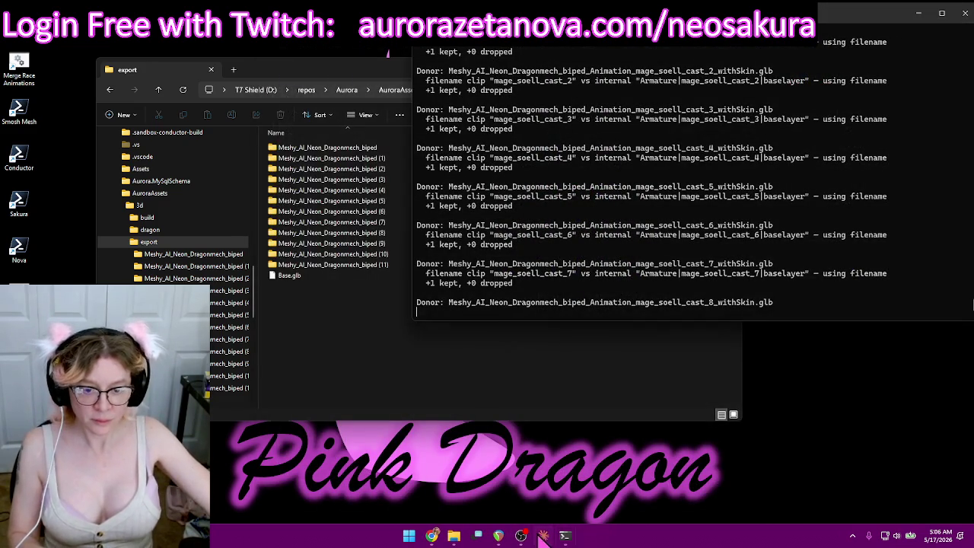
pyautogui.click(543, 535)
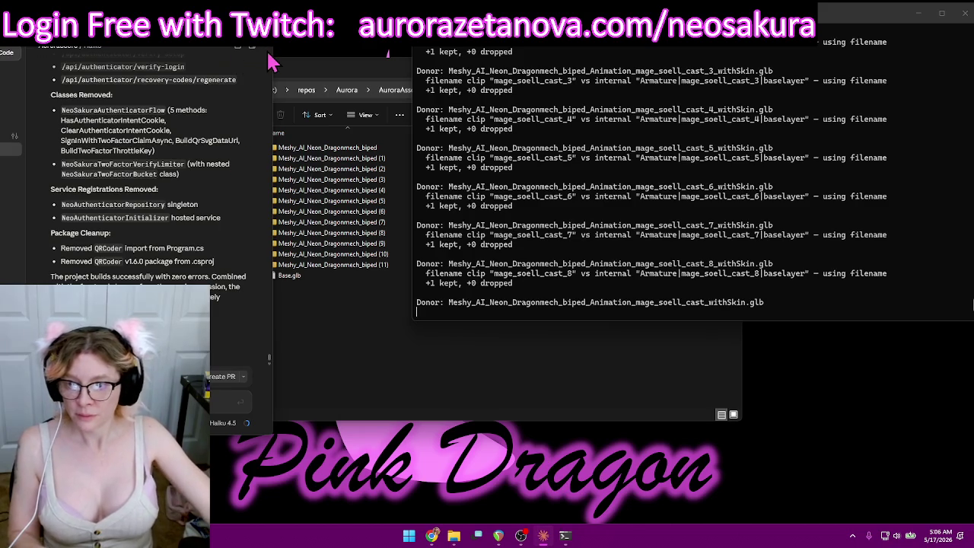
pyautogui.click(543, 536)
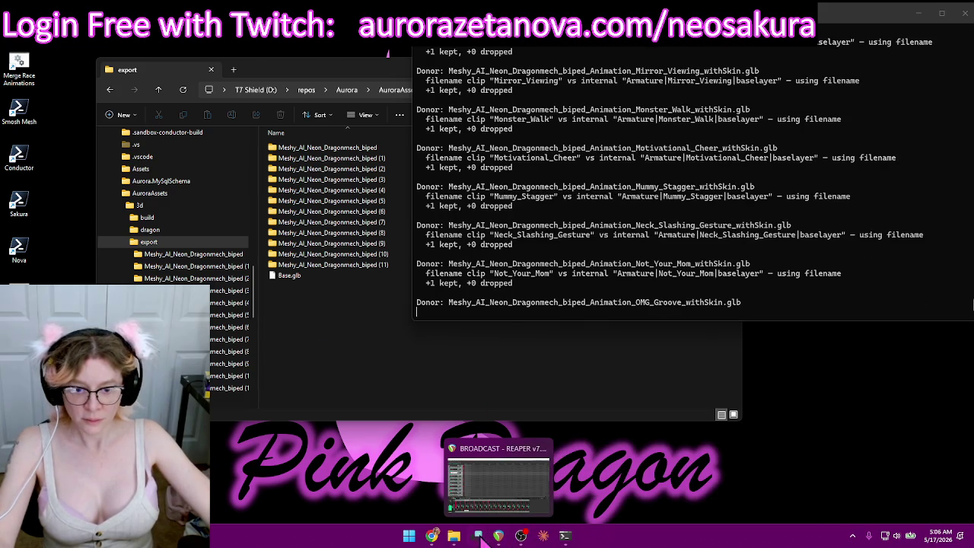
pyautogui.click(410, 536)
pyautogui.press('Escape')
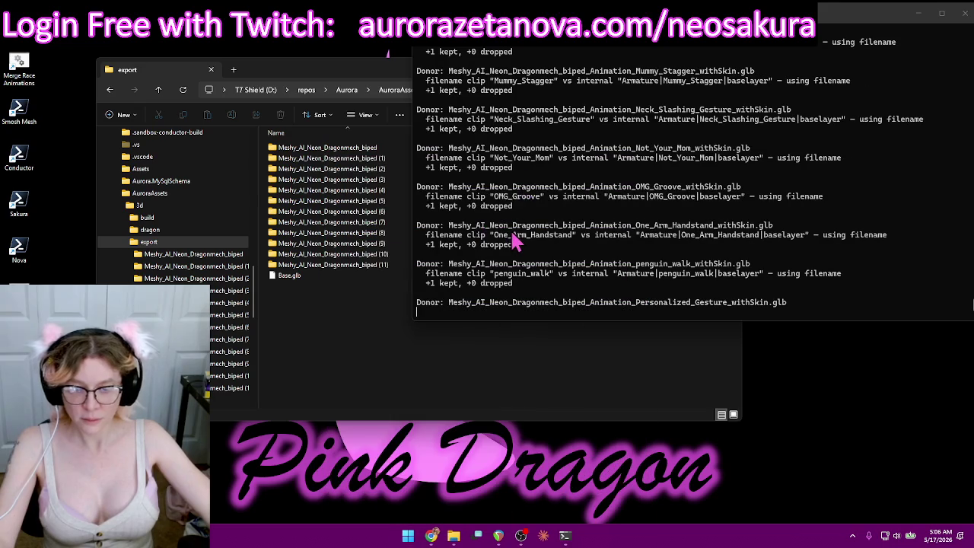